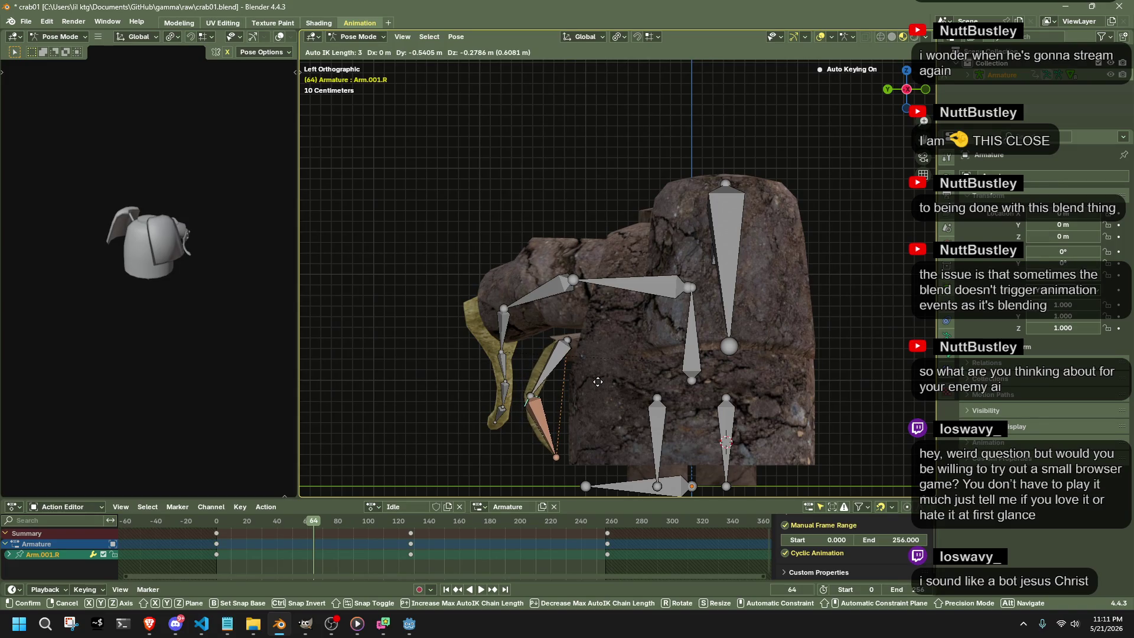
Confirm the right arm's pose, return to Object Mode and select the rocky shell mesh.
click(599, 381)
click(359, 36)
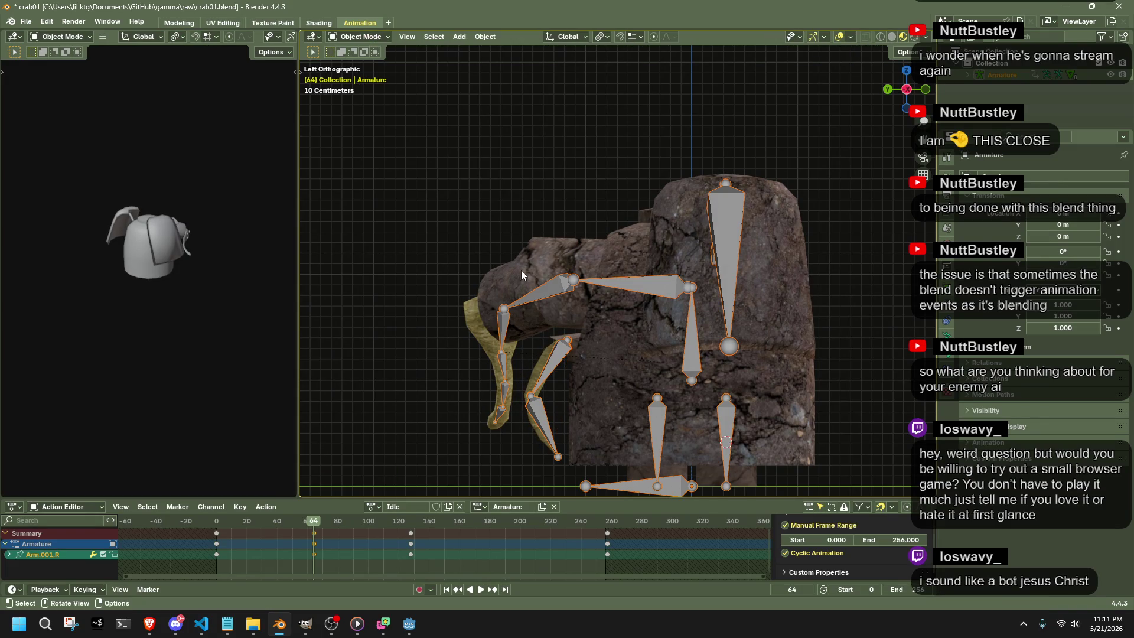
click(509, 455)
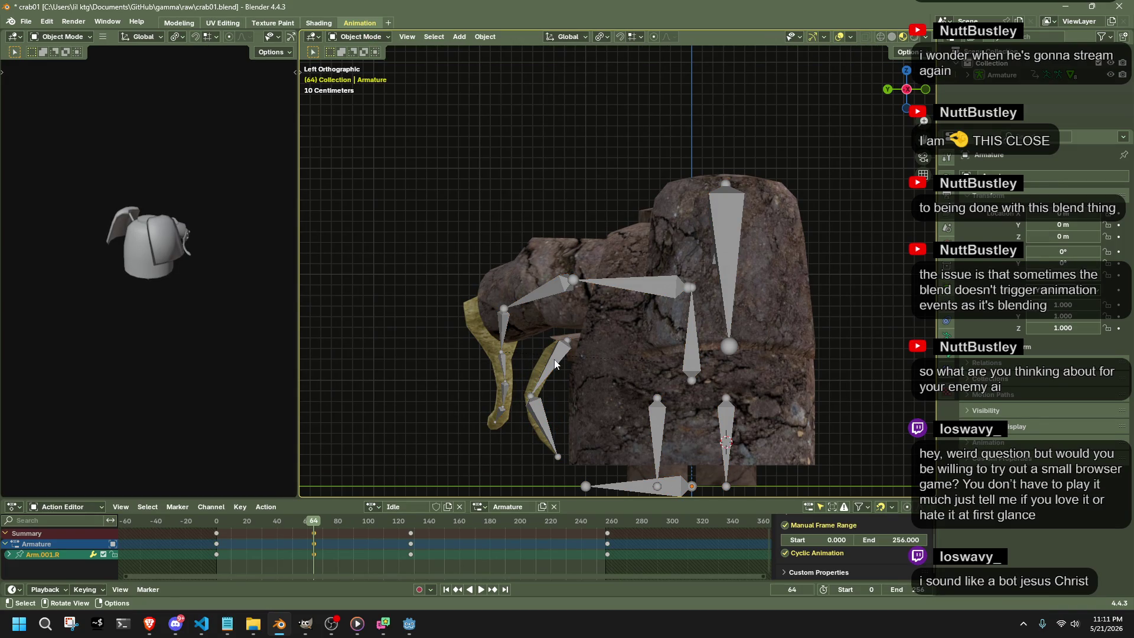
click(553, 243)
click(368, 36)
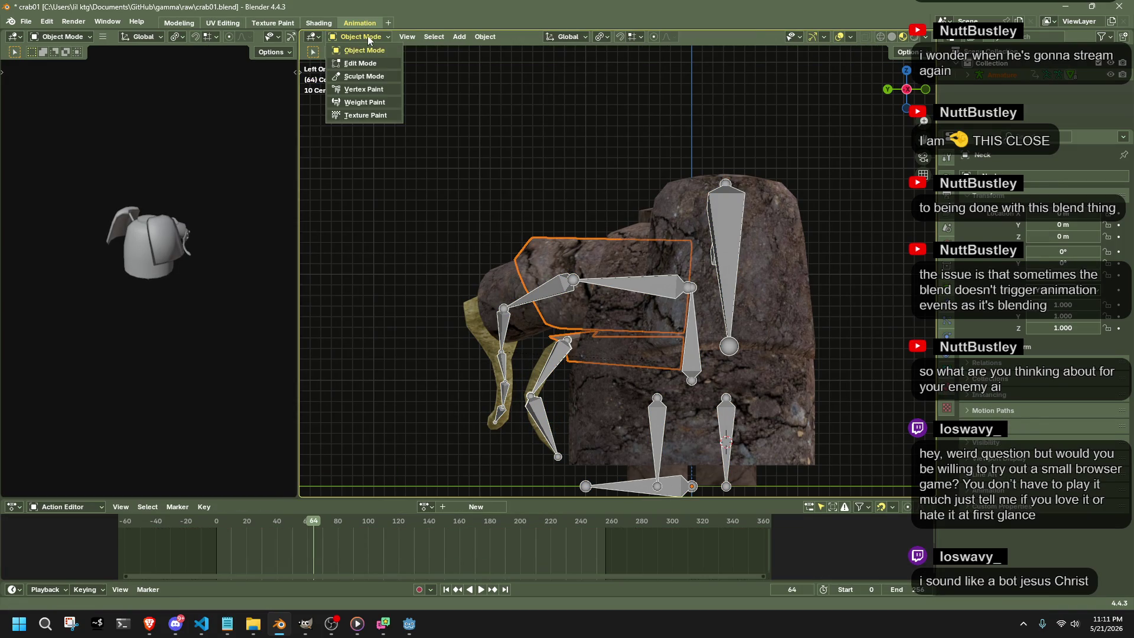
Enter Weight Paint and paint zero weight over the shell's Arm.L region.
click(379, 105)
mouse_move(612, 337)
middle_down()
mouse_move(662, 371)
mouse_move(567, 292)
middle_up()
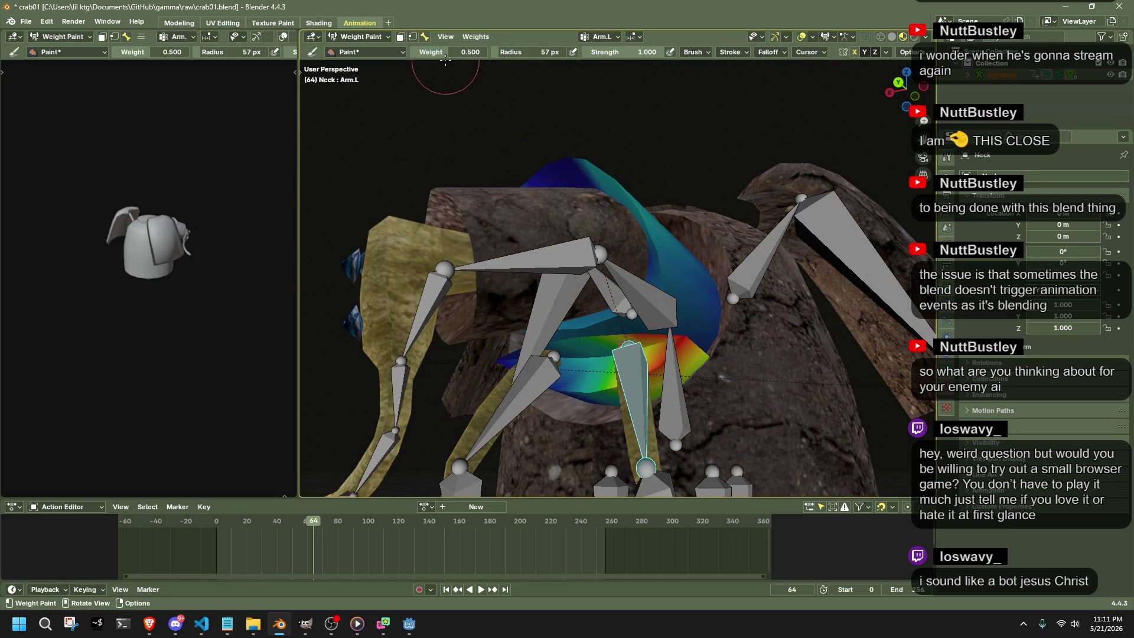
drag(443, 51, 390, 52)
mouse_move(634, 143)
mouse_down()
mouse_move(674, 270)
mouse_move(638, 320)
mouse_up()
scroll(621, 363, up, 2)
scroll(621, 362, up, 2)
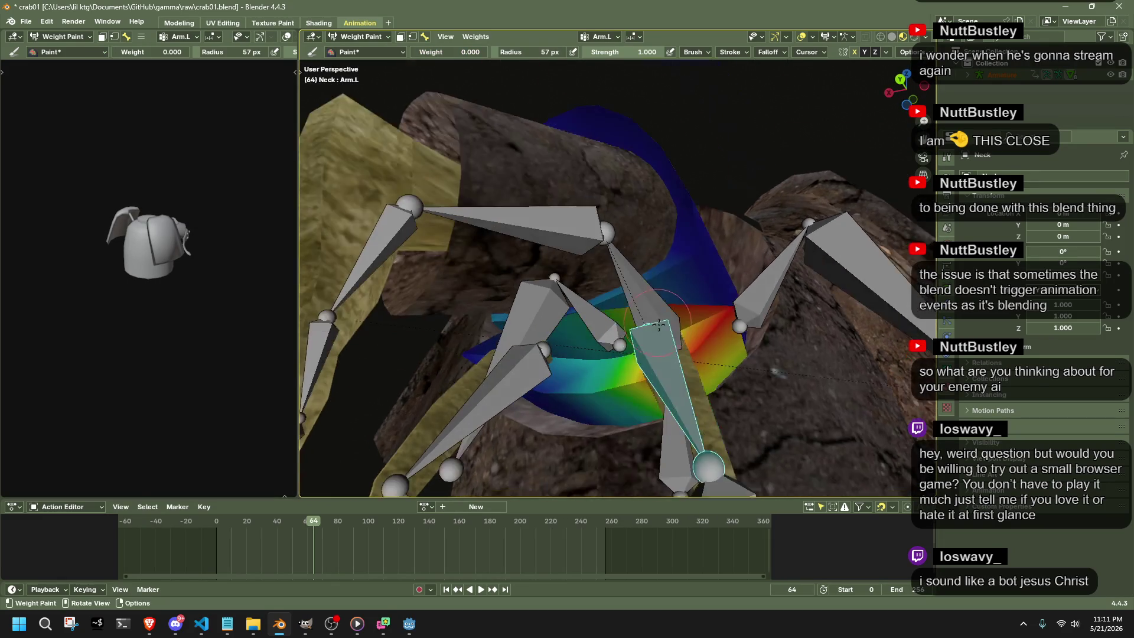
scroll(621, 363, up, 2)
drag(621, 362, 681, 320)
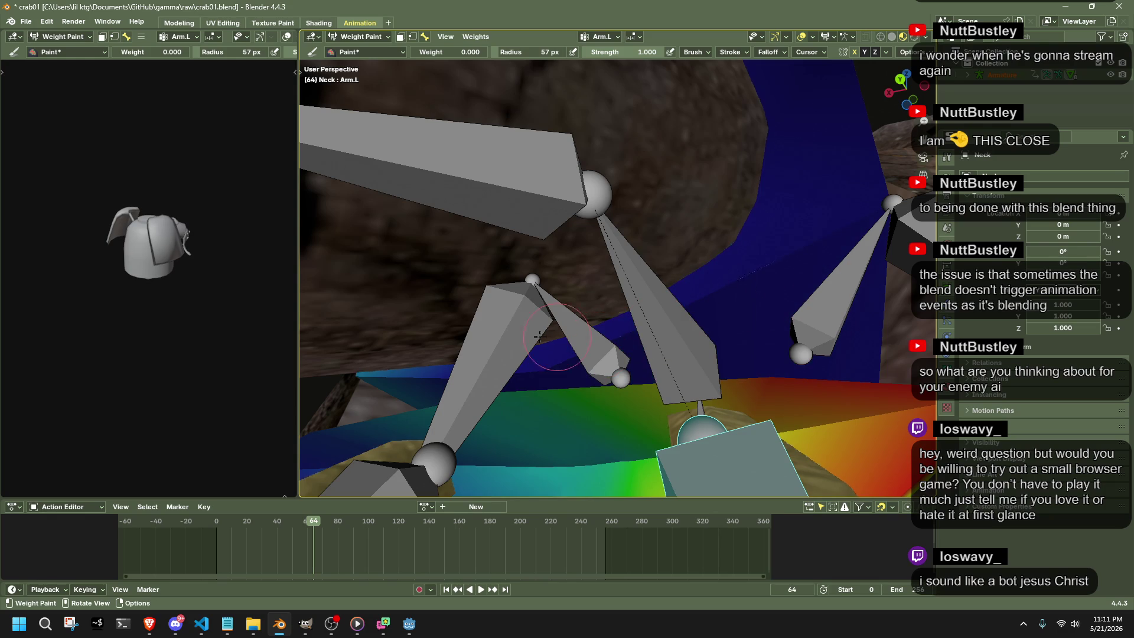
mouse_move(541, 337)
middle_down()
mouse_move(493, 307)
mouse_move(772, 233)
middle_up()
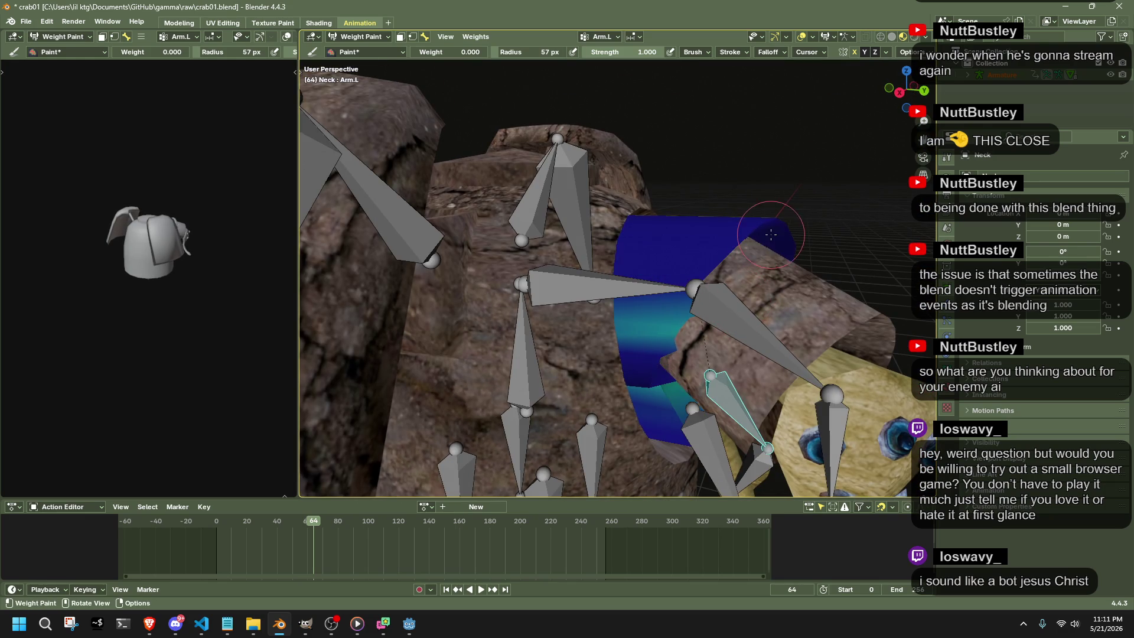
Check the Arm.R and Arm.L weight displays and show the brush Tool settings.
ctrl+click(695, 394)
mouse_move(695, 394)
middle_down()
mouse_move(648, 328)
mouse_move(716, 399)
middle_up()
ctrl+click(716, 399)
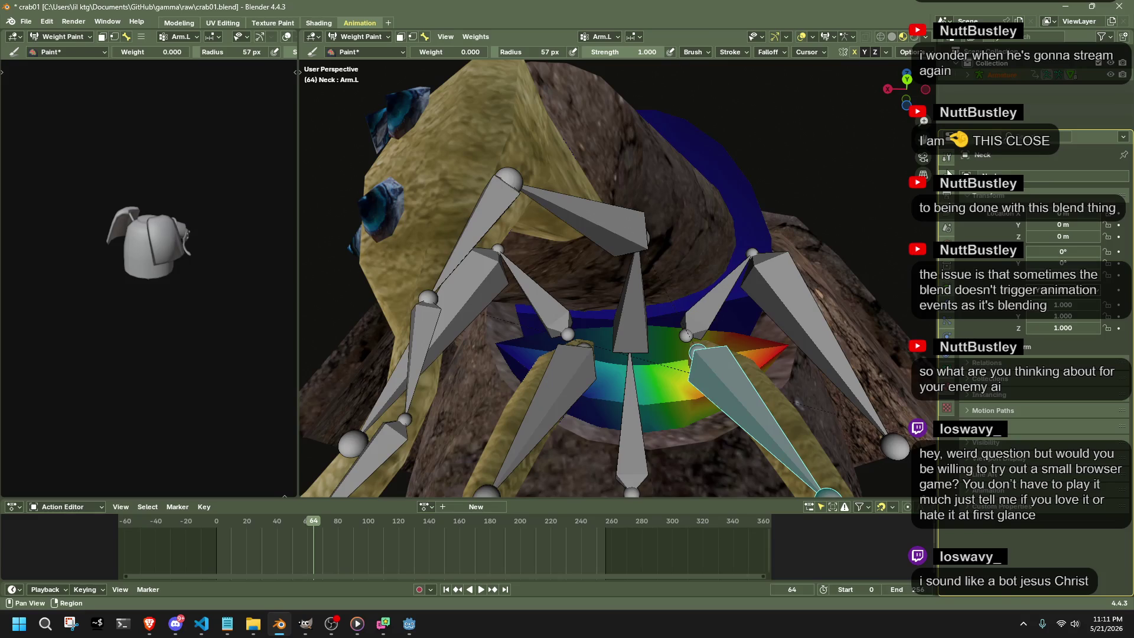
click(946, 158)
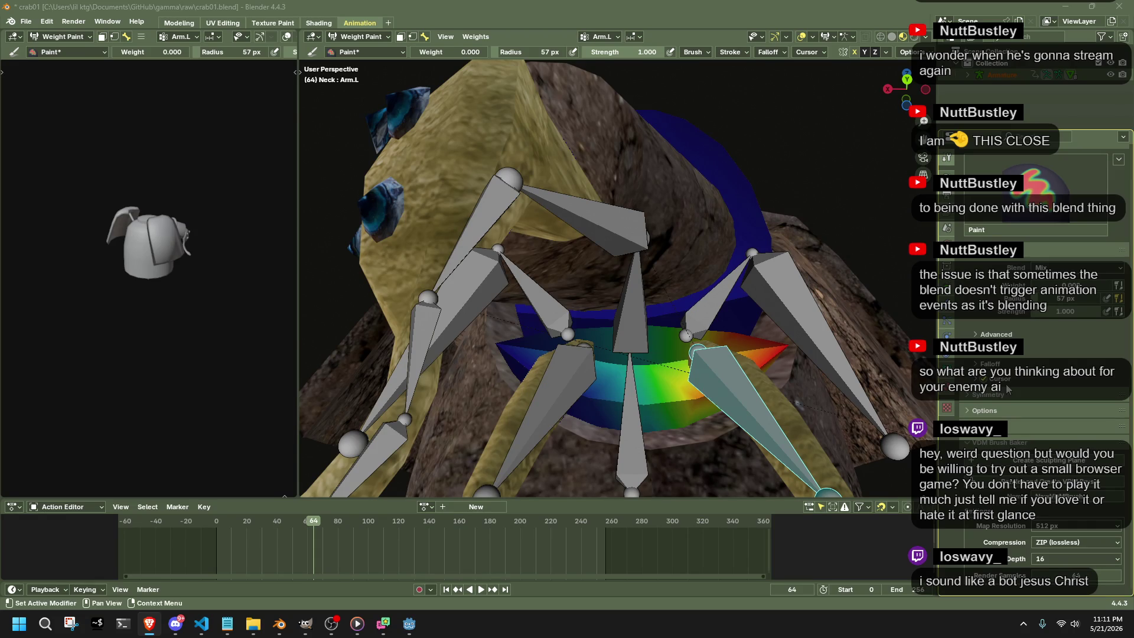
middle_drag(621, 337, 728, 331)
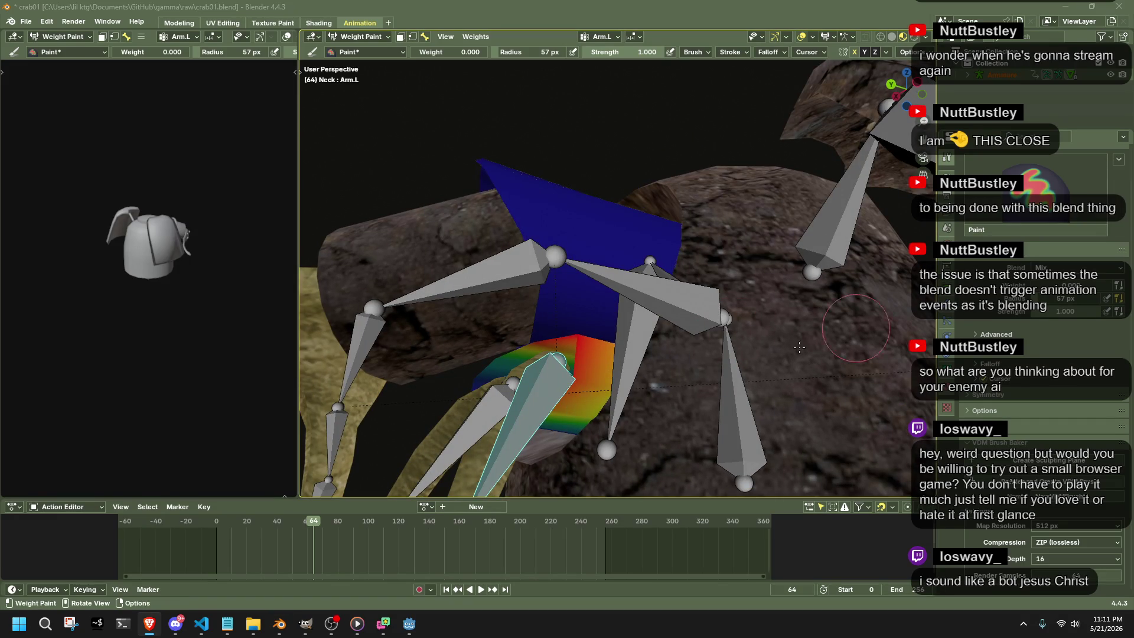
scroll(554, 414, down, 6)
mouse_move(531, 399)
middle_down()
mouse_move(554, 414)
mouse_move(831, 55)
mouse_move(620, 283)
middle_up()
Reposition the Arm.001.L bone and lower left arm chain with Auto IK.
click(532, 372)
middle_drag(533, 372, 516, 422)
key(g)
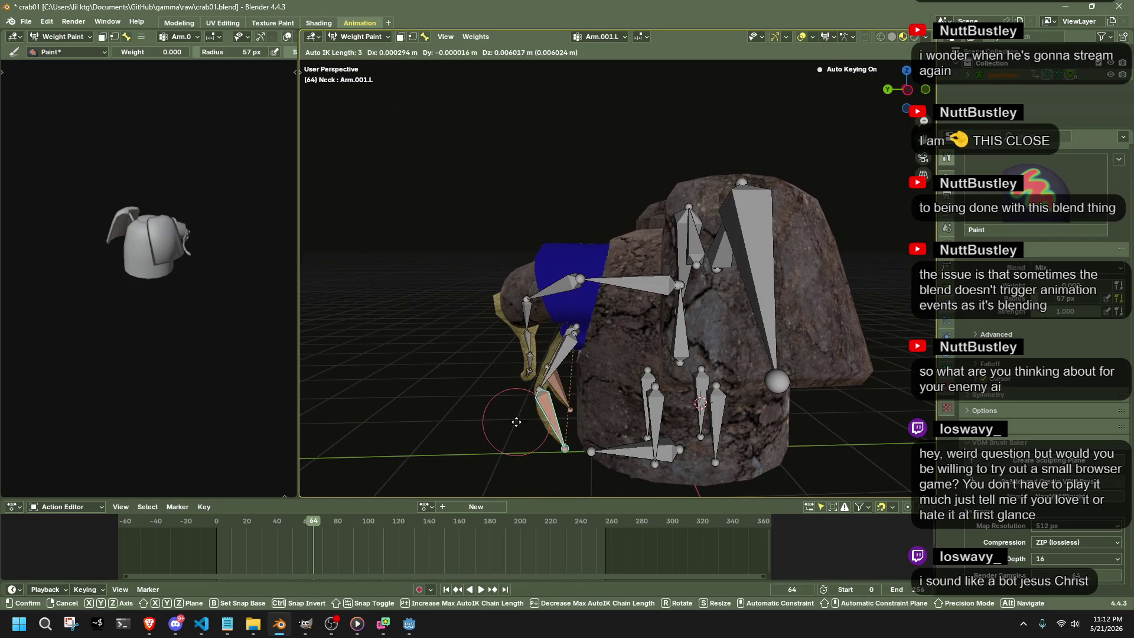
click(512, 412)
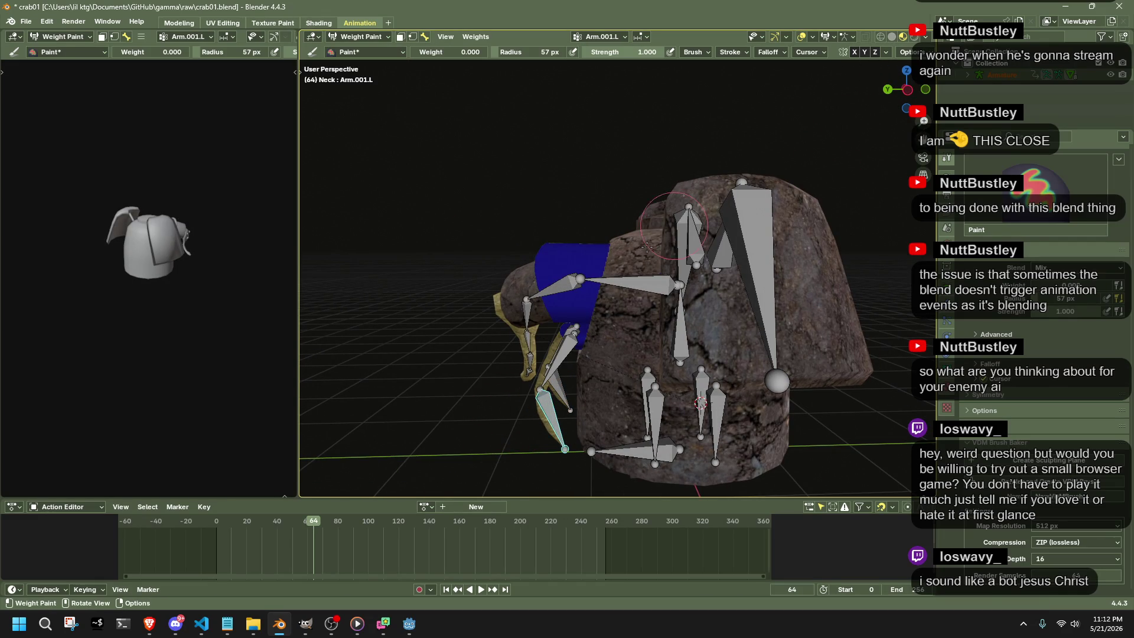
middle_drag(648, 246, 620, 248)
key(g)
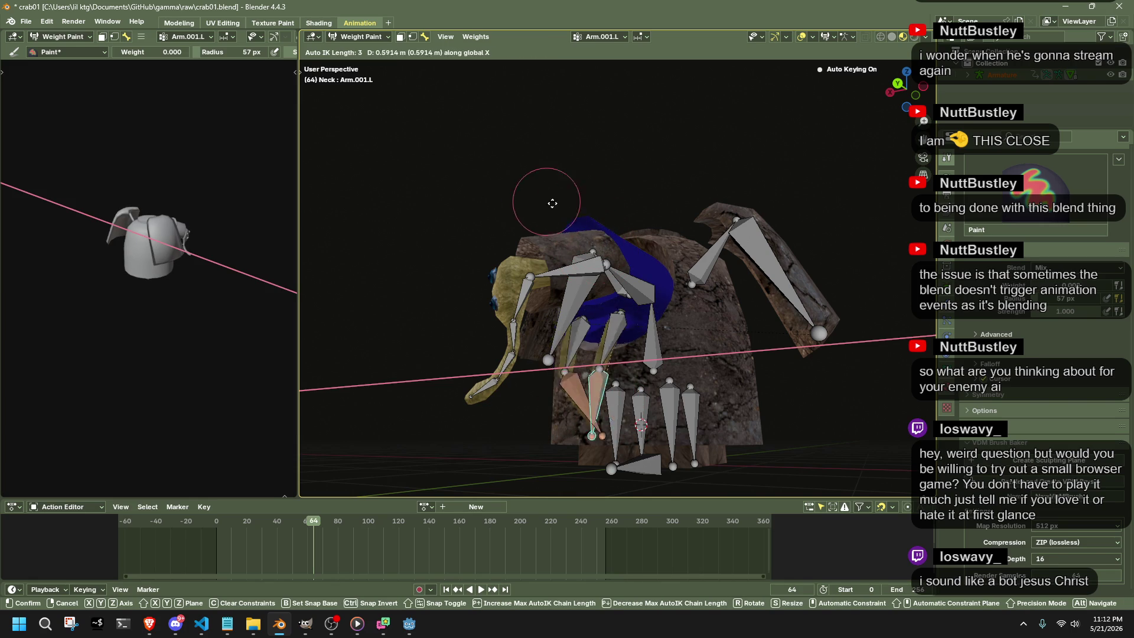
click(600, 211)
Move the arm bones along the global X axis from a frontal view.
middle_drag(599, 211, 630, 328)
key(g)
key(x)
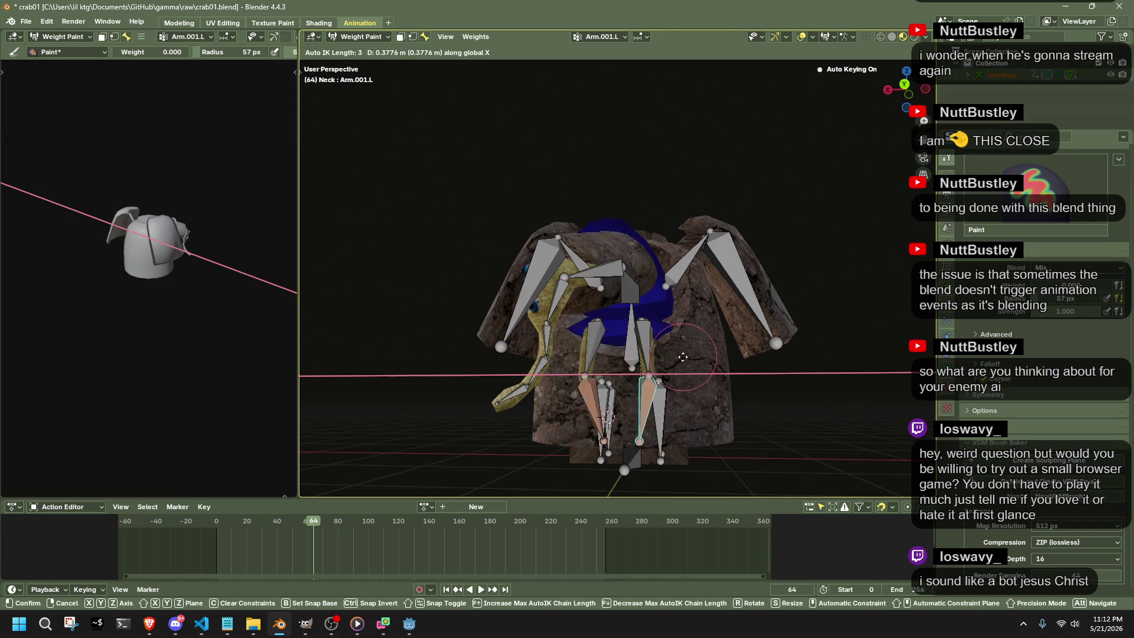
key(Escape)
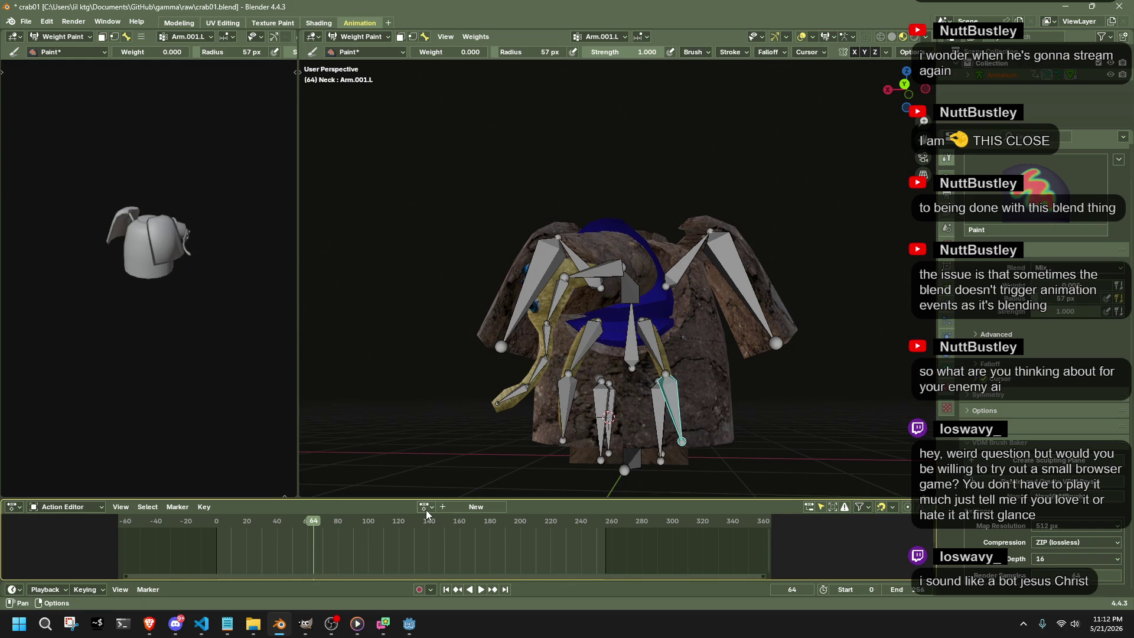
Assign the Idle action to the armature, repose the arms and return to Object Mode.
click(427, 505)
click(431, 367)
middle_drag(690, 427, 567, 415)
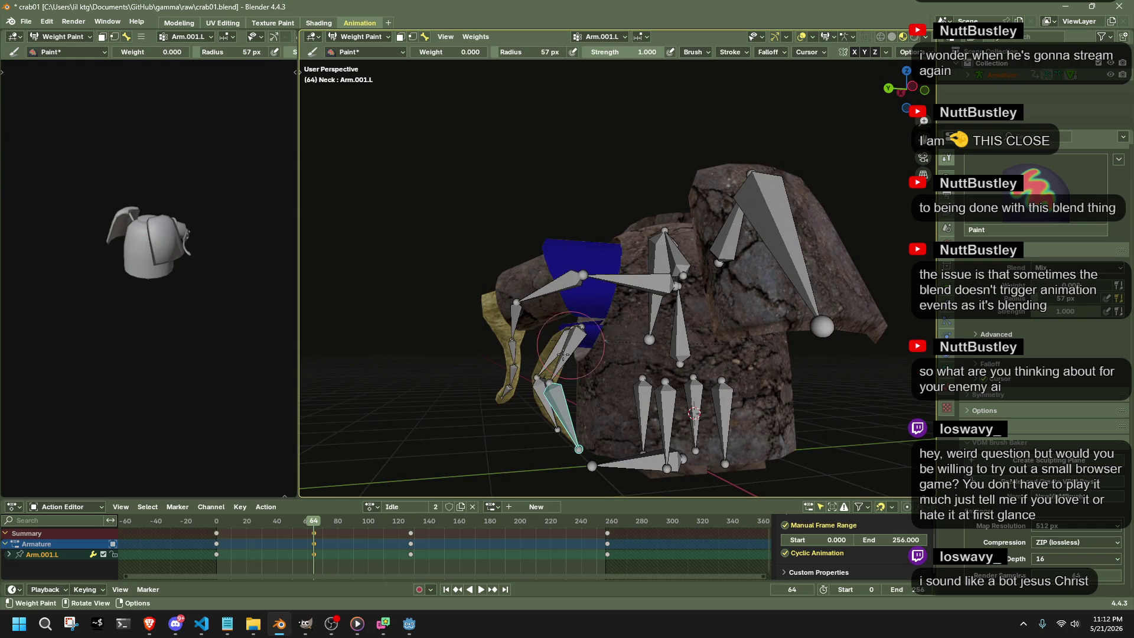
key(g)
click(548, 376)
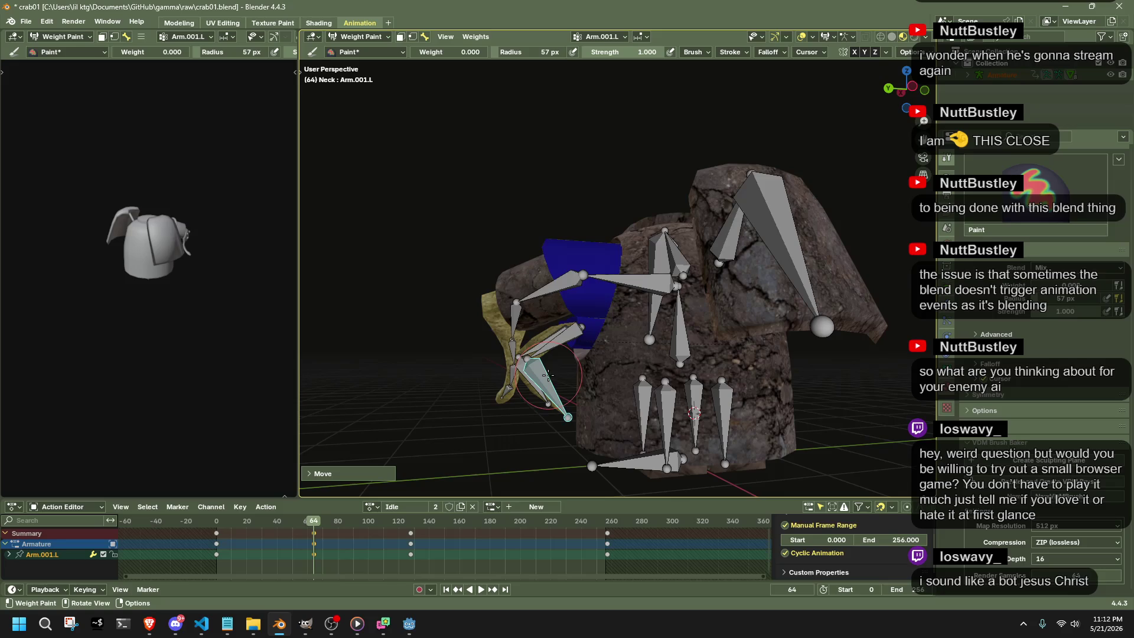
click(360, 36)
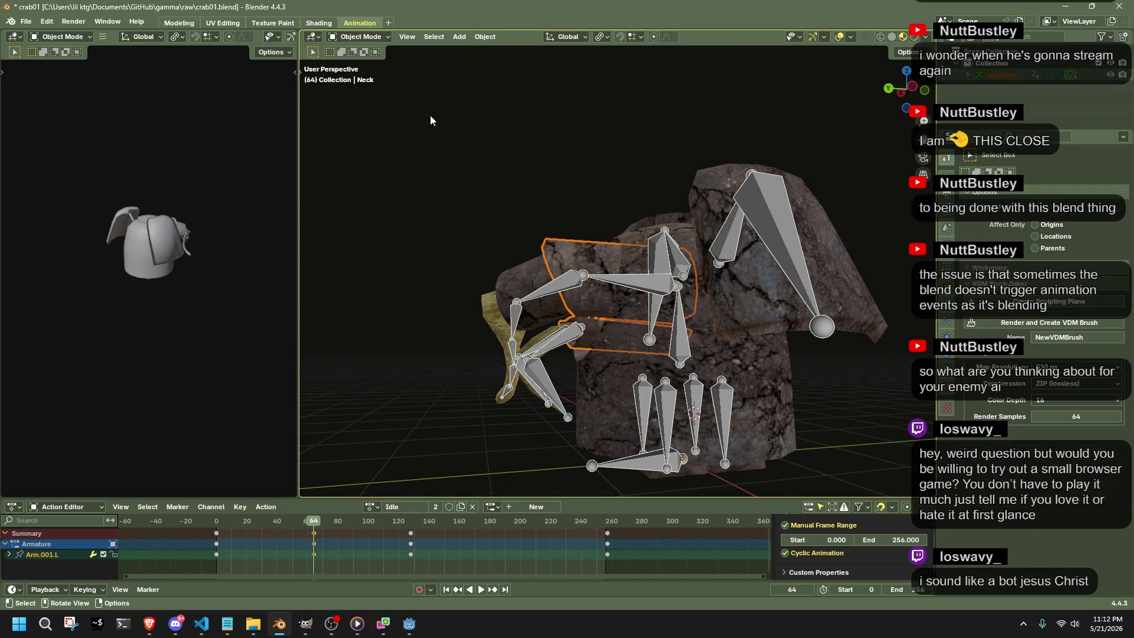
Select the armature in Pose Mode and repose the Arm.001.R bone at frame 64.
click(549, 349)
click(361, 36)
click(355, 77)
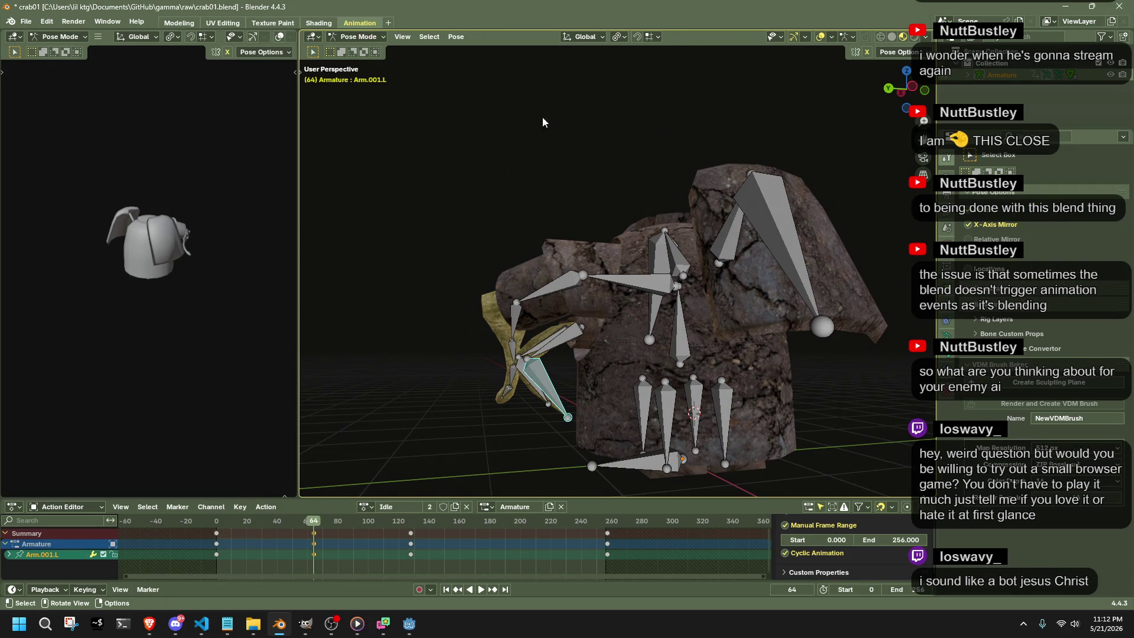
middle_drag(534, 408, 554, 404)
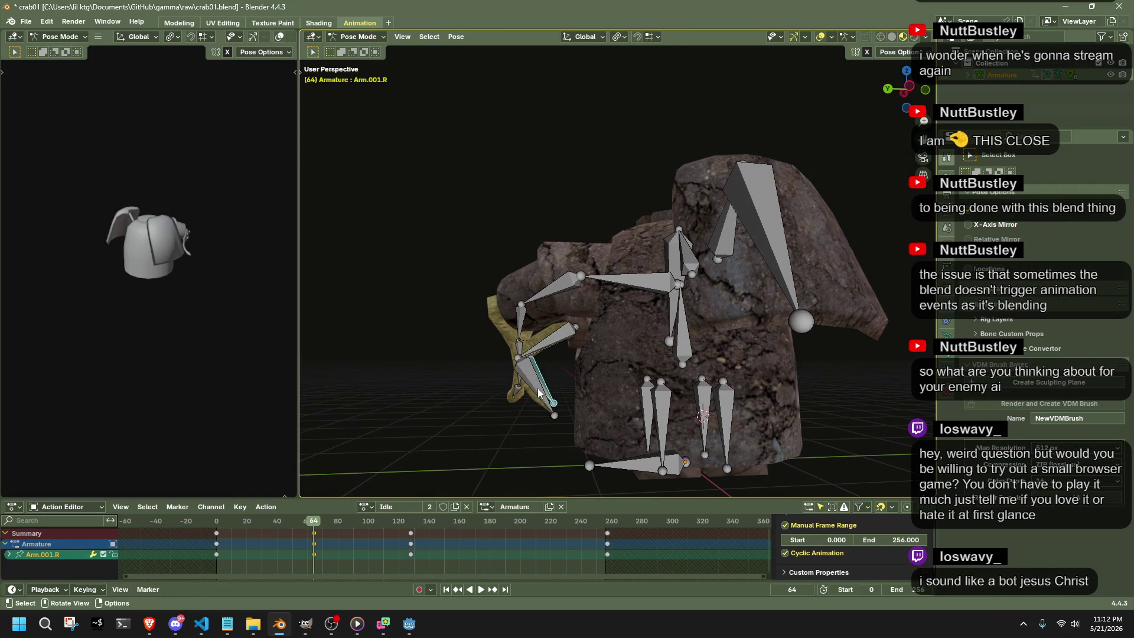
key(g)
click(539, 384)
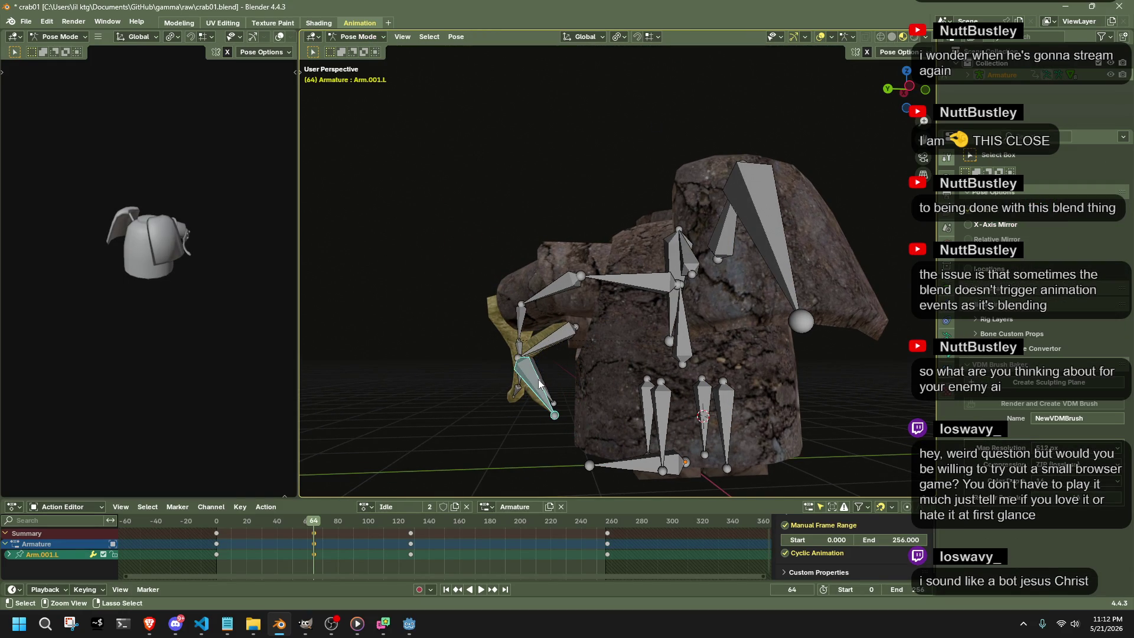
middle_drag(540, 379, 544, 383)
key(g)
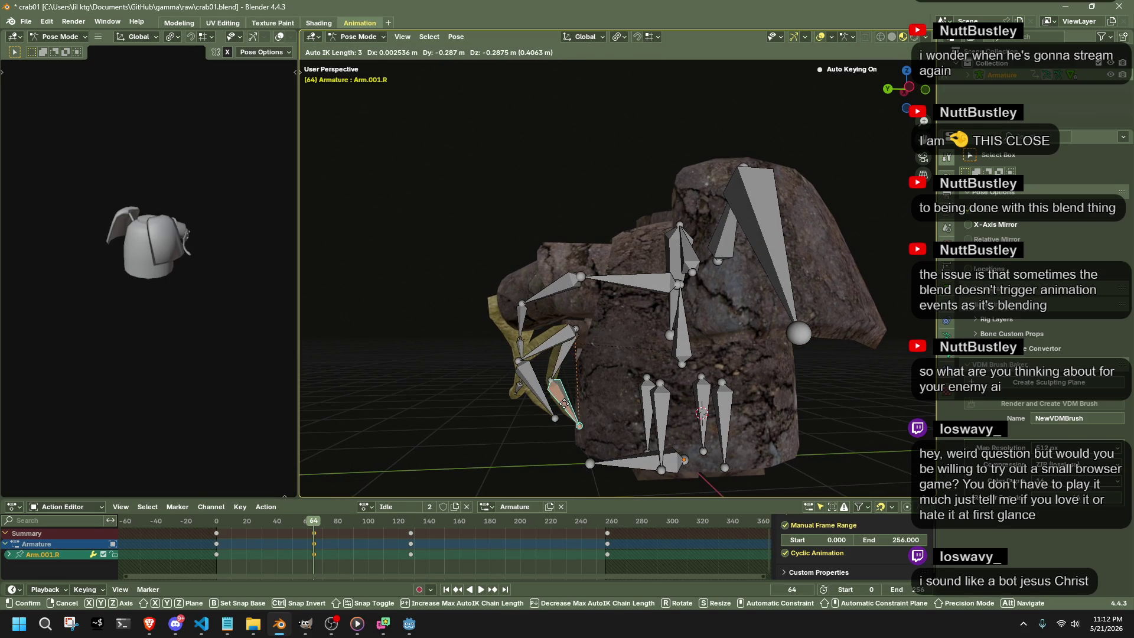
click(558, 396)
Repose the Arm.001.L bone at frame 64, then scrub the playhead to the cycle start.
mouse_move(551, 406)
middle_down()
mouse_move(670, 387)
mouse_move(576, 409)
mouse_move(775, 400)
middle_up()
key(g)
click(557, 402)
drag(219, 524, 218, 524)
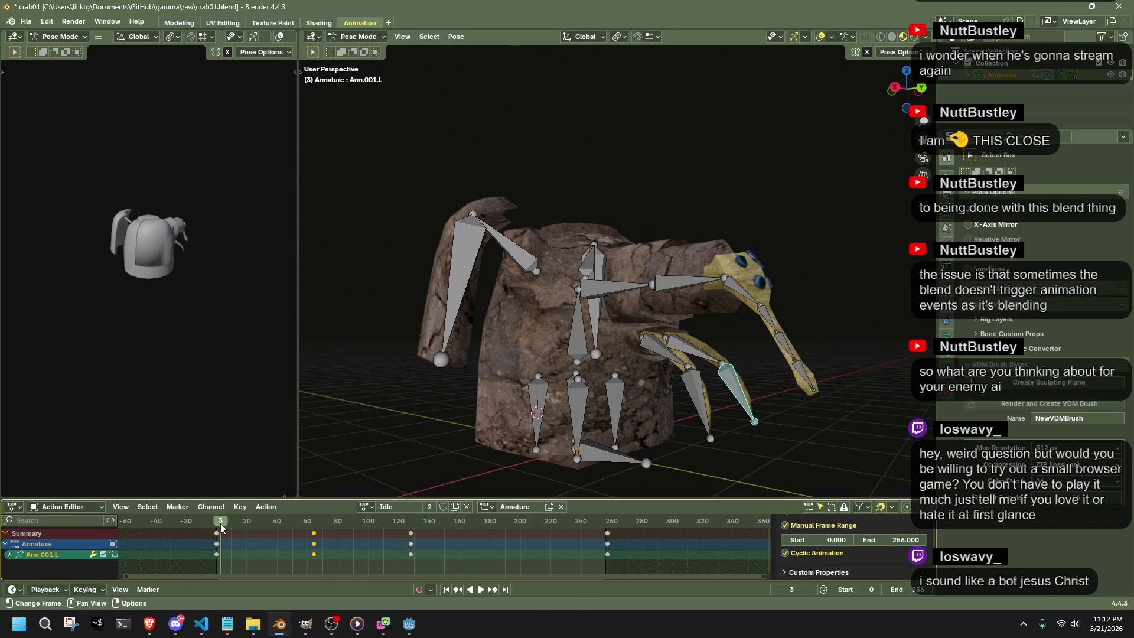
Play the Idle animation, select the Head bone and scrub back to frame 64.
key(space)
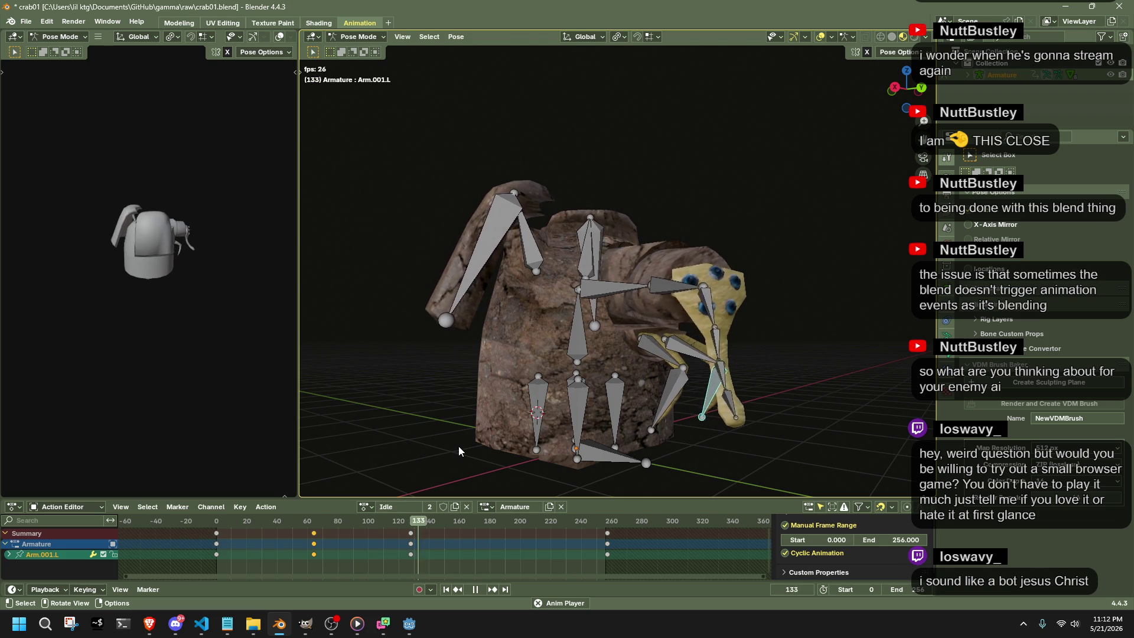
middle_drag(577, 430, 626, 426)
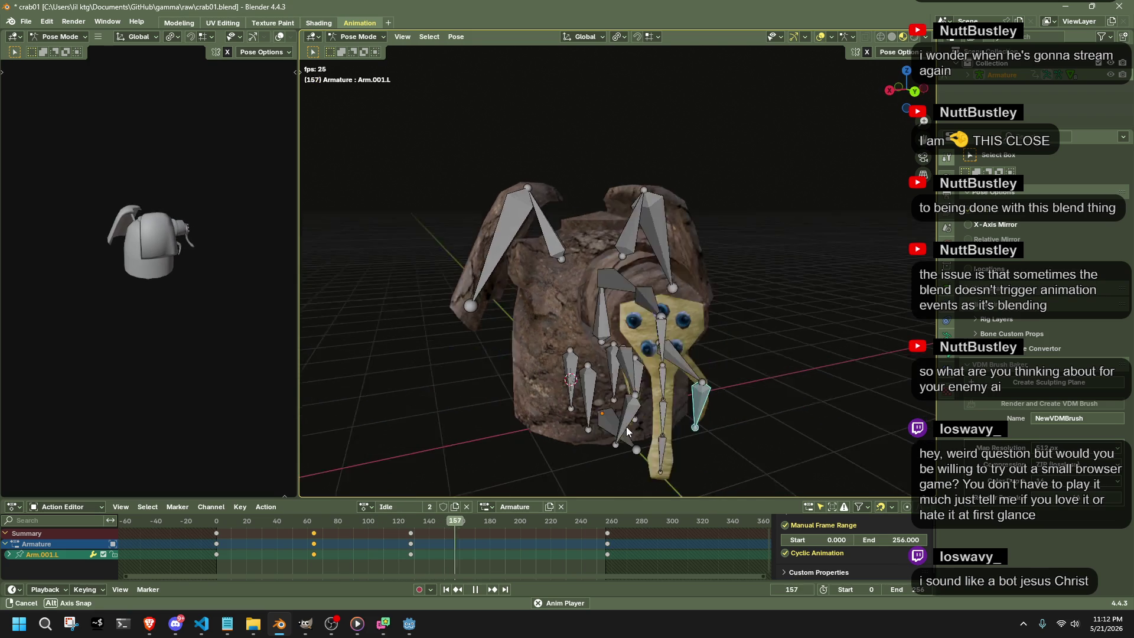
click(664, 335)
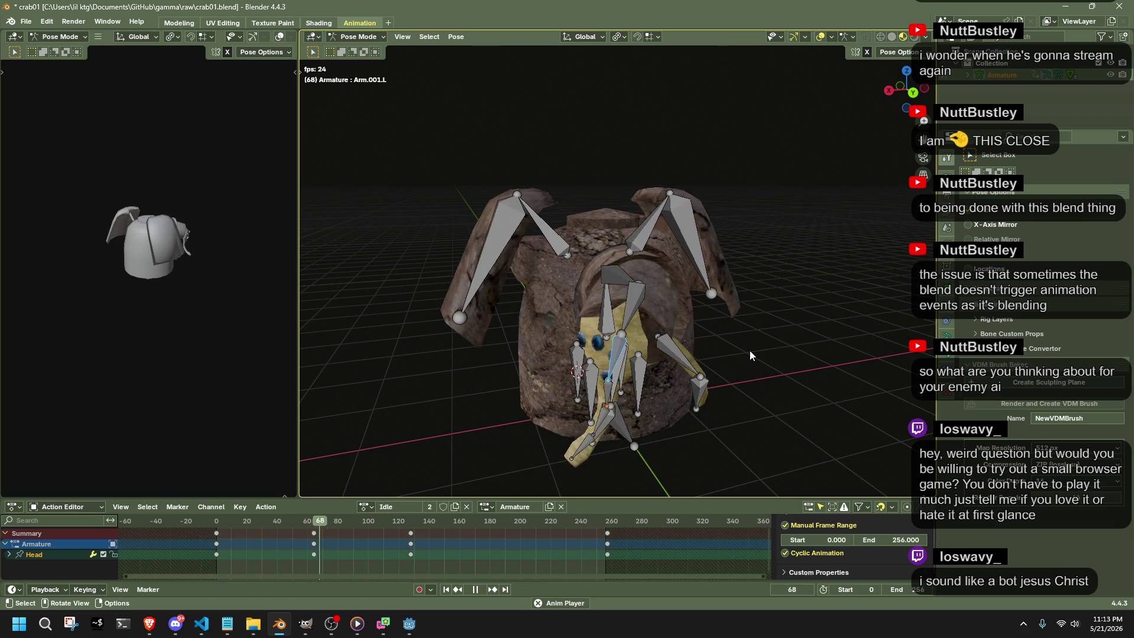
drag(313, 528, 312, 530)
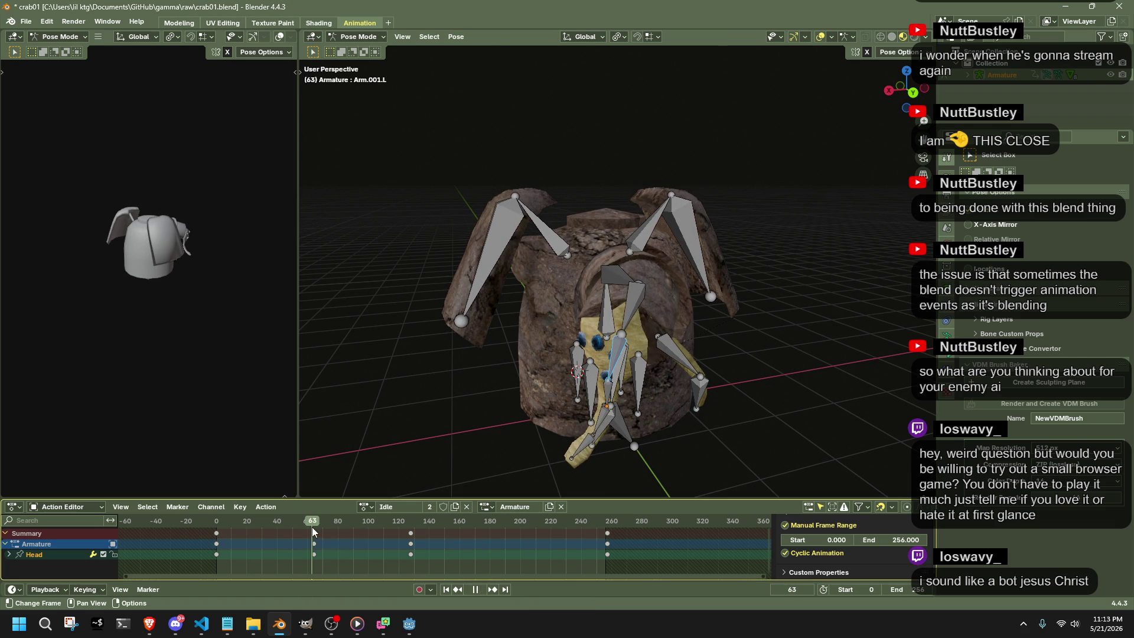
middle_drag(673, 423, 609, 374)
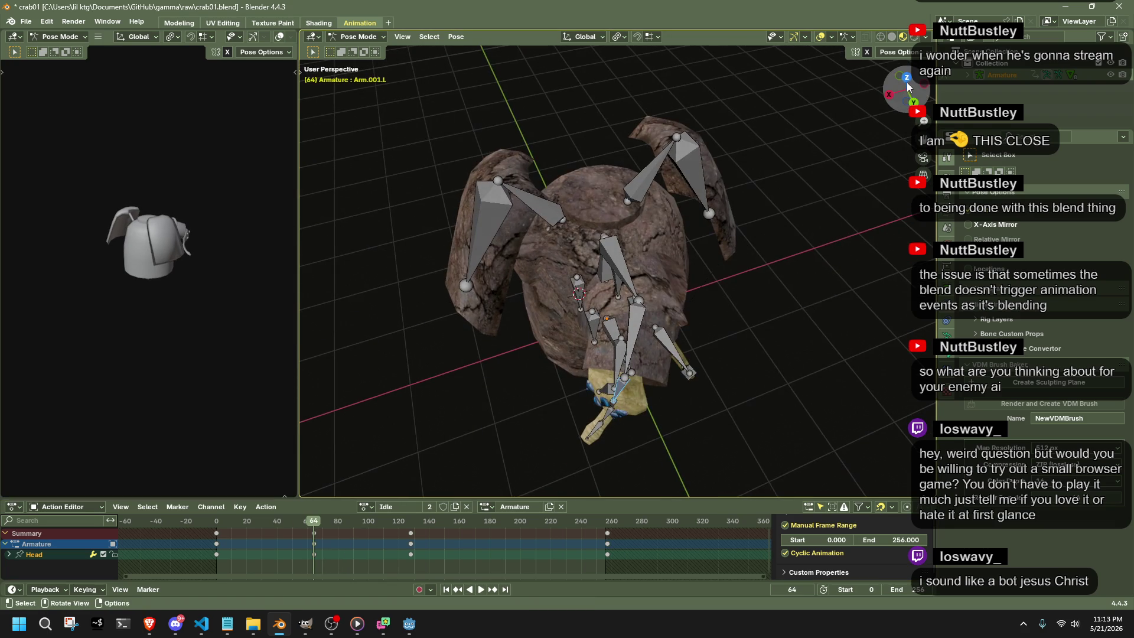
In top orthographic view, swing the head bone chain to the right at frame 64.
key(KP_7)
drag(649, 180, 628, 159)
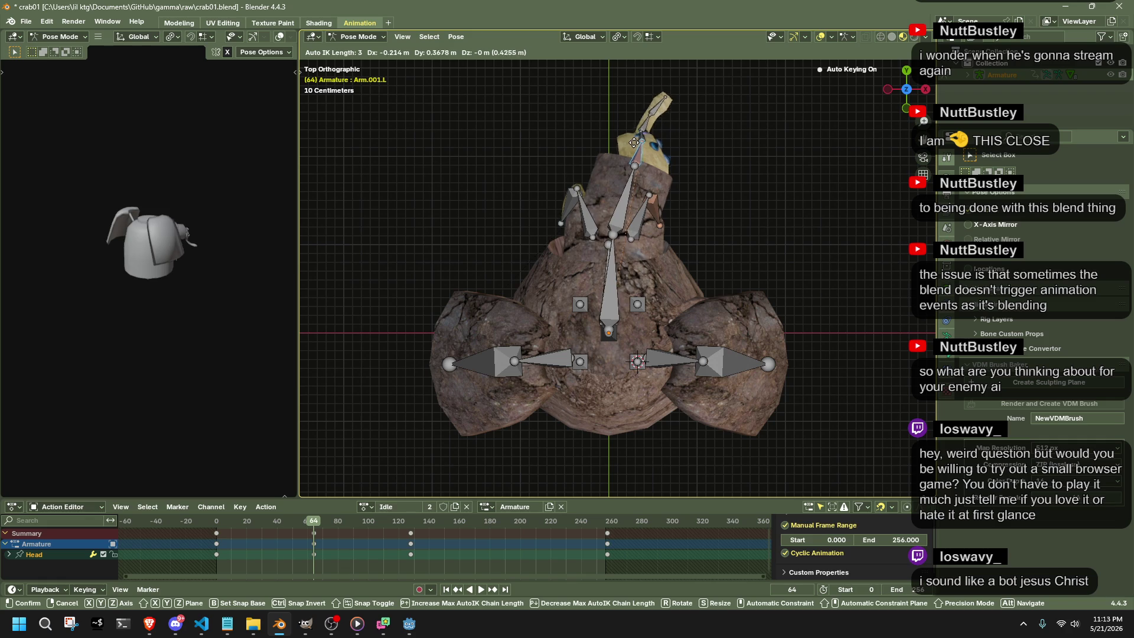
mouse_move(628, 159)
mouse_down()
mouse_move(632, 145)
mouse_move(585, 171)
mouse_up()
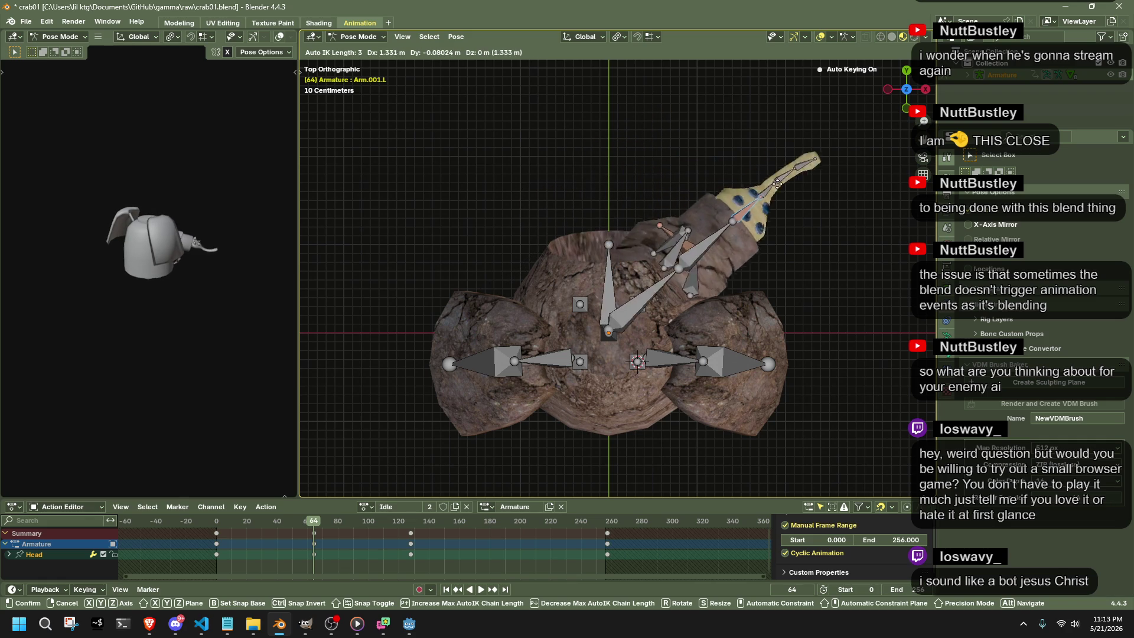
mouse_move(585, 171)
mouse_down()
mouse_move(905, 248)
mouse_move(634, 170)
mouse_up()
Select Arm.001.R, glance at the pose options and deselect while orbiting in perspective.
click(675, 216)
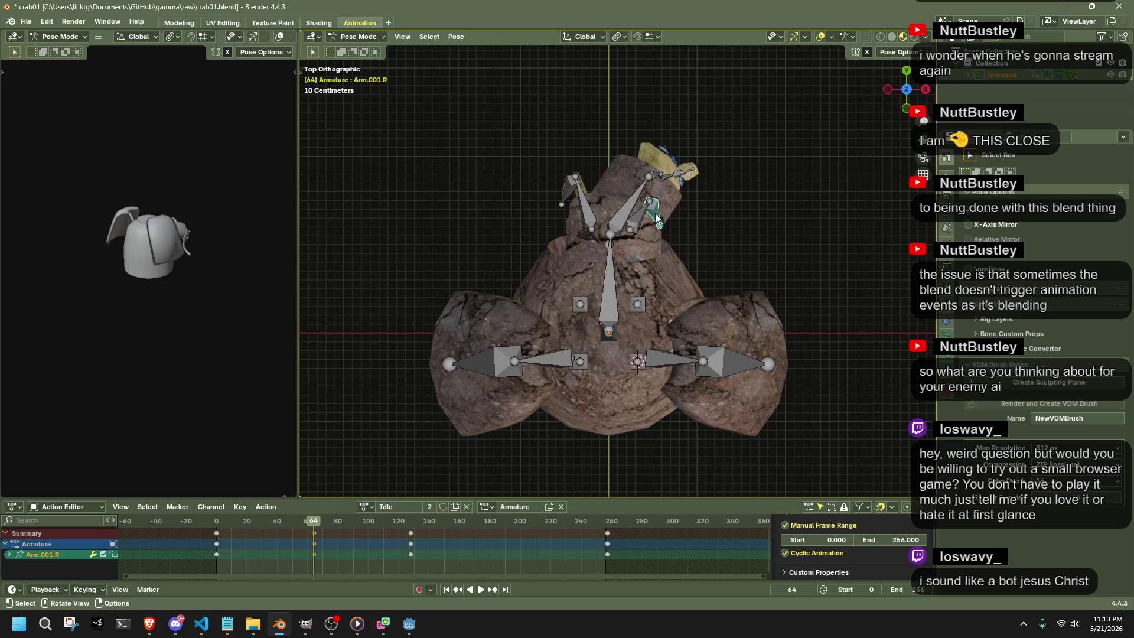
mouse_move(819, 274)
middle_down()
mouse_move(722, 221)
mouse_move(873, 62)
middle_up()
click(882, 57)
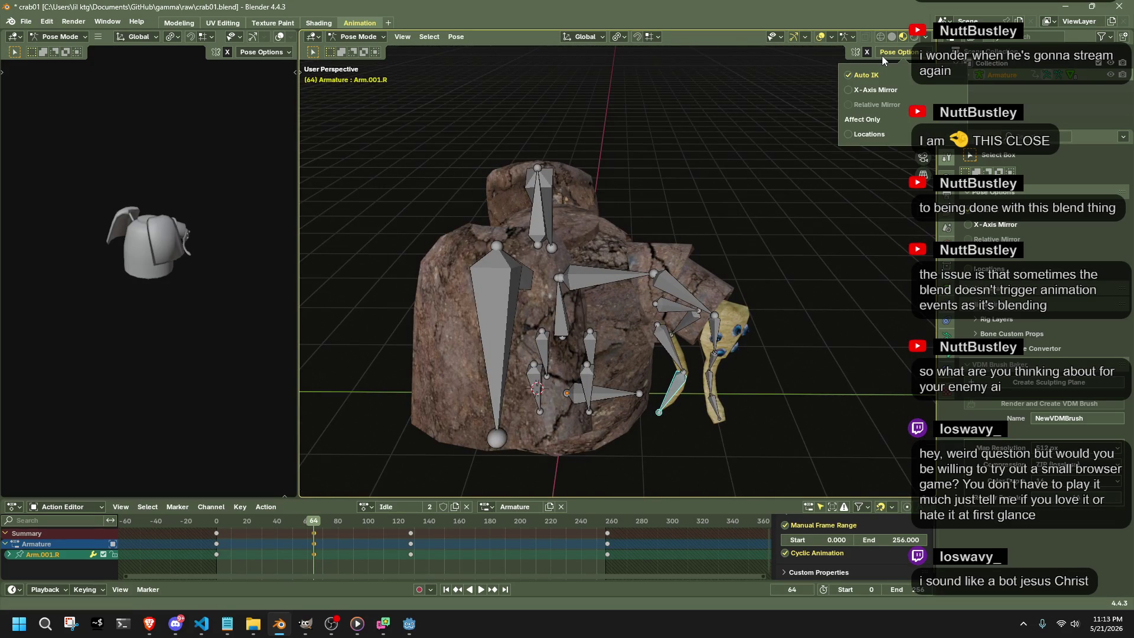
click(806, 429)
middle_drag(806, 430, 610, 350)
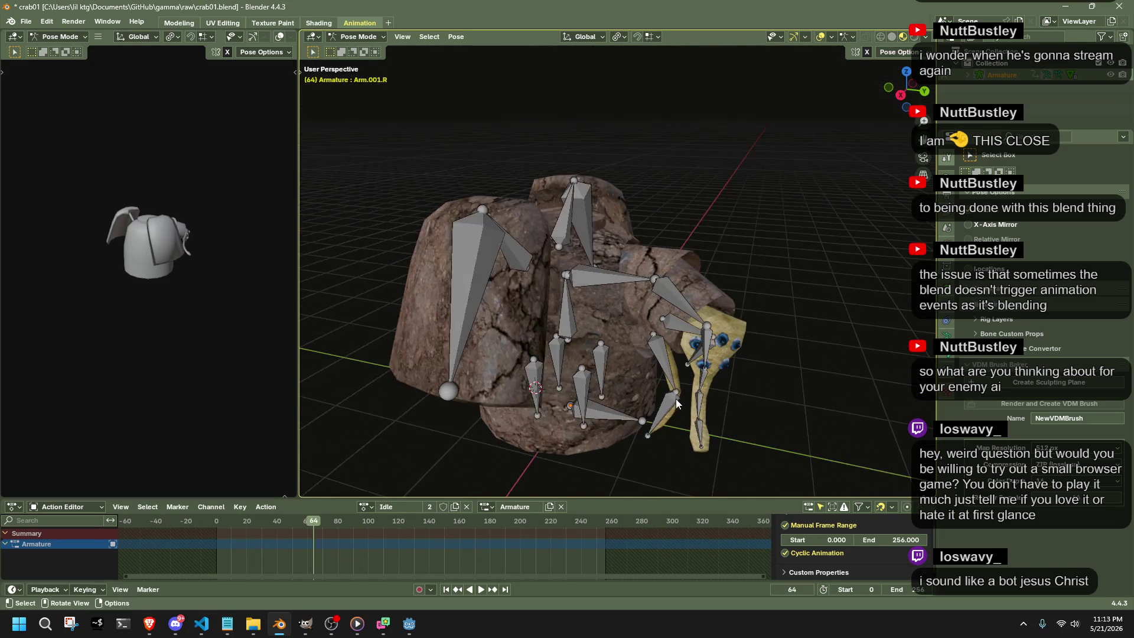
Select Arm.001.R and play the Idle cycle to preview it, stopping at frame 64.
click(712, 359)
middle_drag(712, 359, 597, 309)
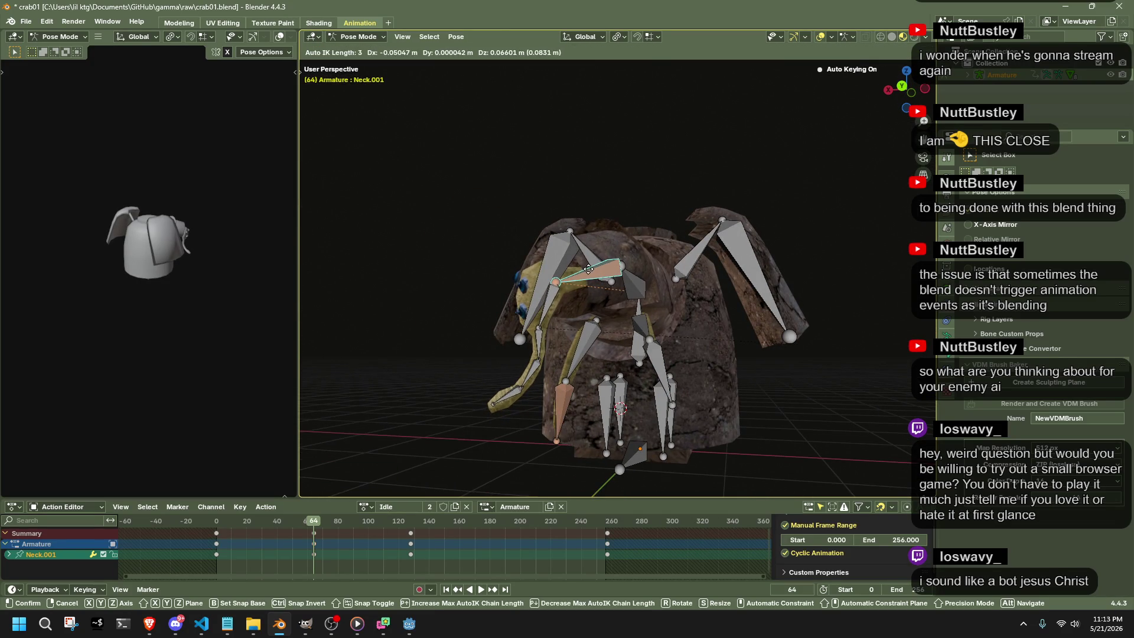
click(565, 413)
key(alt+Tab)
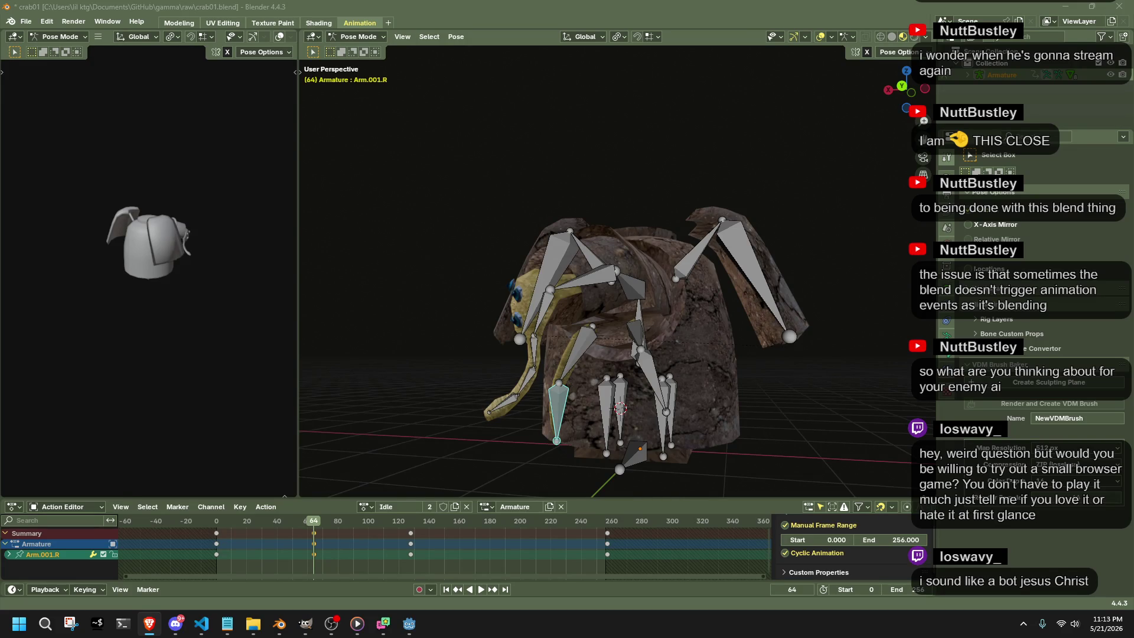
scroll(723, 420, up, 2)
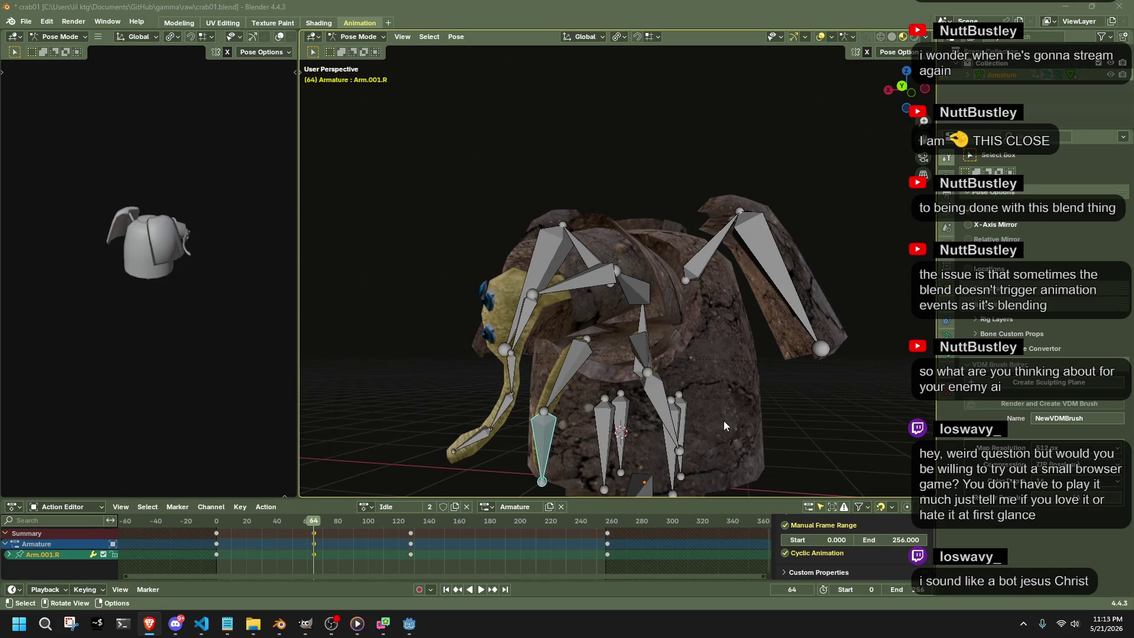
shift+middle_drag(724, 421, 688, 319)
key(space)
key(Escape)
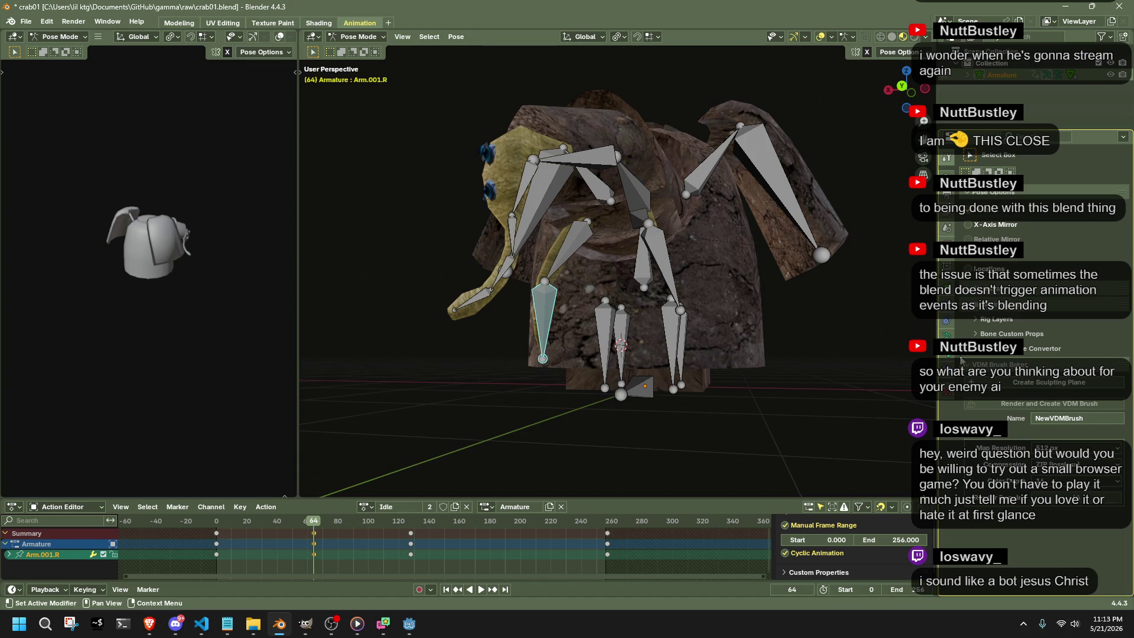
Show the bone's transform properties and hide the Arm.001.R bone.
click(946, 352)
click(948, 359)
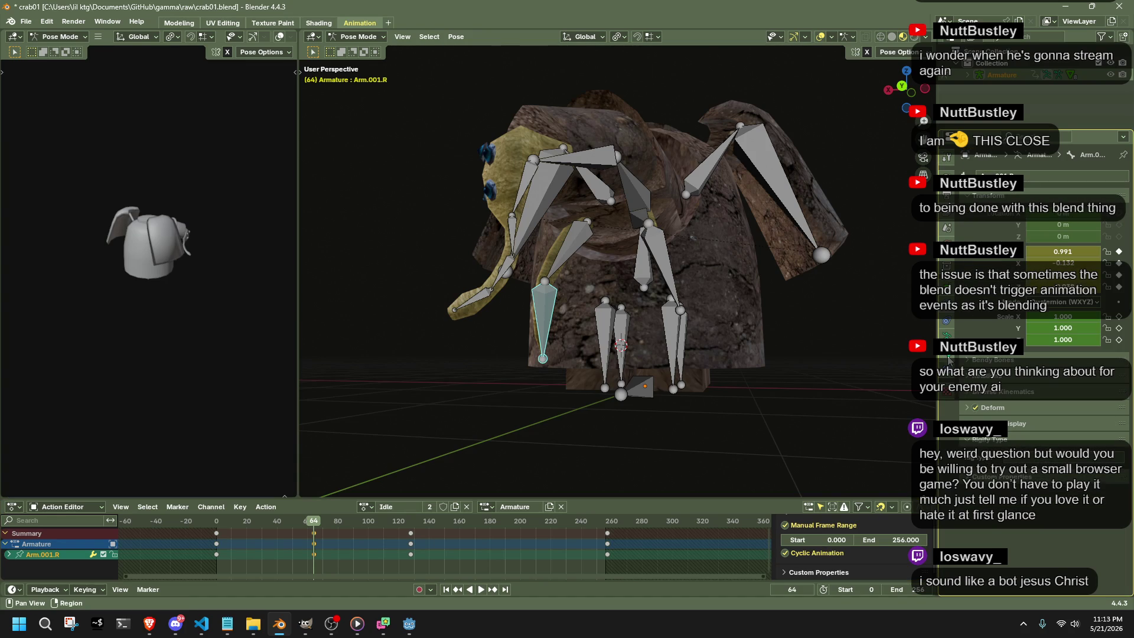
click(896, 51)
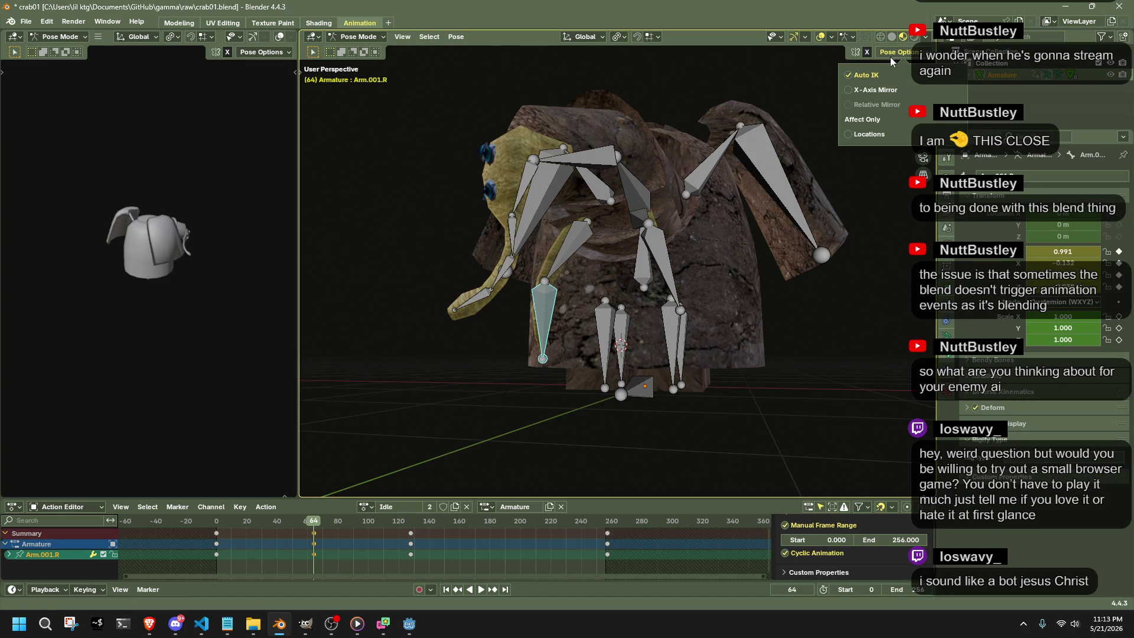
key(h)
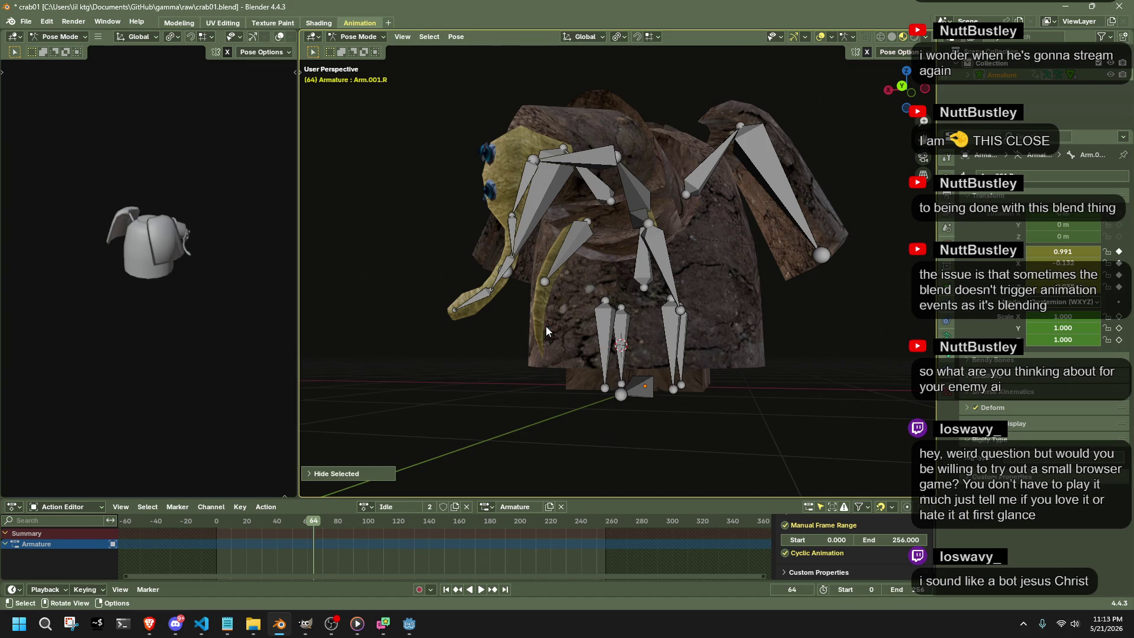
Move the Arm.001.R bone into a new position at frame 64.
click(561, 287)
key(g)
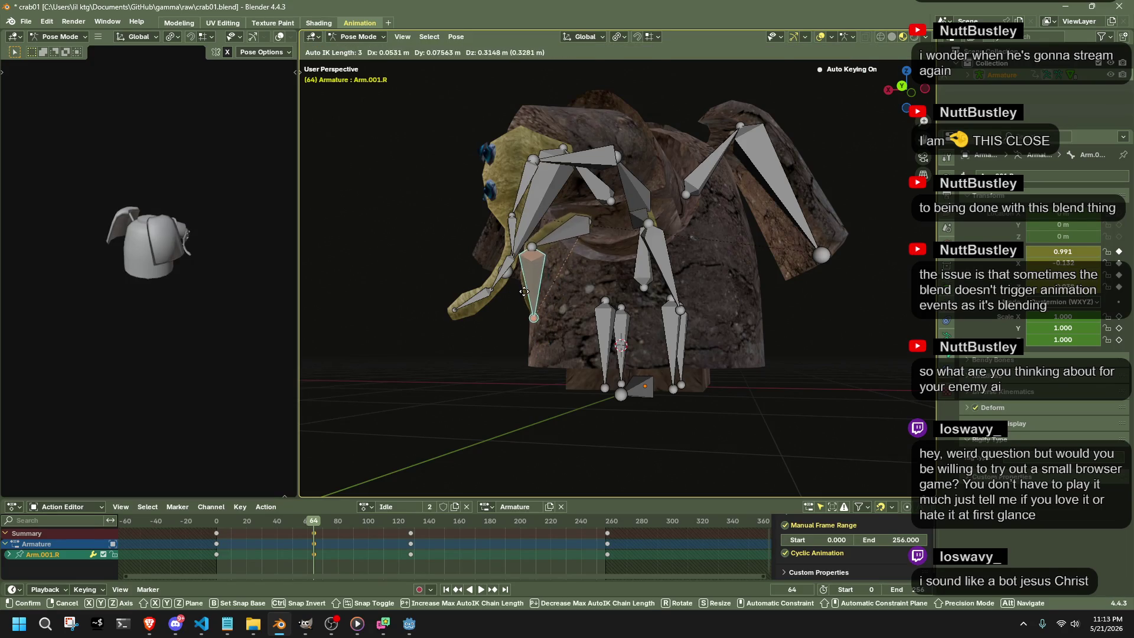
click(523, 291)
Raise the Neck.001 chain along the Z axis, confirm it and select Arm.001.R.
click(567, 163)
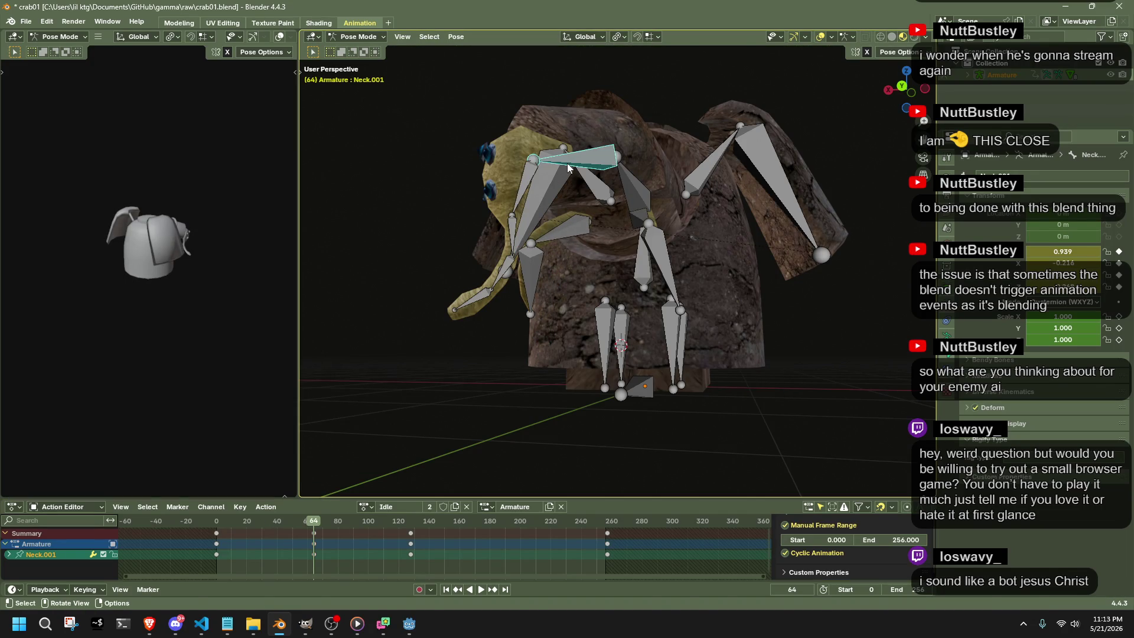
key(g)
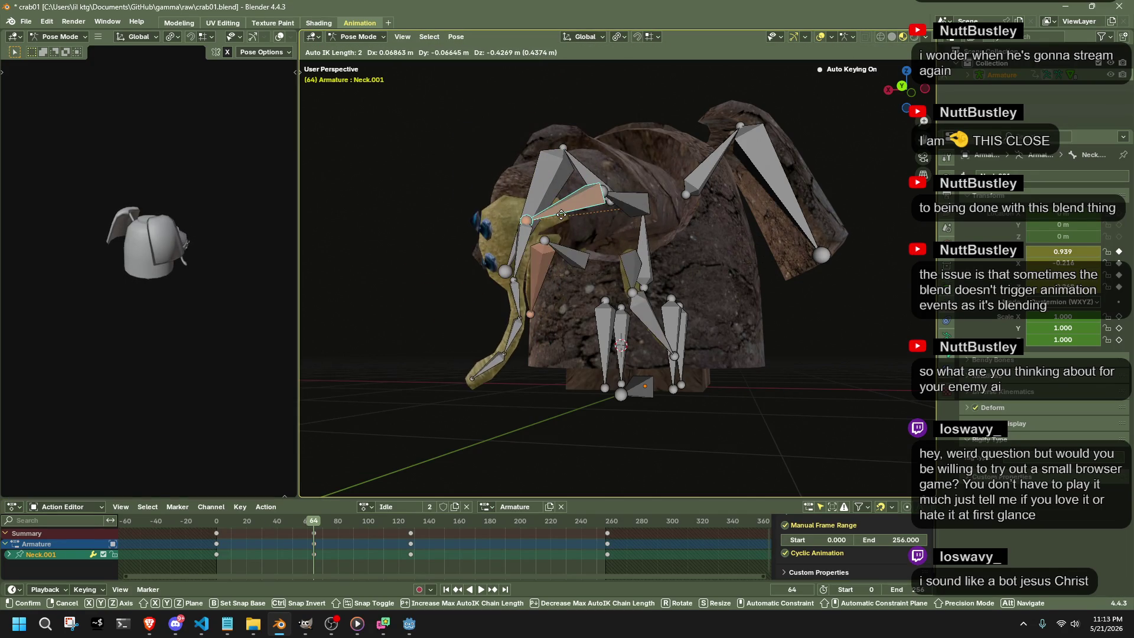
key(z)
key(x)
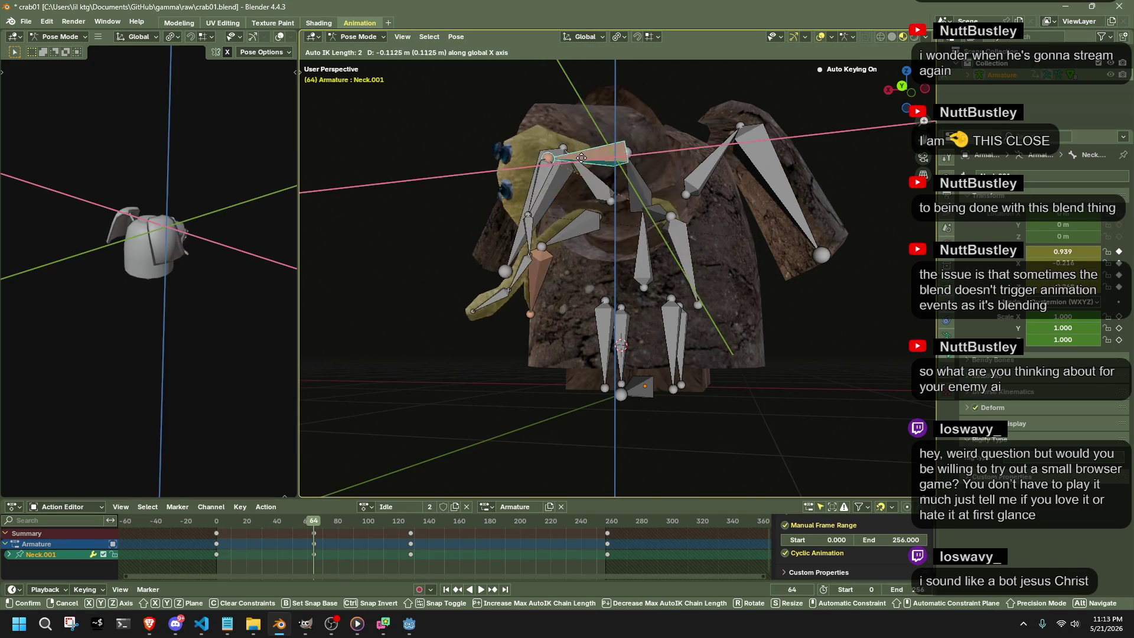
key(z)
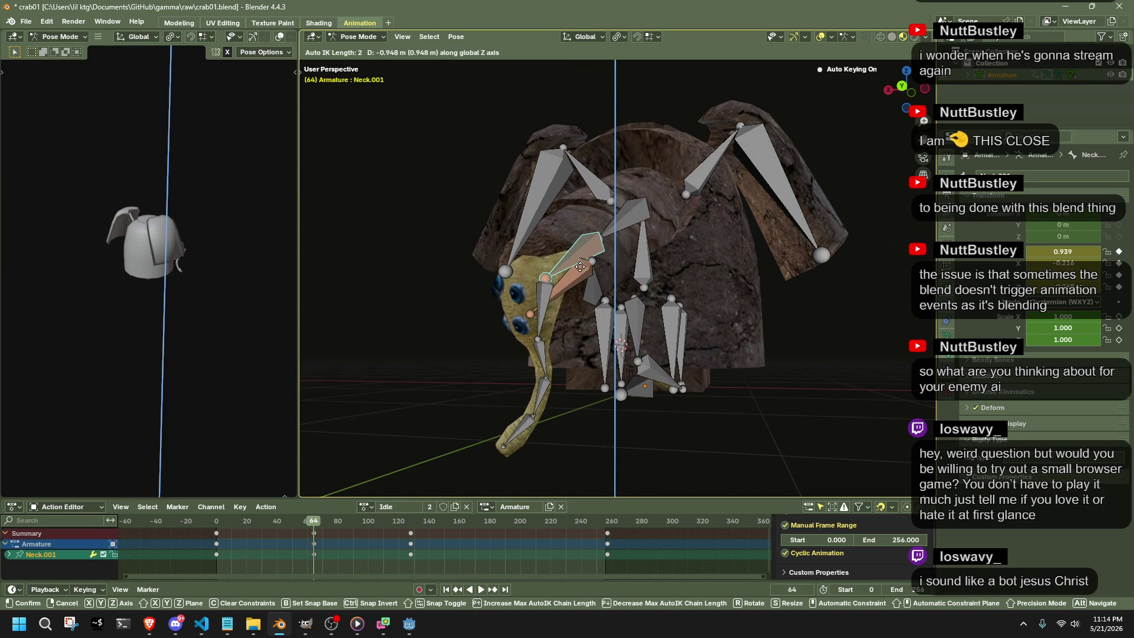
middle_drag(581, 267, 701, 357)
click(701, 357)
click(702, 357)
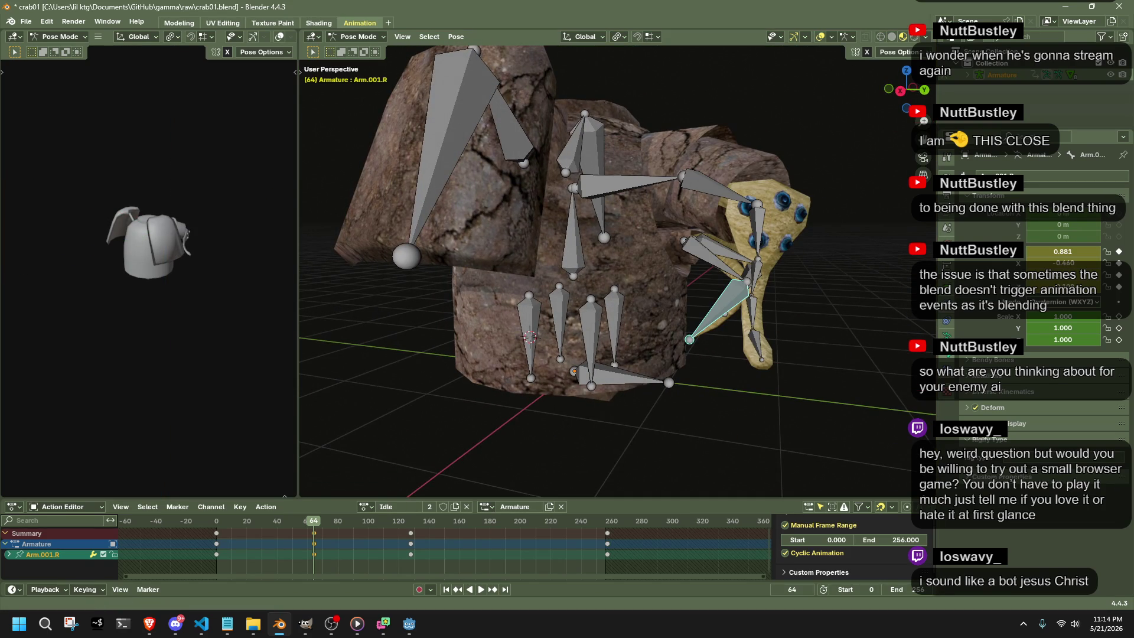
key(alt+Tab)
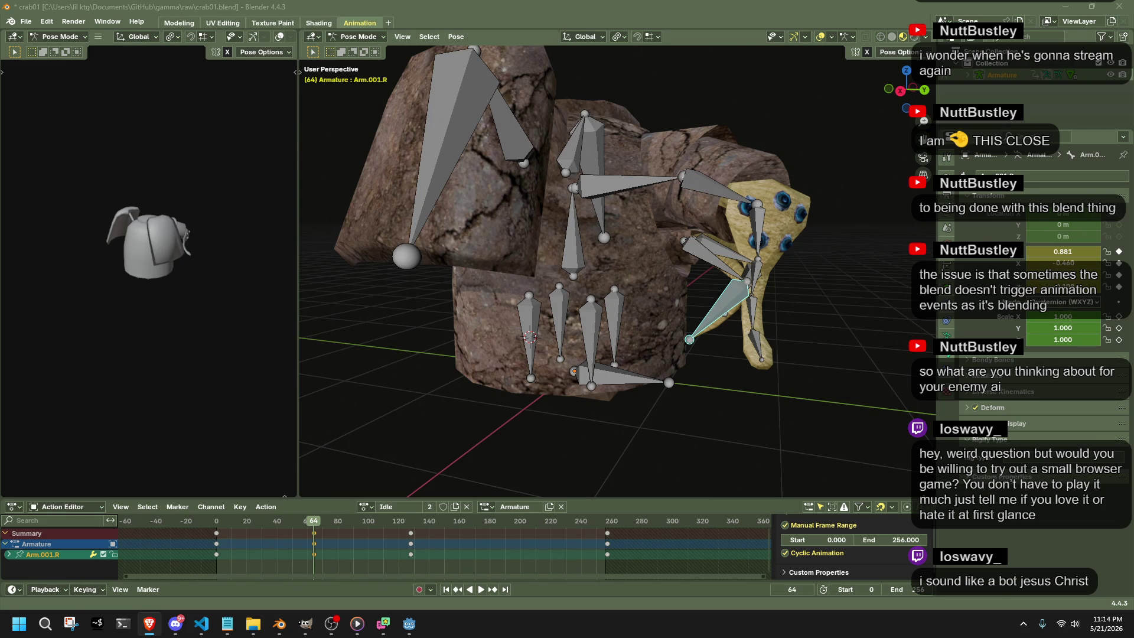
Move the selected bone, then clear its user transforms back to the keyed pose.
mouse_move(775, 416)
middle_down()
mouse_move(610, 360)
mouse_move(489, 367)
middle_up()
key(g)
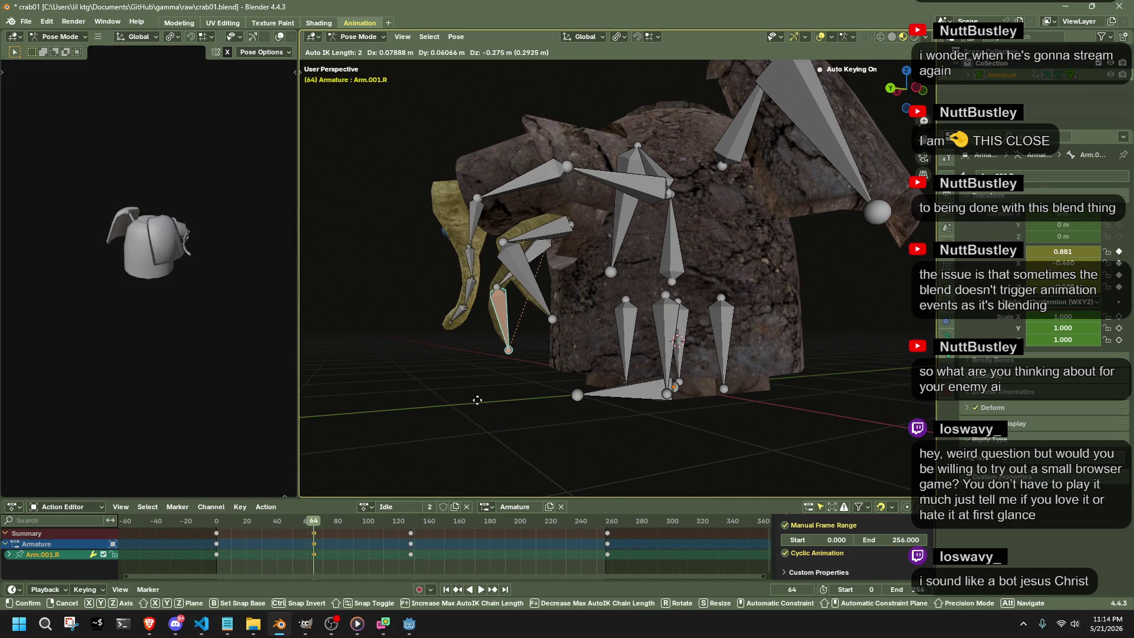
click(505, 328)
right_click(505, 328)
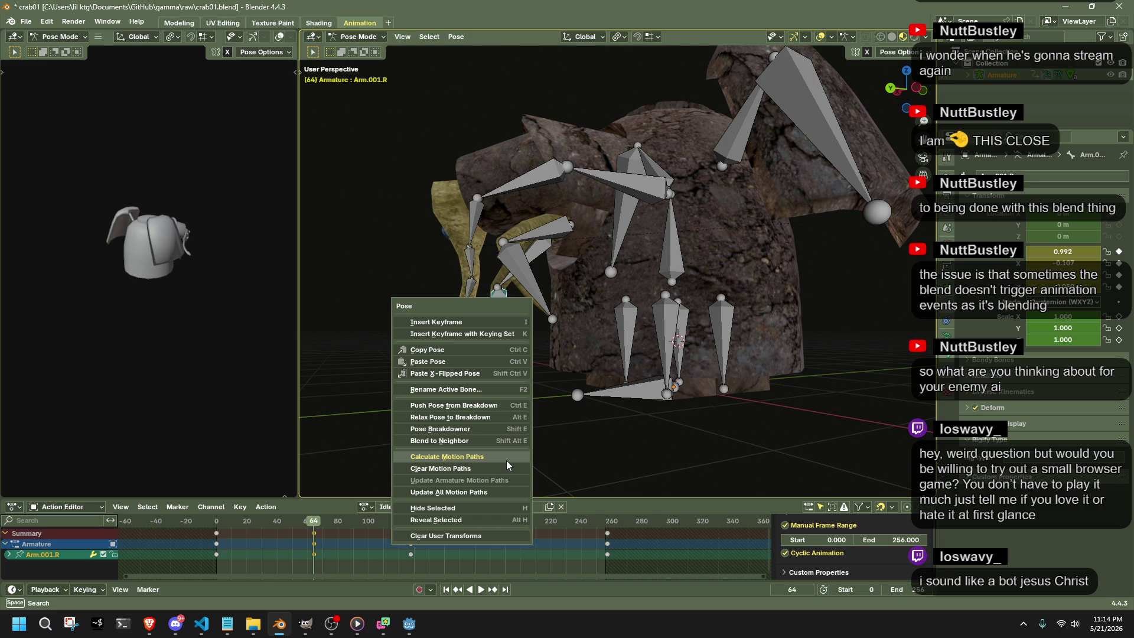
click(508, 537)
Nudge the Arm.001.L claw bone into a new pose at frame 64, undoing one attempt.
click(499, 411)
click(509, 326)
drag(532, 297, 563, 302)
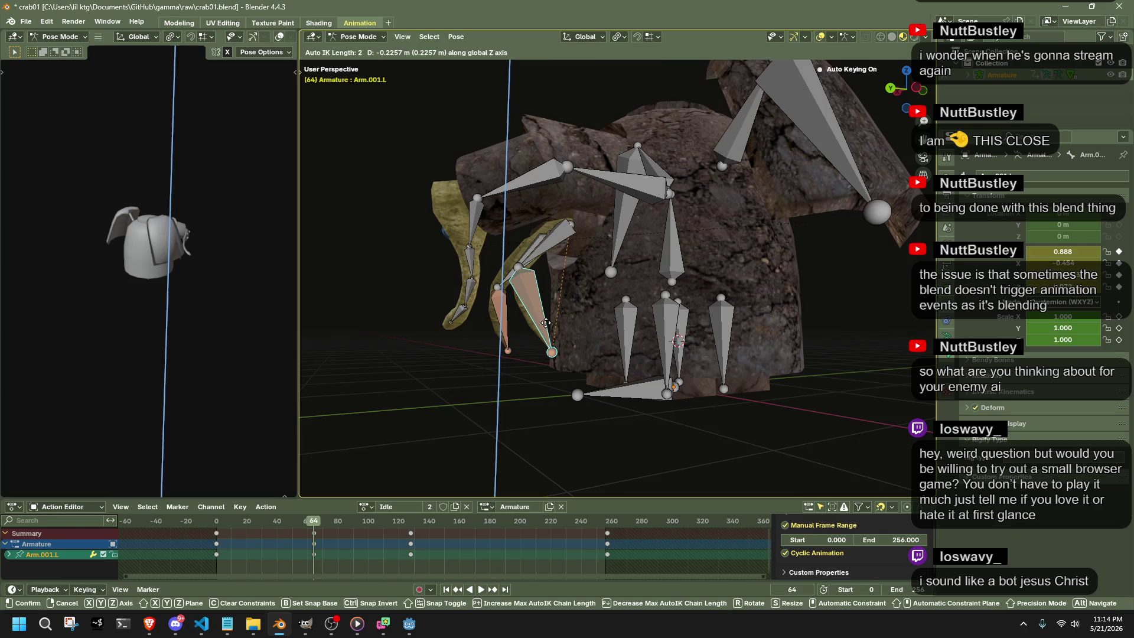
drag(563, 302, 547, 328)
key(ctrl+z)
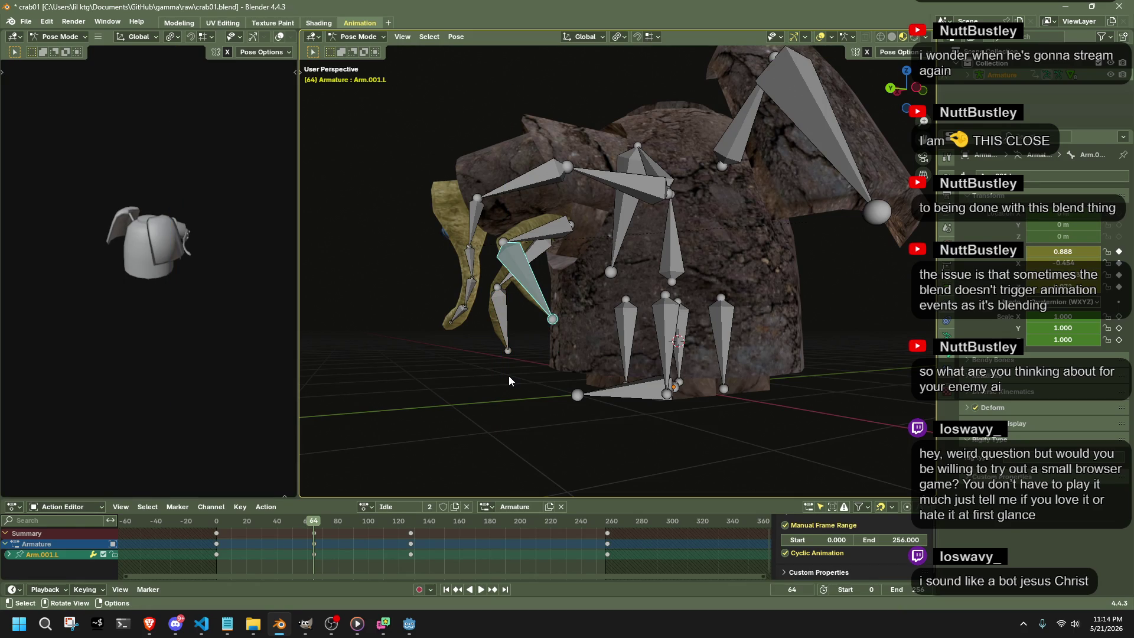
mouse_move(549, 313)
mouse_down()
mouse_move(541, 282)
mouse_move(541, 345)
mouse_up()
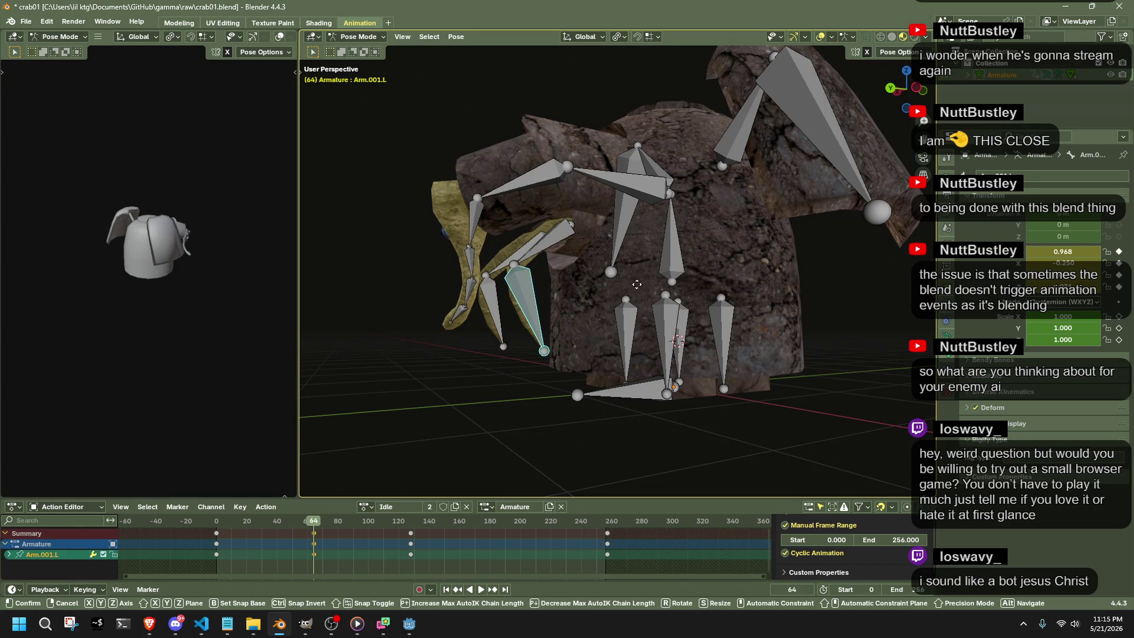
key(Escape)
click(348, 42)
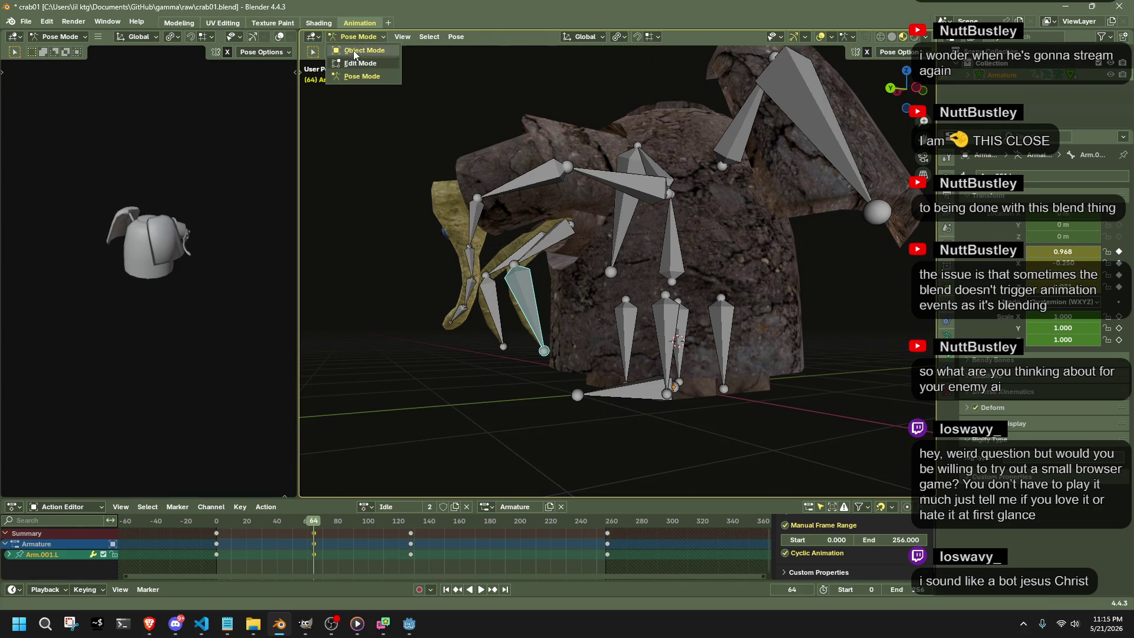
Weight-paint the Neck.001 rock piece and inspect Arm.001.L, Neck.001, Arm.L and Arm.R weights.
click(508, 153)
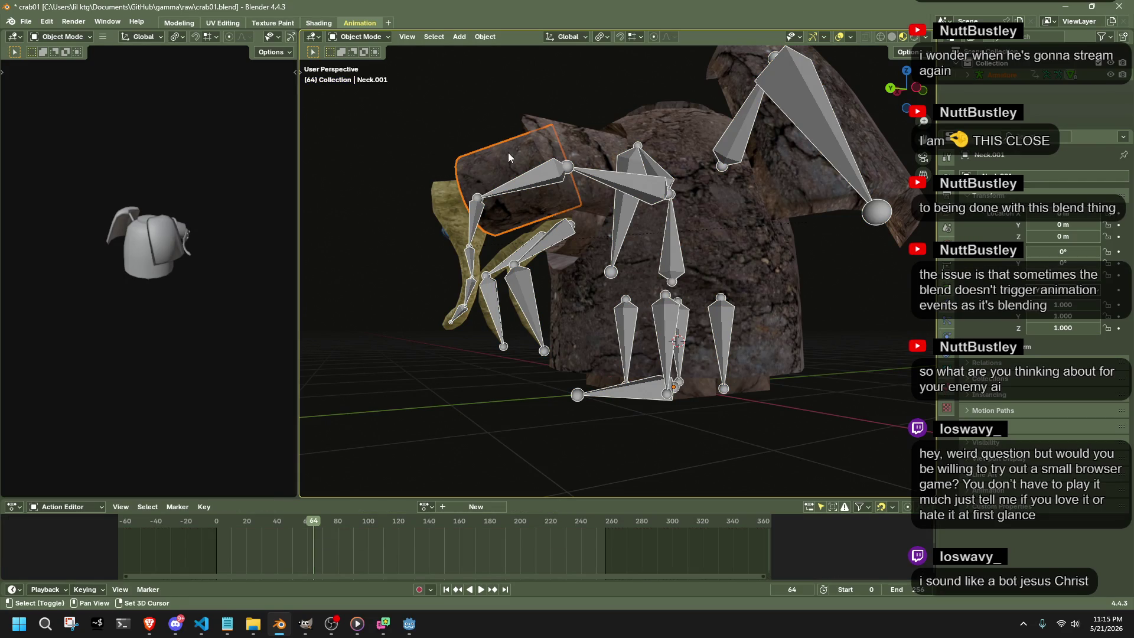
click(346, 38)
click(368, 105)
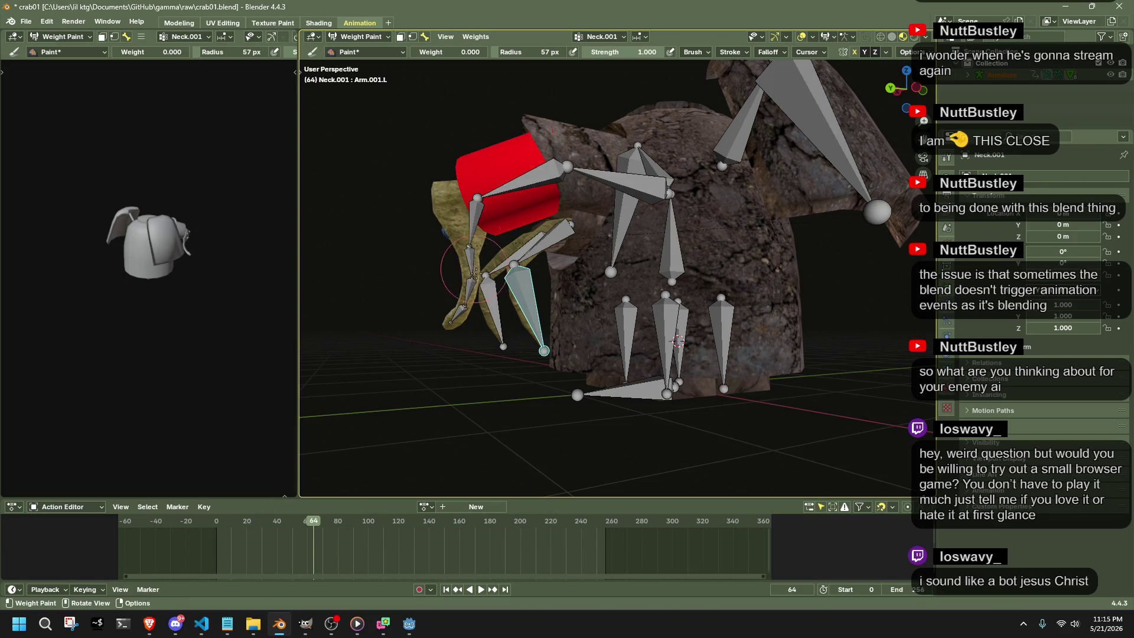
ctrl+click(522, 297)
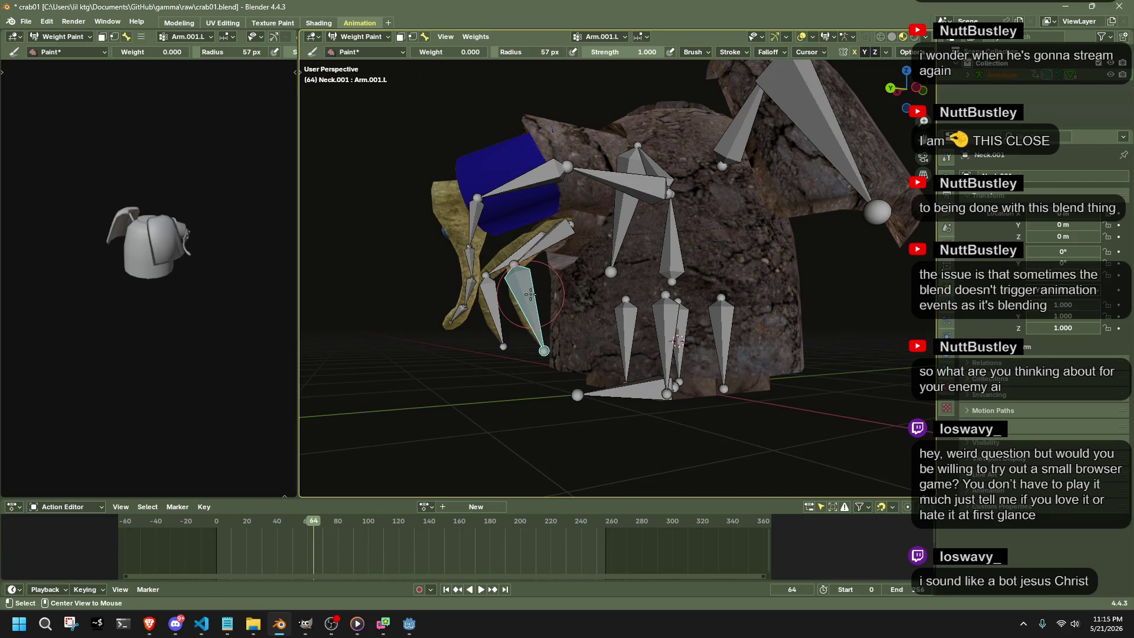
ctrl+click(523, 182)
mouse_move(523, 181)
middle_down()
mouse_move(630, 257)
mouse_move(749, 292)
mouse_move(739, 278)
middle_up()
ctrl+click(748, 292)
ctrl+click(749, 265)
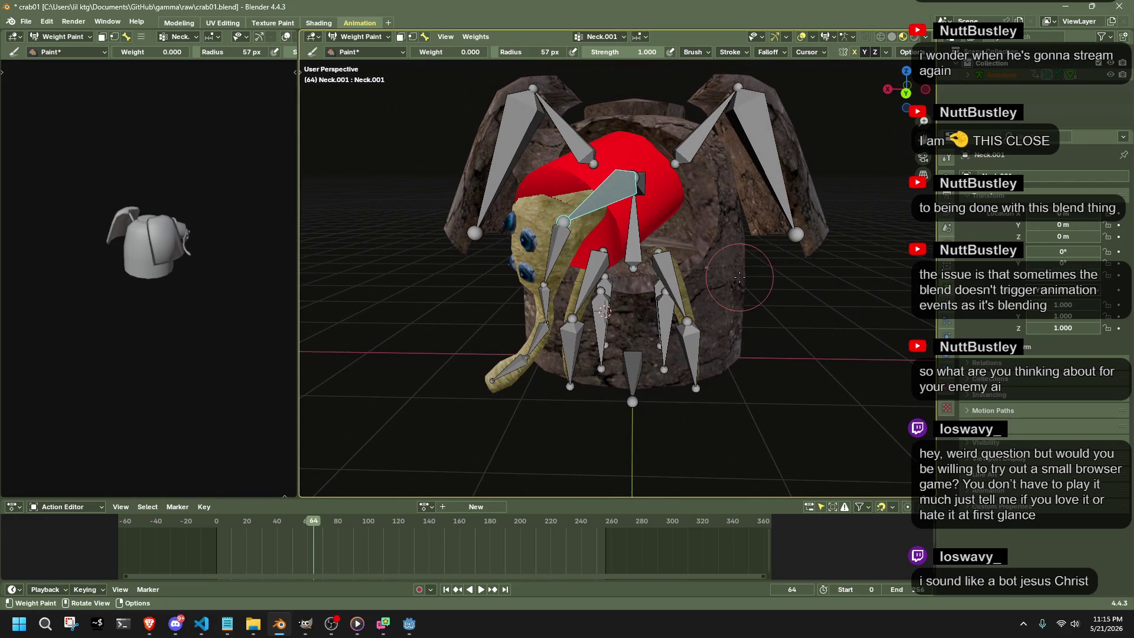
ctrl+click(562, 283)
Move the Arm.001.R and Arm.001.L finger bones into new positions at frame 64.
middle_drag(562, 283, 513, 280)
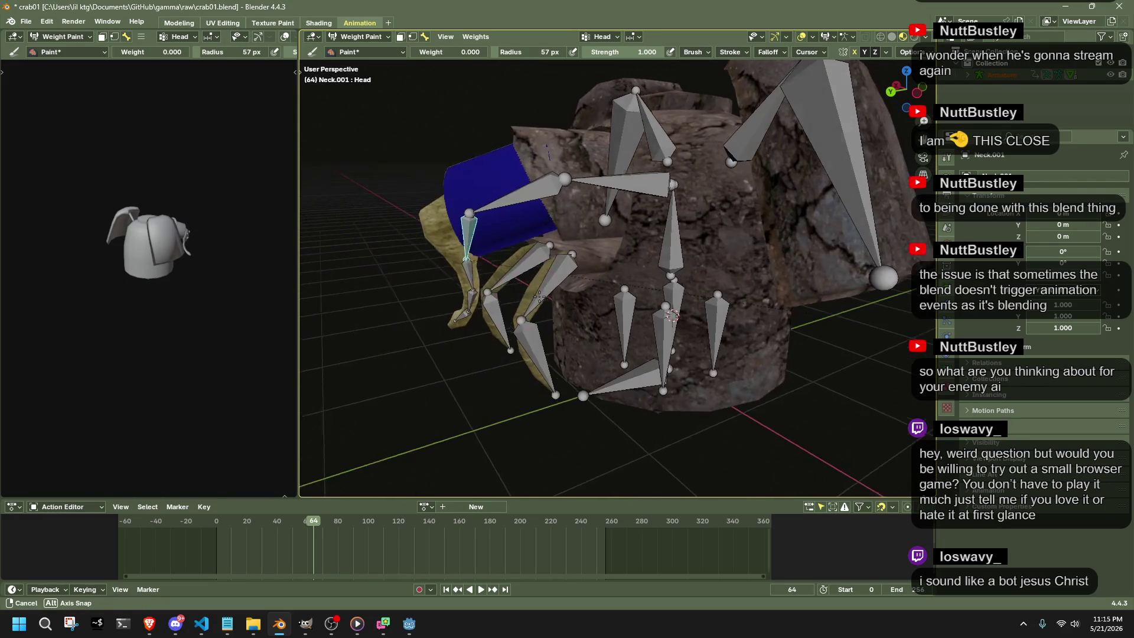
ctrl+click(497, 318)
key(g)
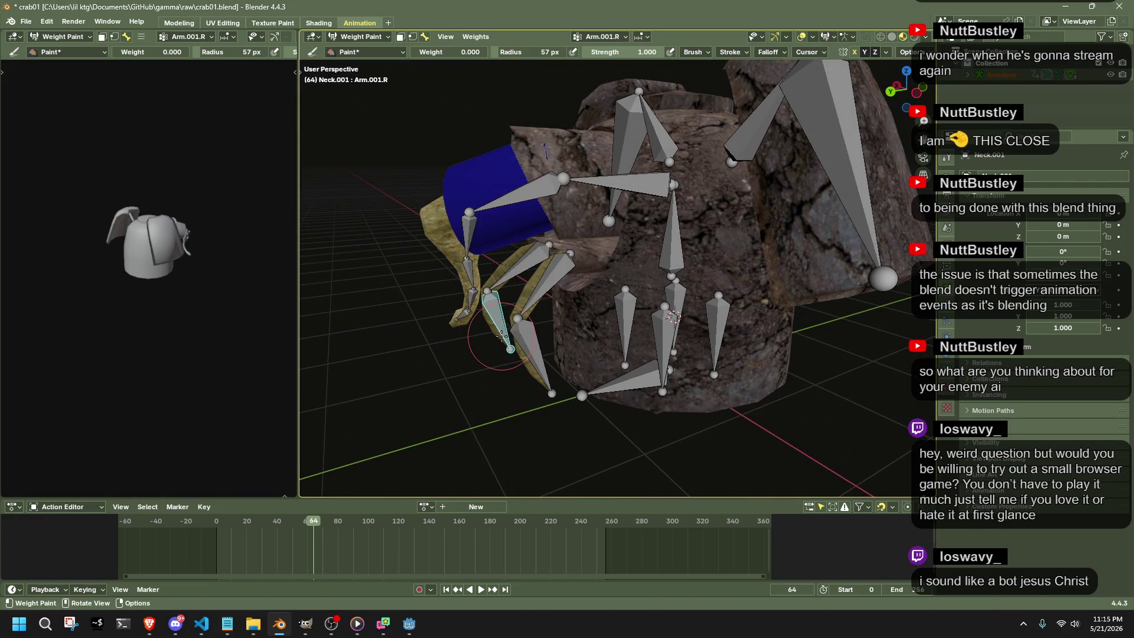
click(510, 347)
key(g)
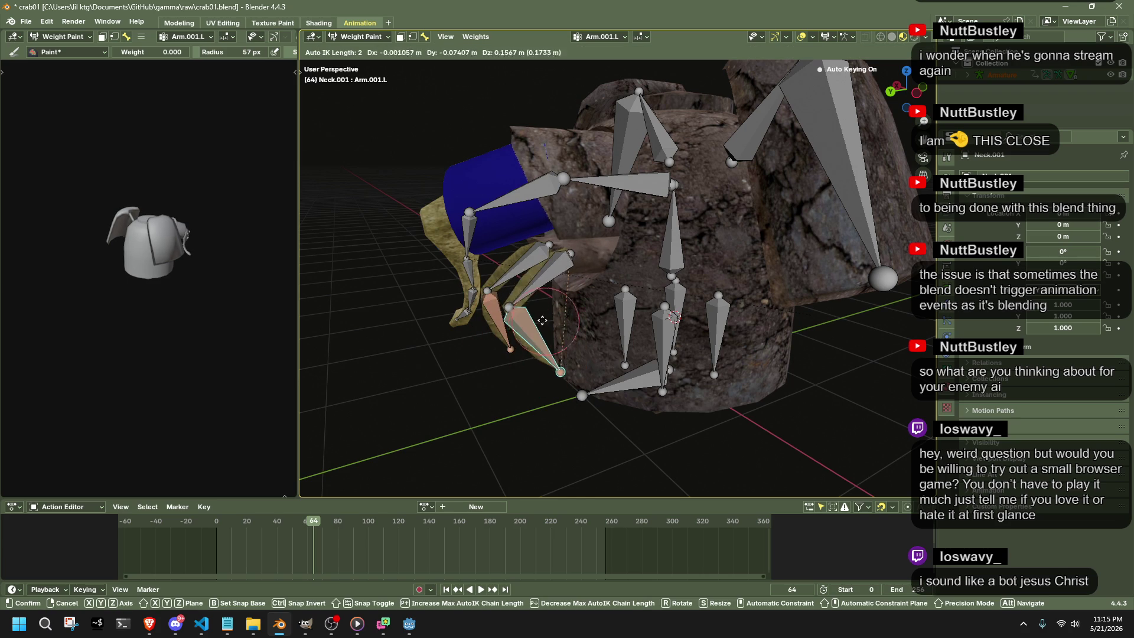
click(541, 320)
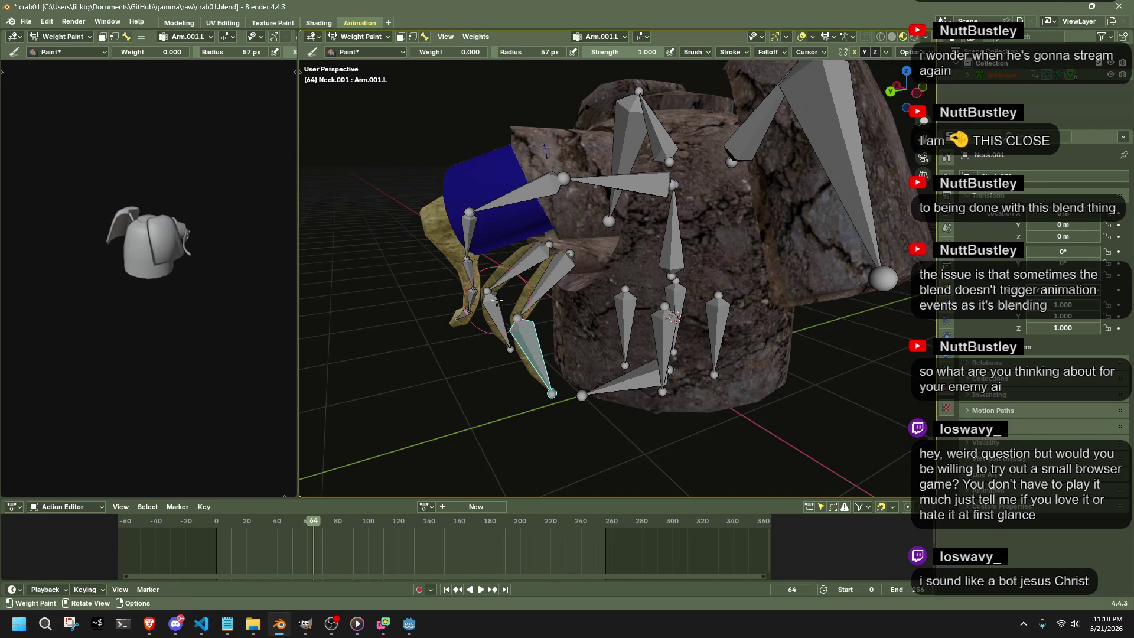
Select the neighbouring Arm.001.R finger bone in the viewport.
ctrl+click(504, 310)
Return the leg mesh to object mode, select the crab armature and enter bone edit mode.
click(358, 36)
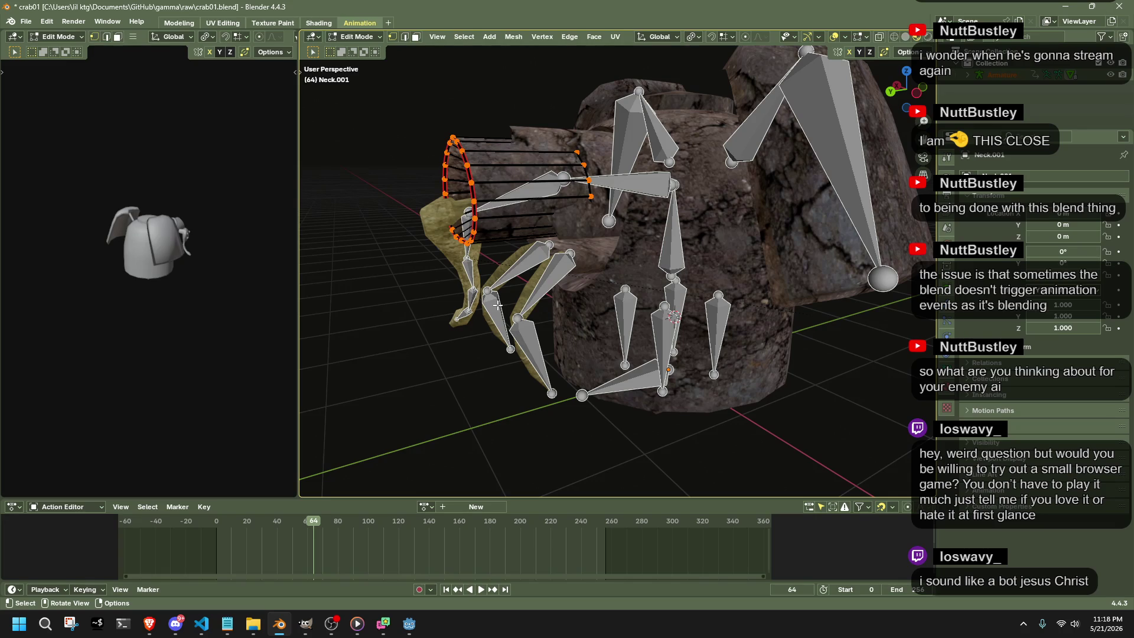
click(359, 36)
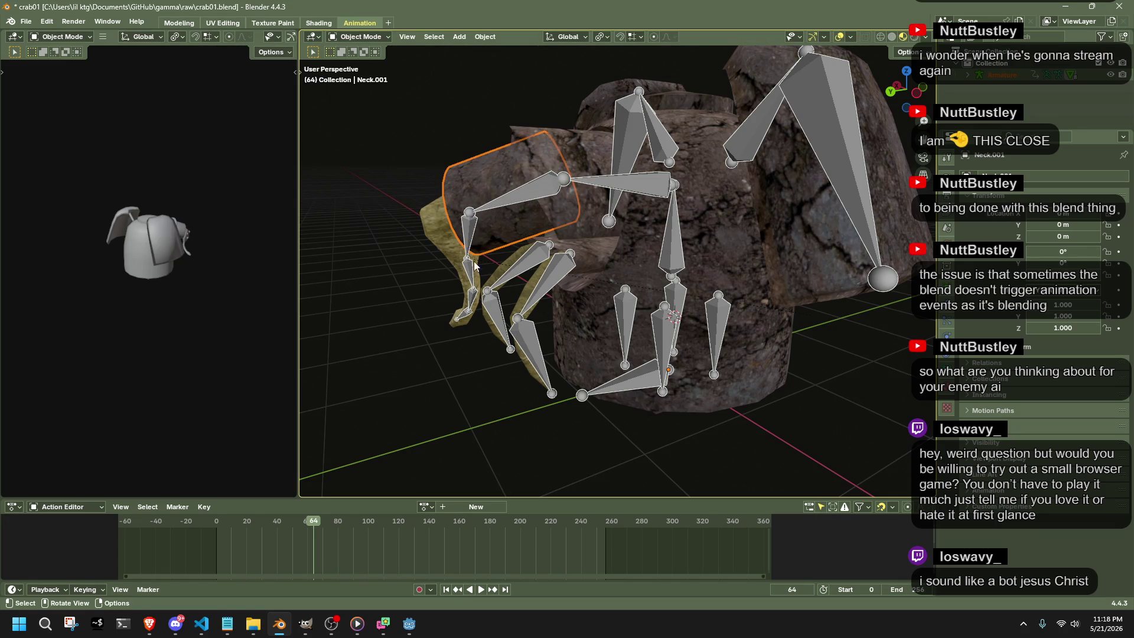
click(472, 315)
click(473, 301)
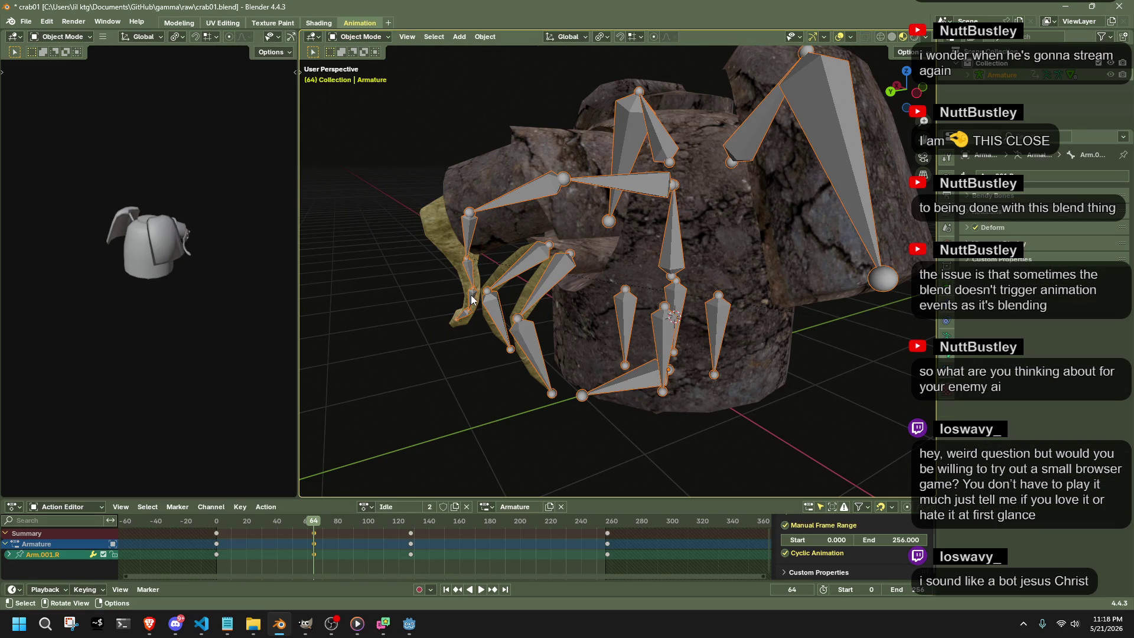
click(346, 42)
click(363, 66)
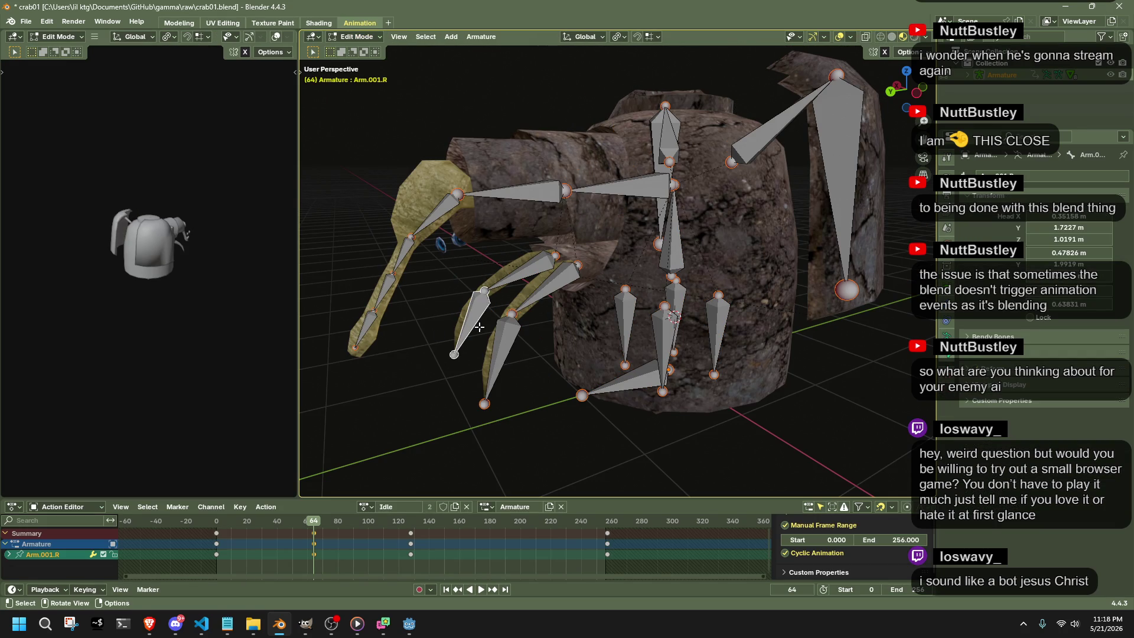
Inspect Arm.001.R's Relations, Bendy Bones and Deform panels, then show the armature data properties.
click(981, 353)
click(979, 336)
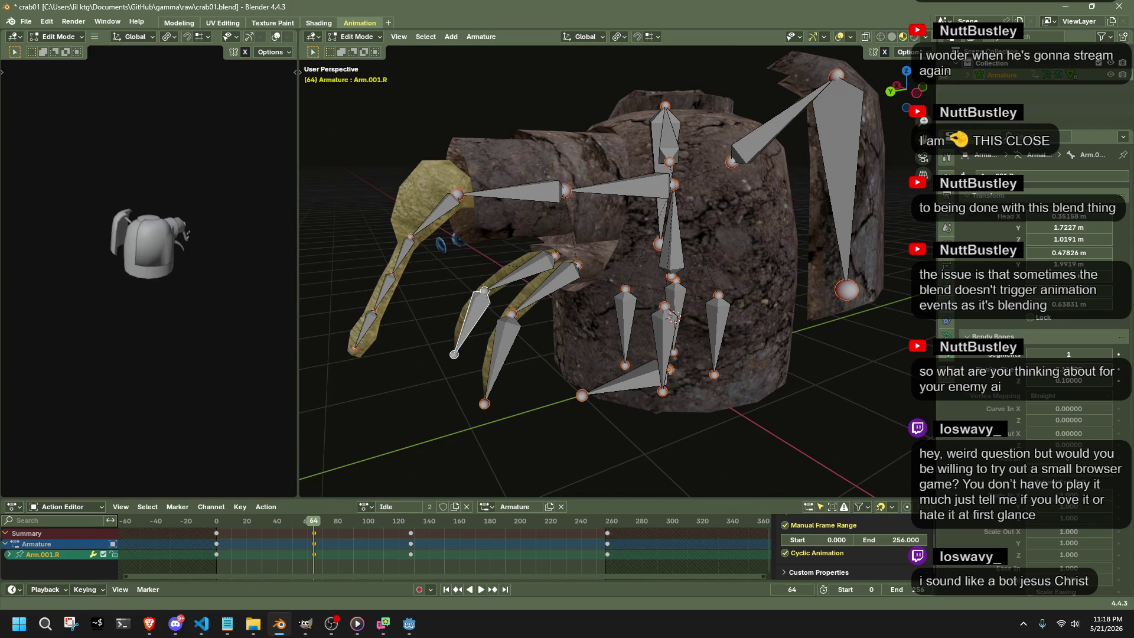
click(982, 197)
click(987, 228)
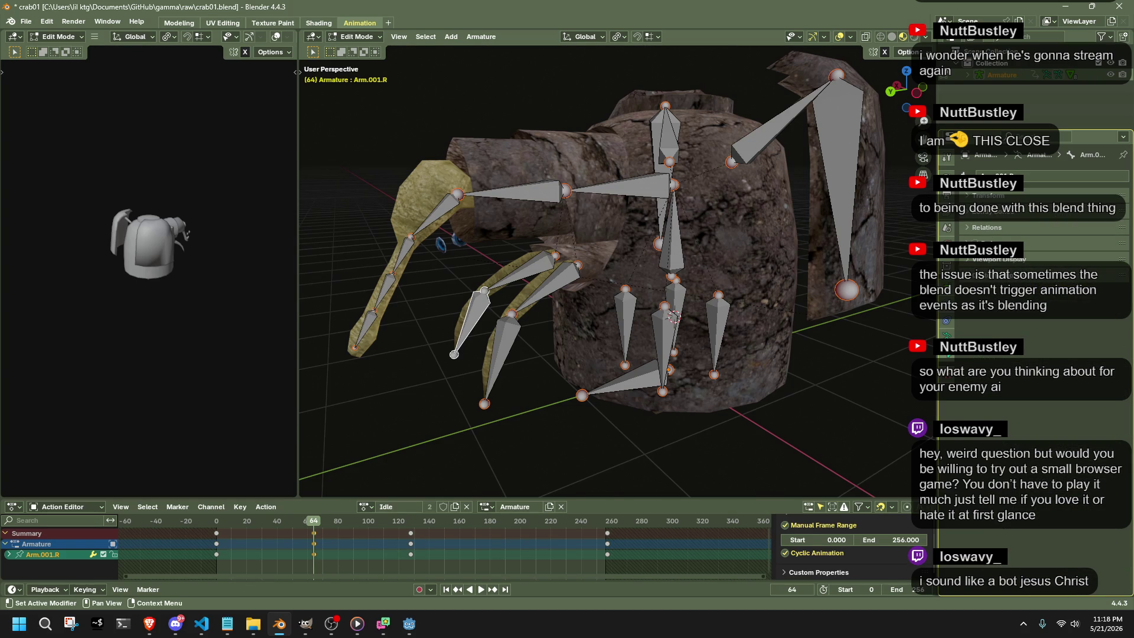
click(986, 244)
click(957, 241)
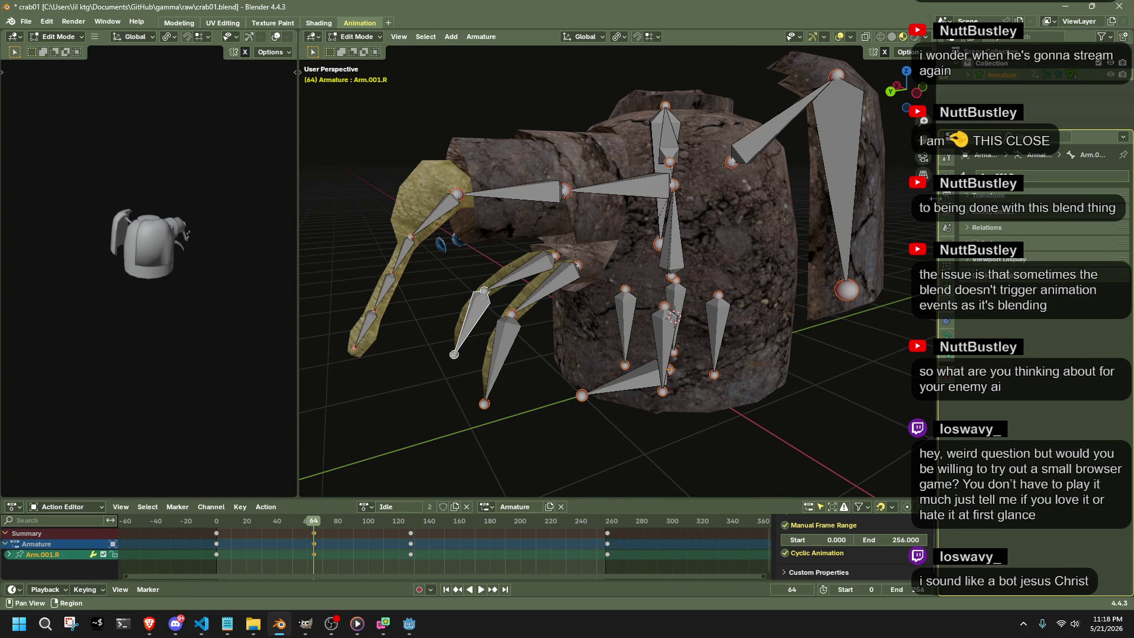
click(949, 332)
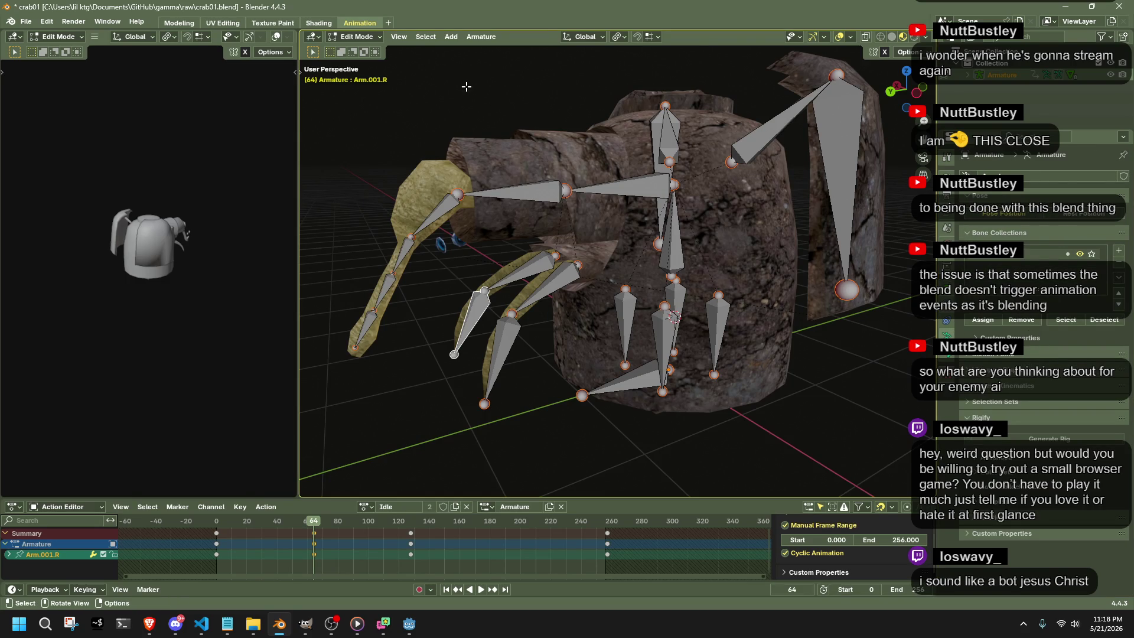
Switch the armature to Pose Mode and clear all bone transforms back to rest.
key(Tab)
click(376, 37)
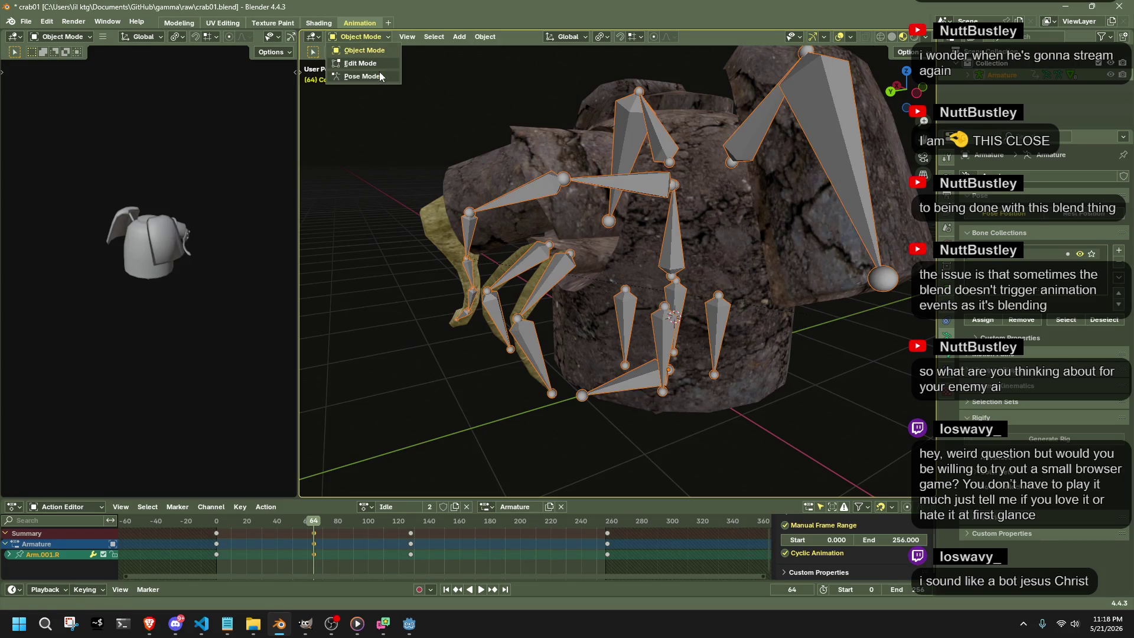
click(379, 73)
click(455, 36)
mouse_move(488, 62)
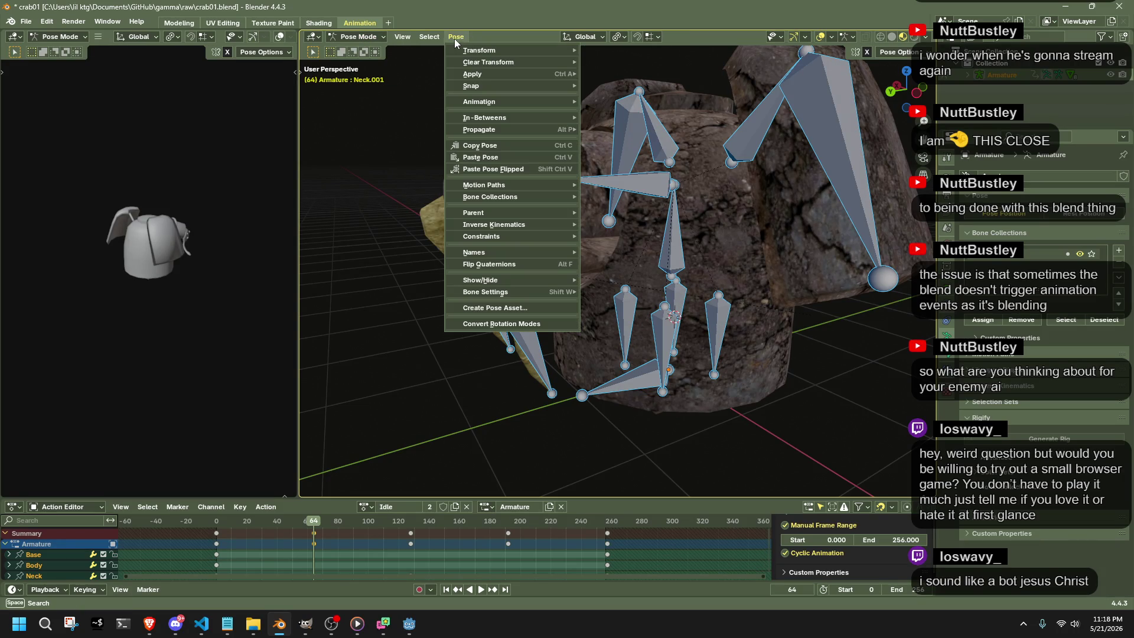
click(625, 62)
Grab and move the Arm.001.L finger bone, then undo the move.
click(494, 346)
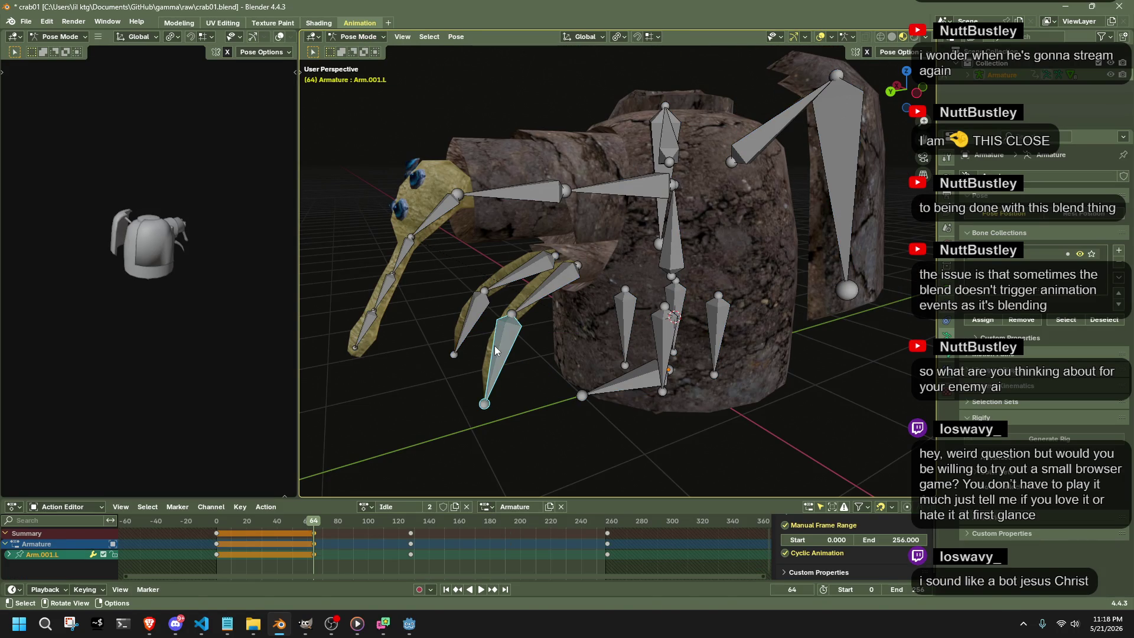
key(g)
click(575, 345)
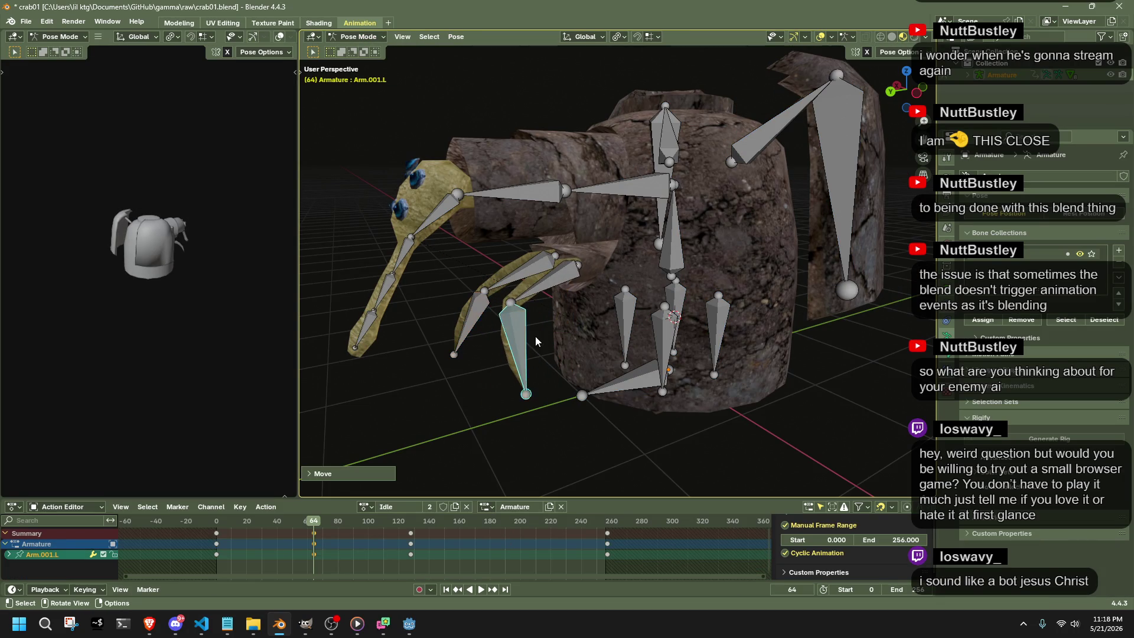
key(ctrl+z)
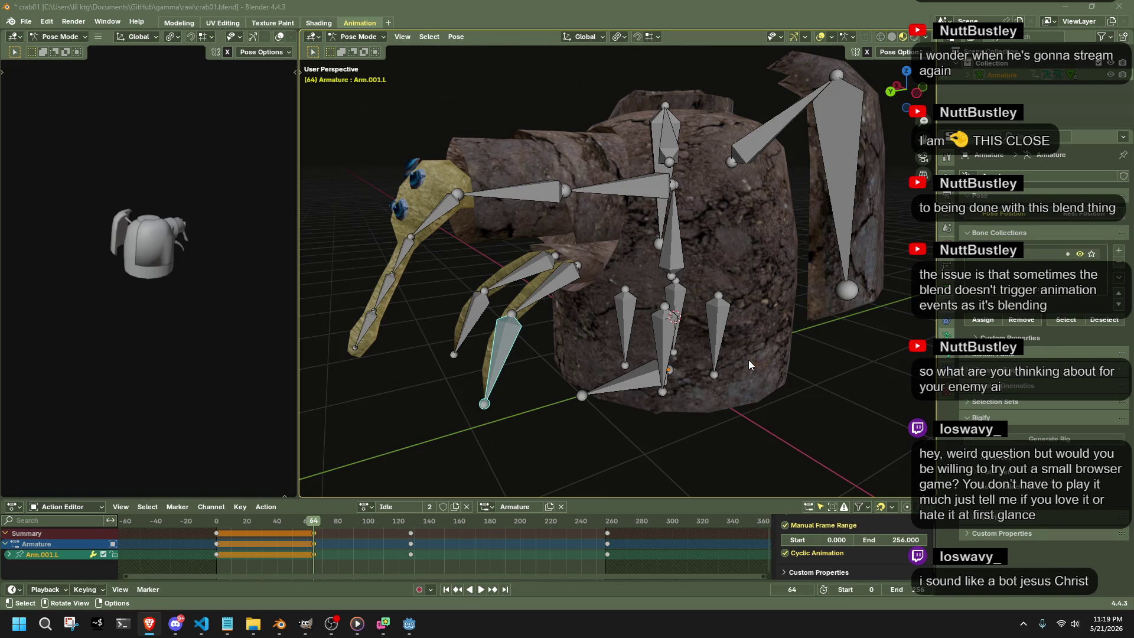
click(348, 37)
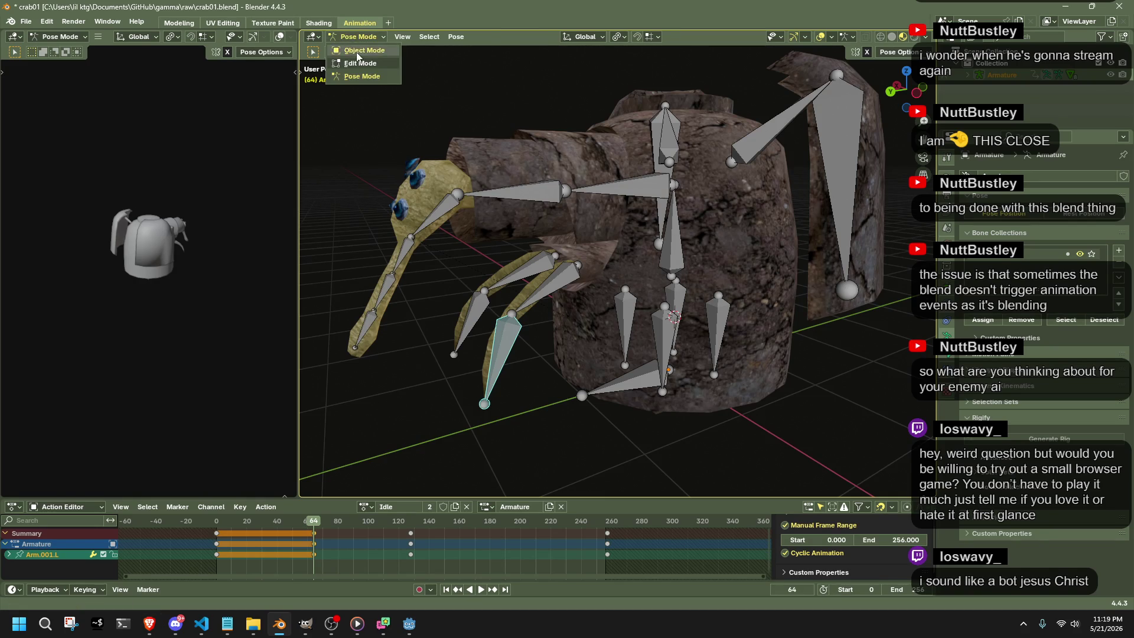
Orbit to the crab's other side, reselect the armature and return to Pose Mode.
click(450, 284)
middle_drag(450, 287, 720, 352)
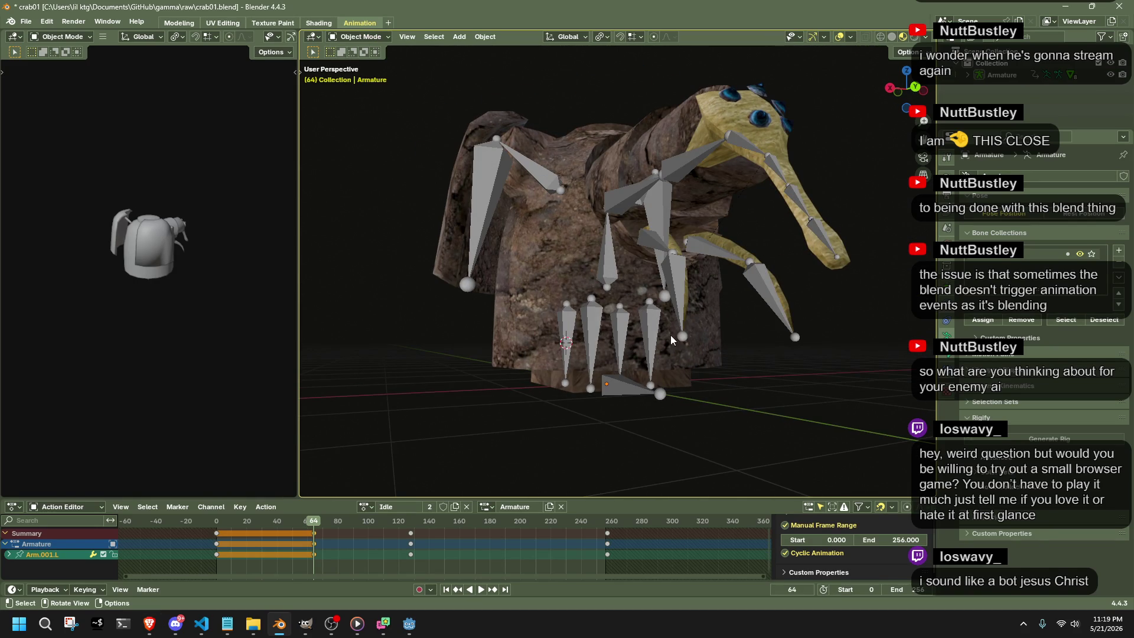
click(671, 336)
click(349, 39)
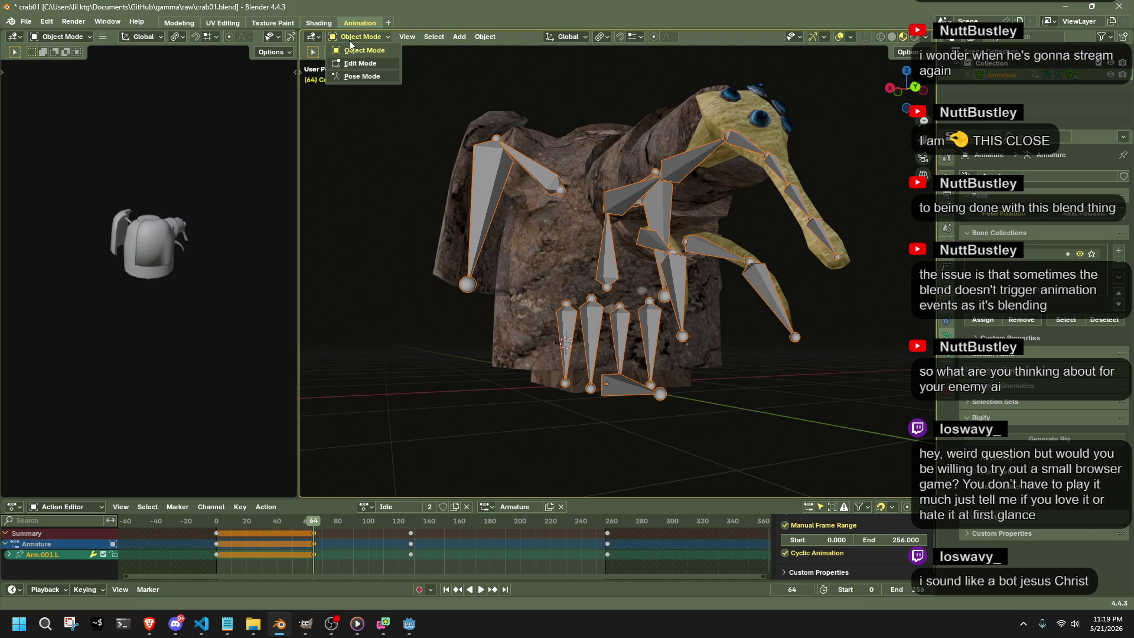
click(381, 74)
Move the Arm.001.R finger bone, then revert it with Clear User Transforms.
click(693, 266)
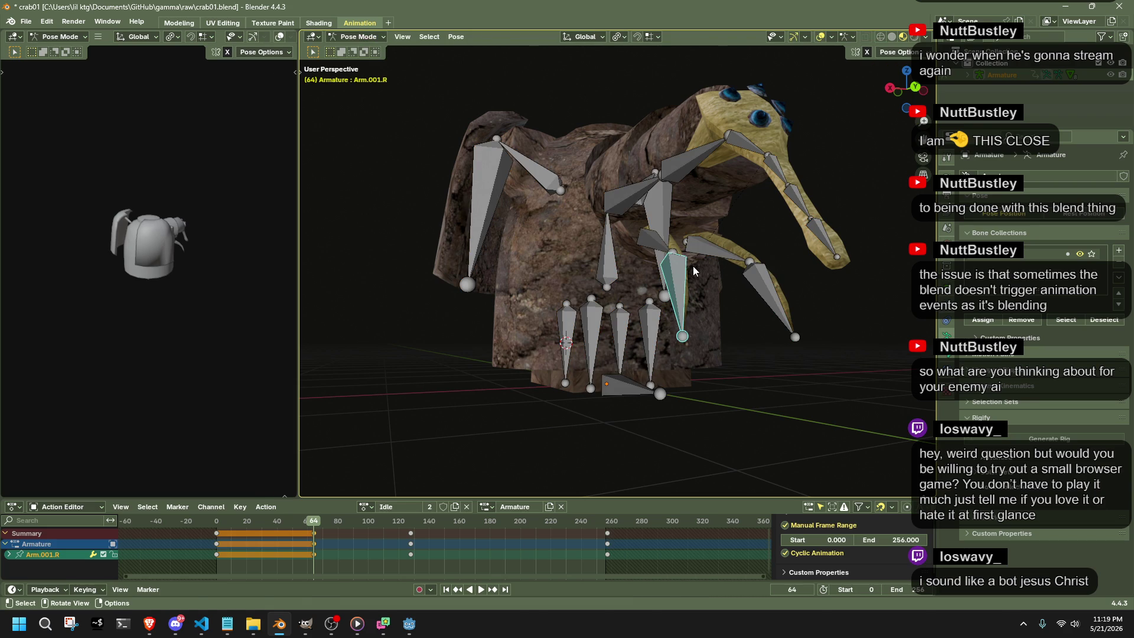
key(g)
click(680, 277)
right_click(680, 276)
click(679, 276)
right_click(679, 276)
click(666, 259)
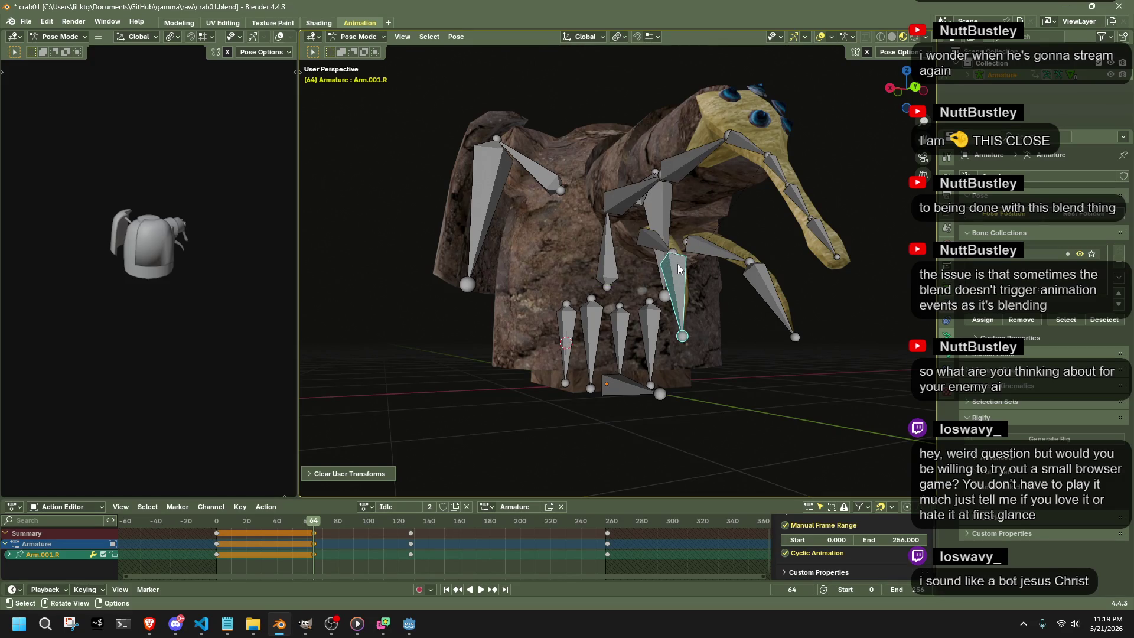
Hide Arm.001.R, trial-move Arm.001.L and undo it, reopening the pose menu.
right_click(677, 264)
click(666, 257)
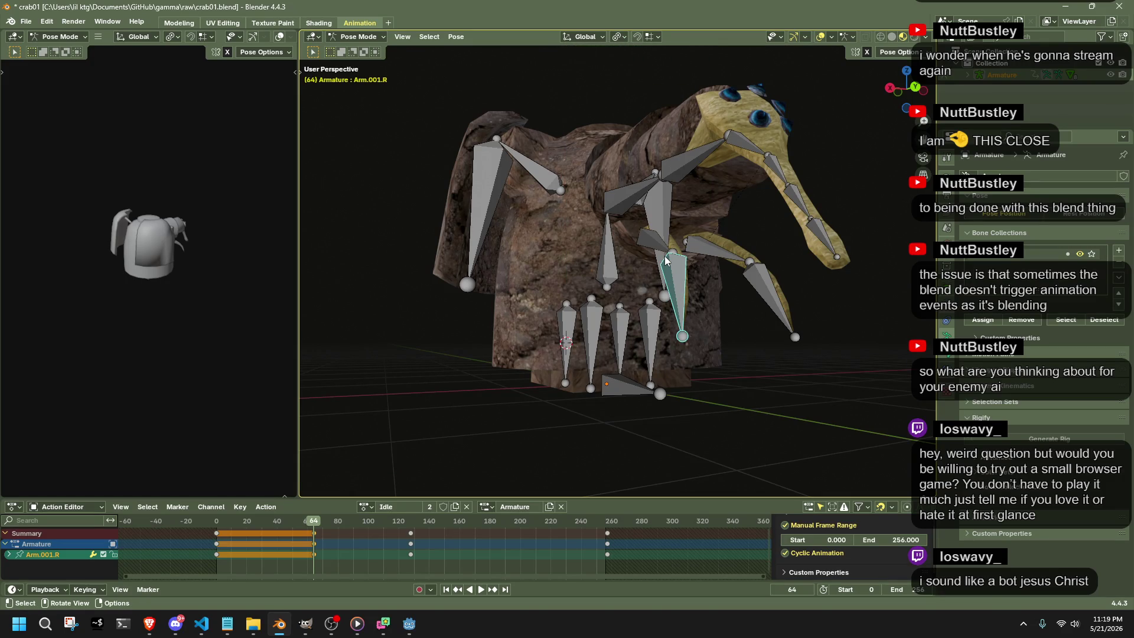
key(g)
click(707, 299)
key(ctrl+z)
key(ctrl+z)
key(ctrl+z)
right_click(678, 299)
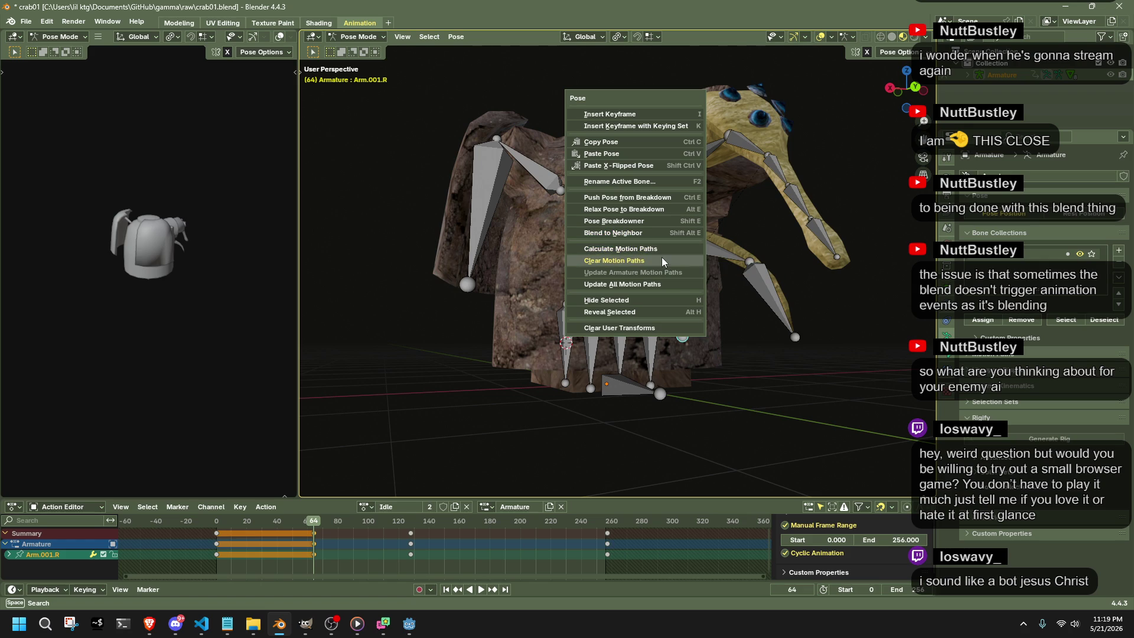
Calculate then clear Arm.001.R's motion paths and expand the Motion Paths properties panel.
click(642, 249)
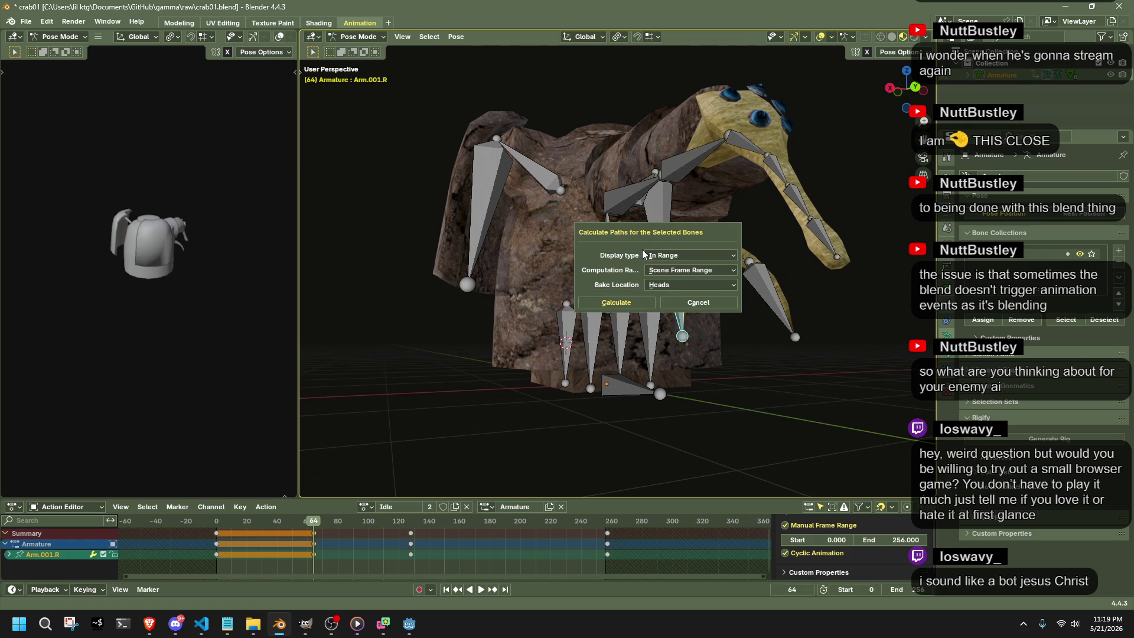
click(673, 301)
right_click(667, 284)
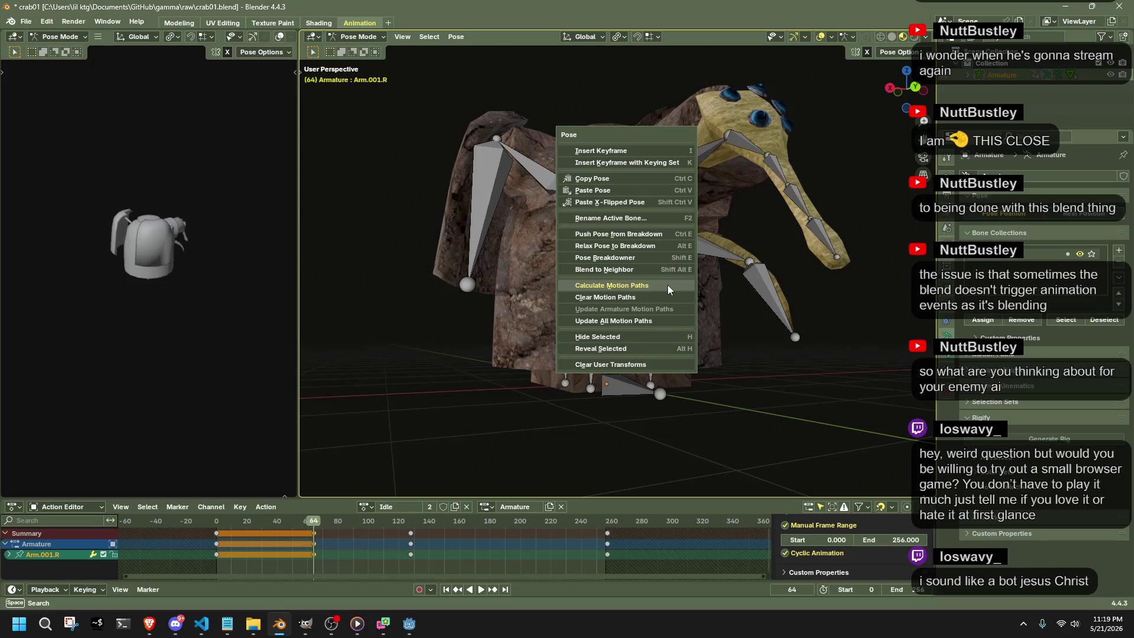
click(662, 299)
right_click(678, 302)
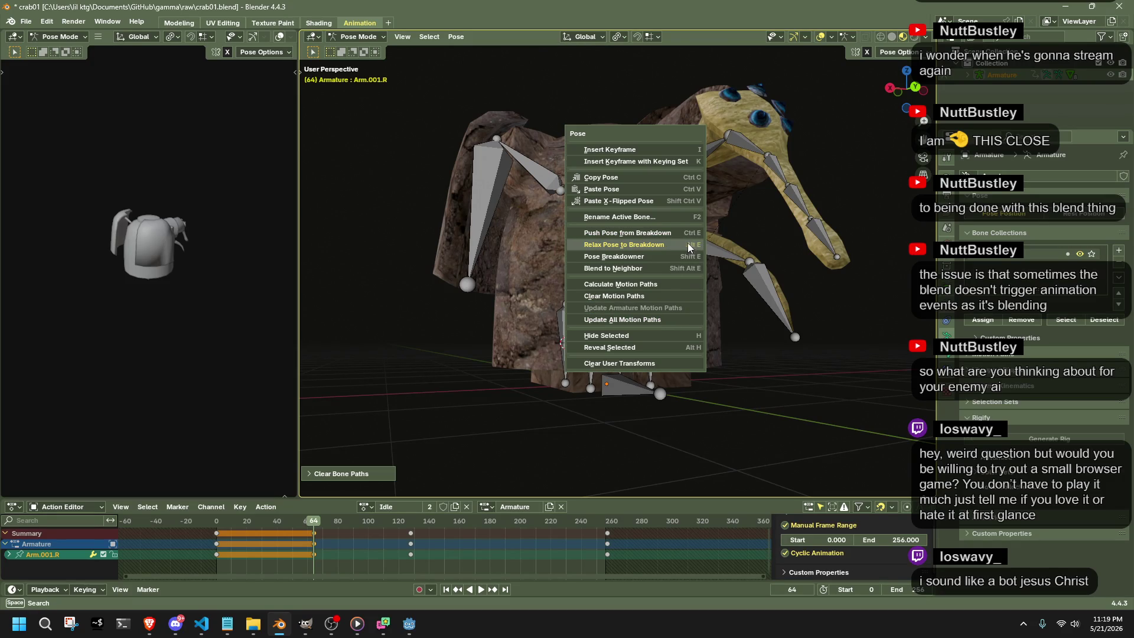
click(691, 296)
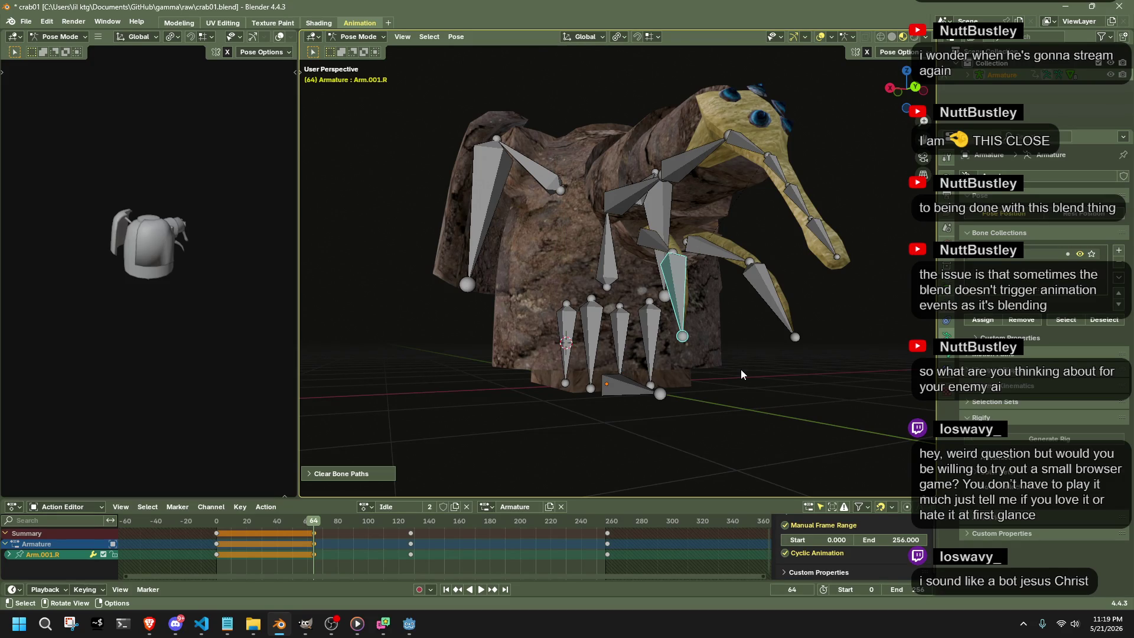
click(974, 358)
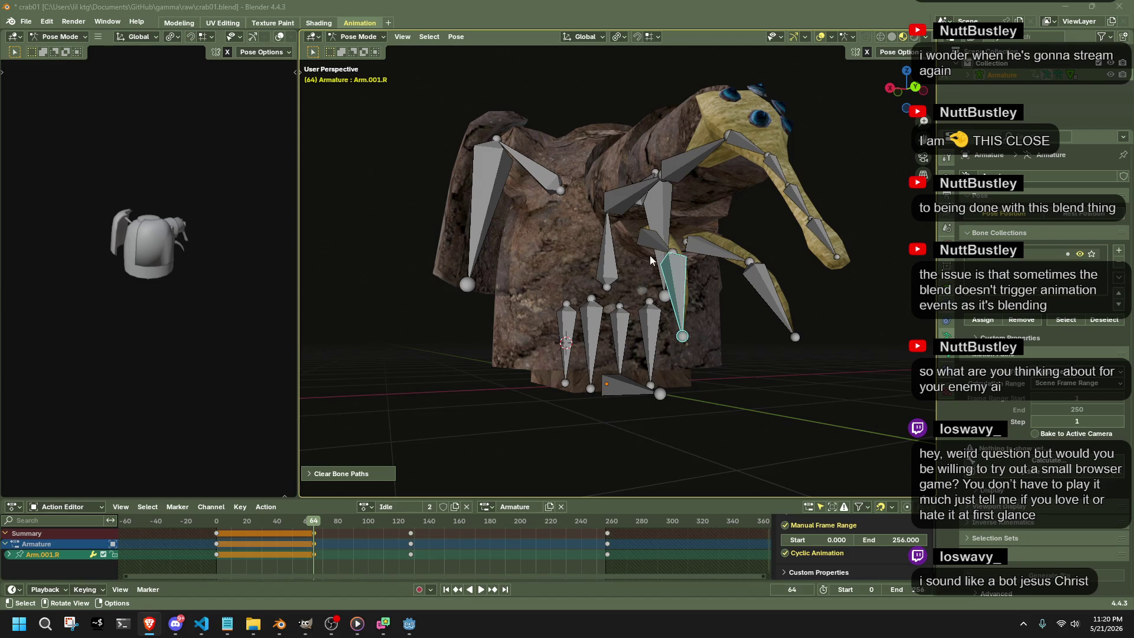
click(883, 57)
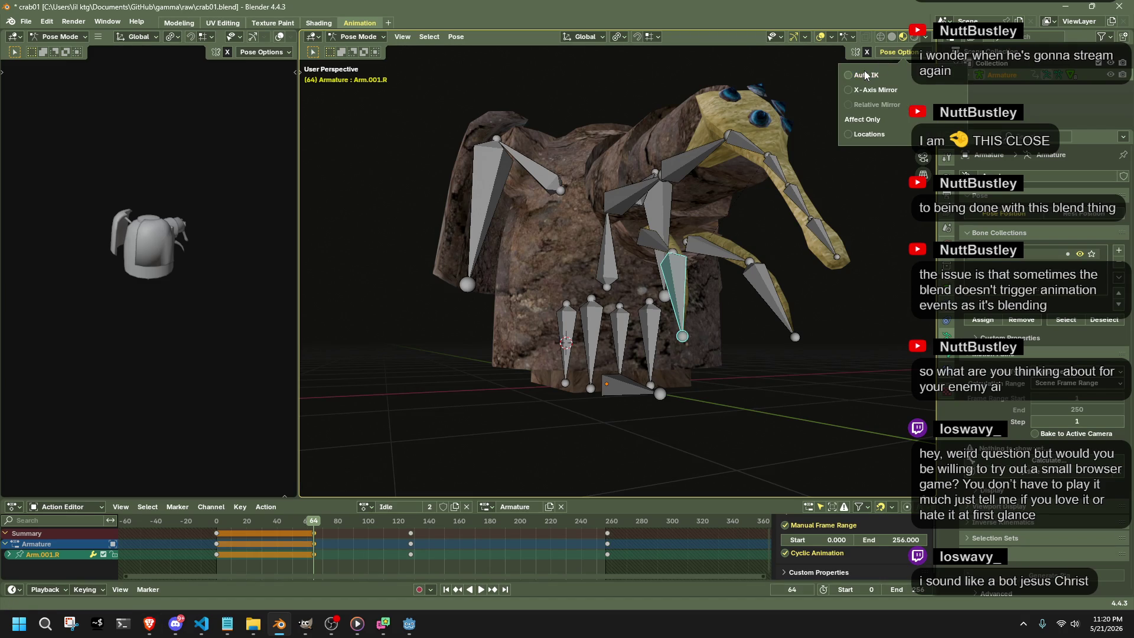
Select the Arm.L upper arm bone, start a rotation and cancel it.
click(786, 333)
click(720, 252)
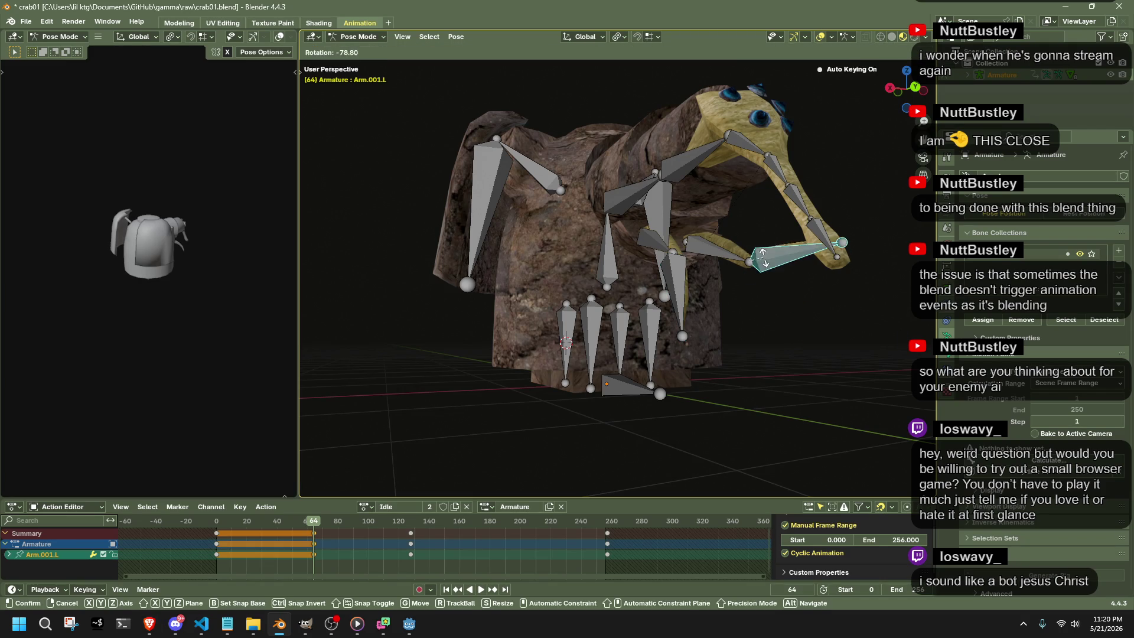
key(r)
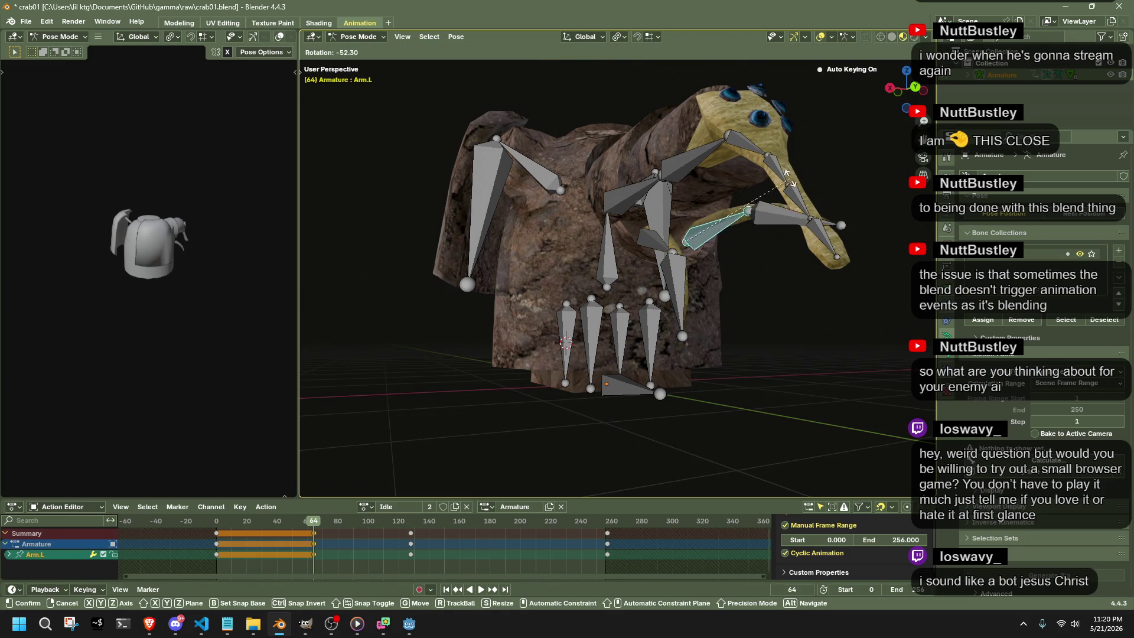
right_click(661, 222)
Rotate Arm.R into a new position, enable Auto IK and start grabbing it.
click(661, 222)
key(r)
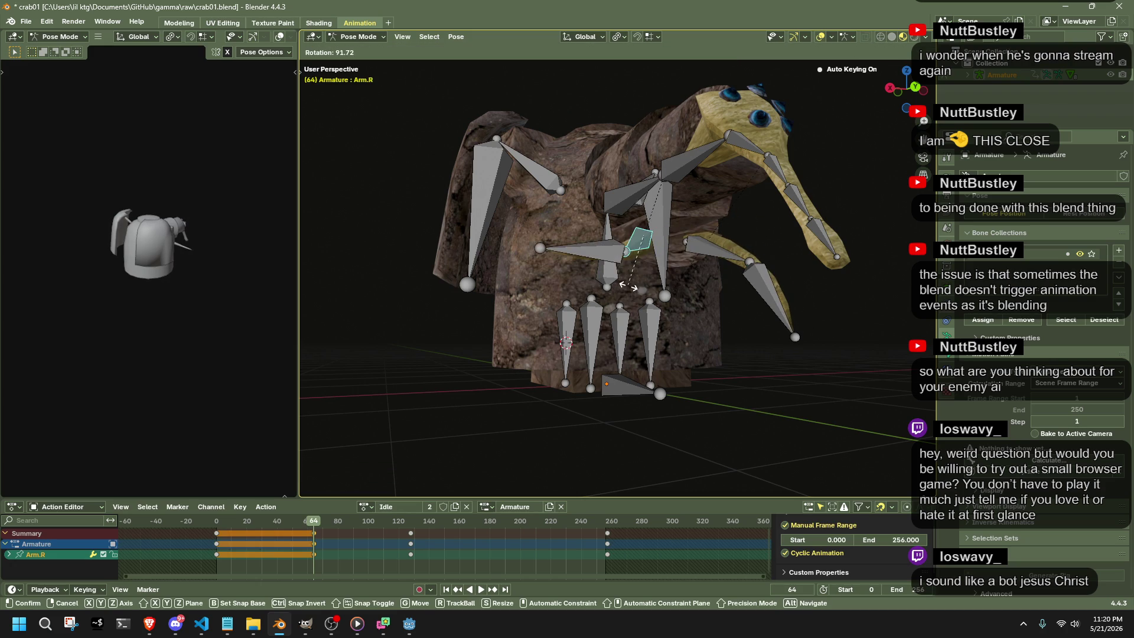
right_click(700, 191)
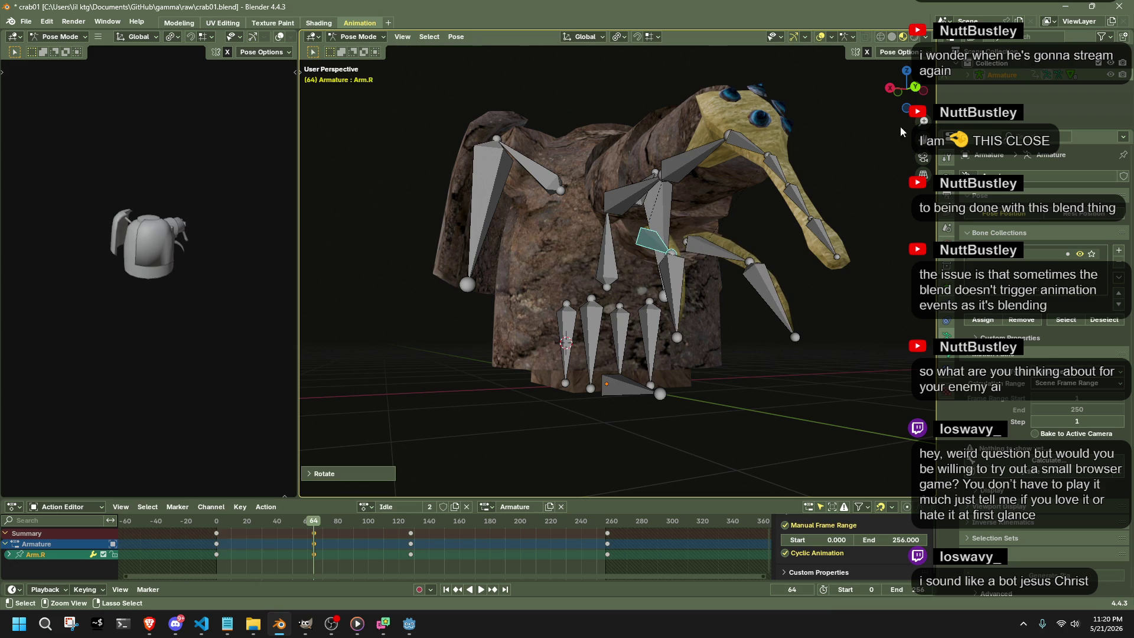
click(880, 56)
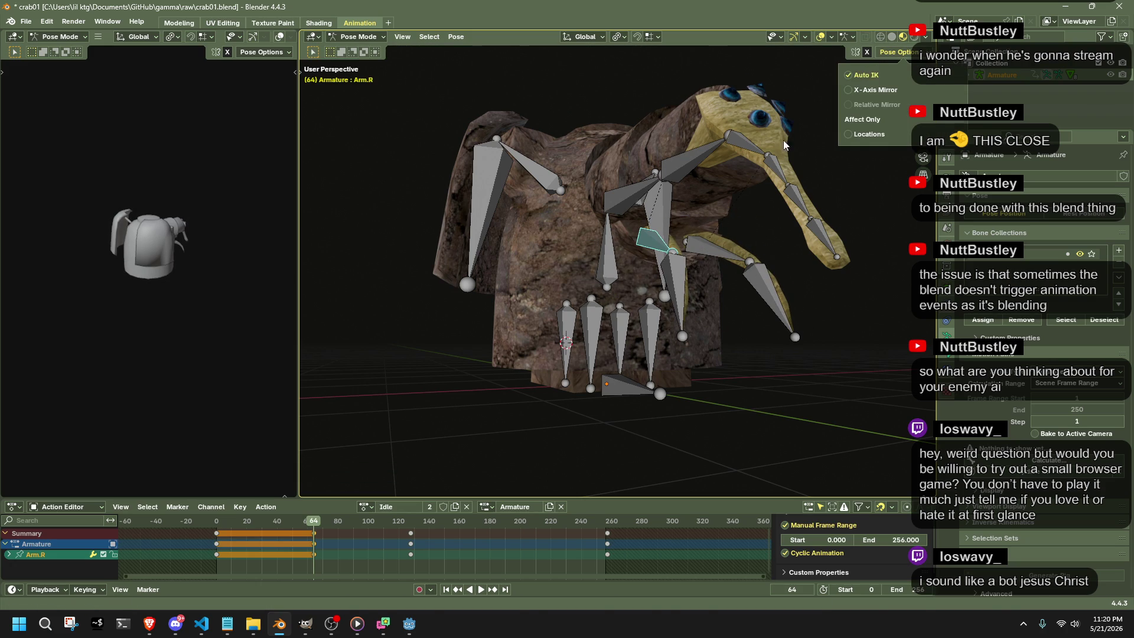
key(g)
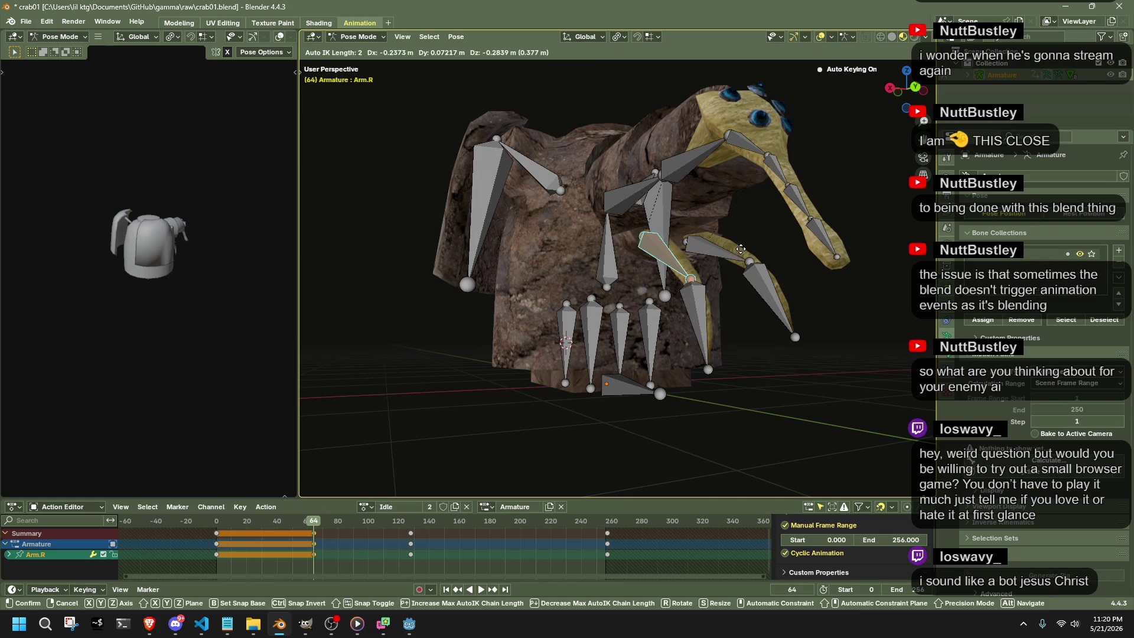
Confirm the right arm's position and move Arm.001.L to a new spot.
click(748, 257)
click(760, 289)
key(g)
click(752, 251)
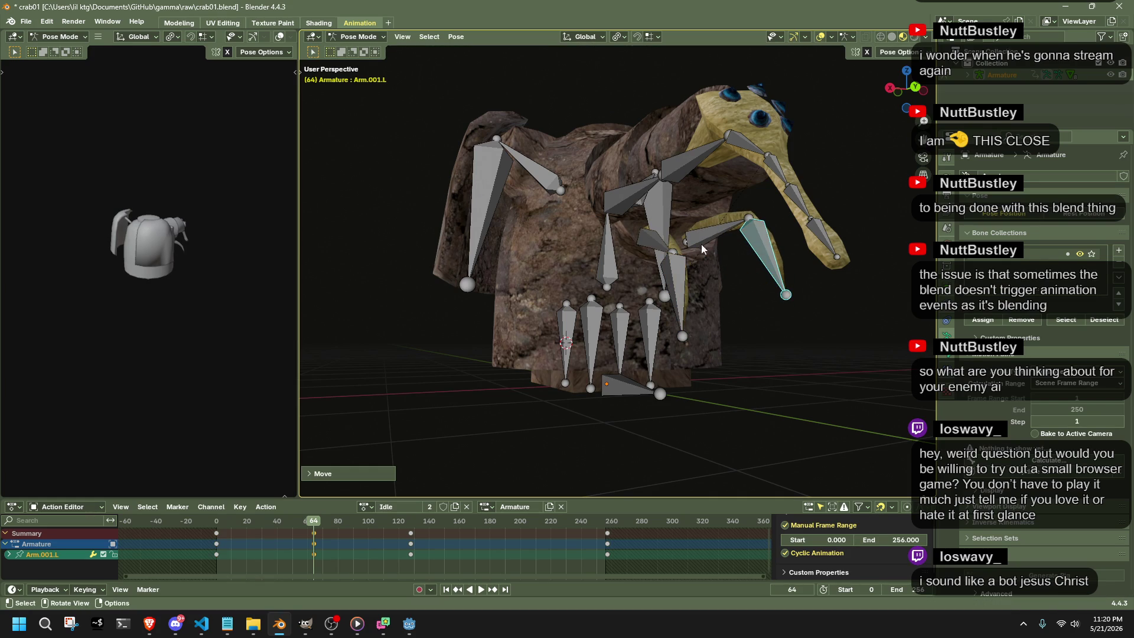
Raise the Neck and Neck.001 chain higher and to the right, checking the head from other angles.
click(630, 198)
key(g)
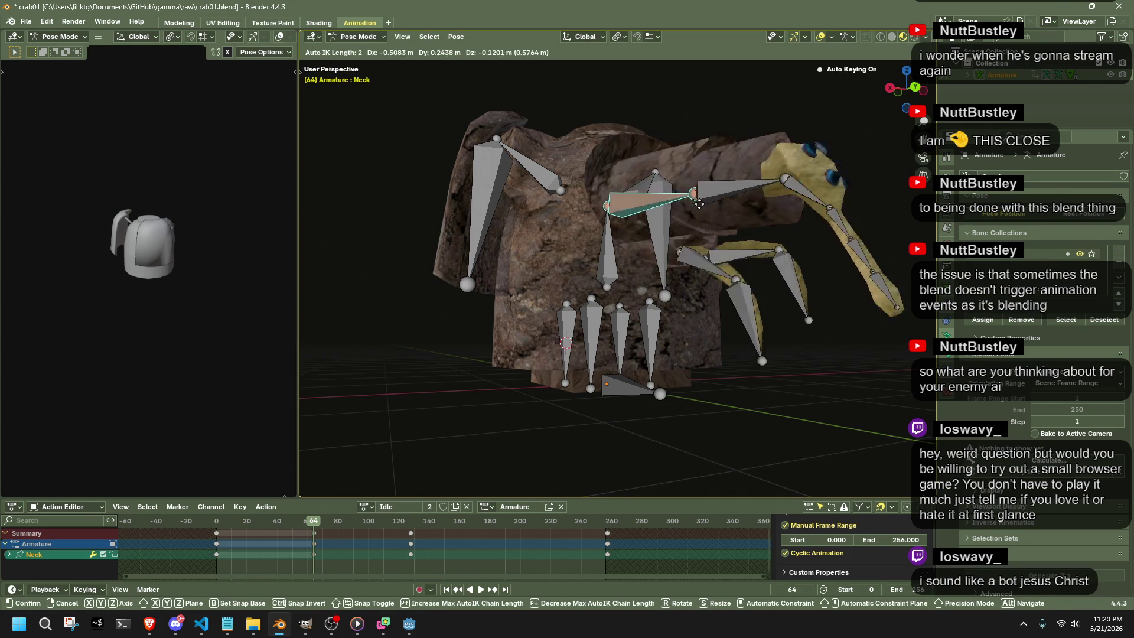
click(687, 157)
key(g)
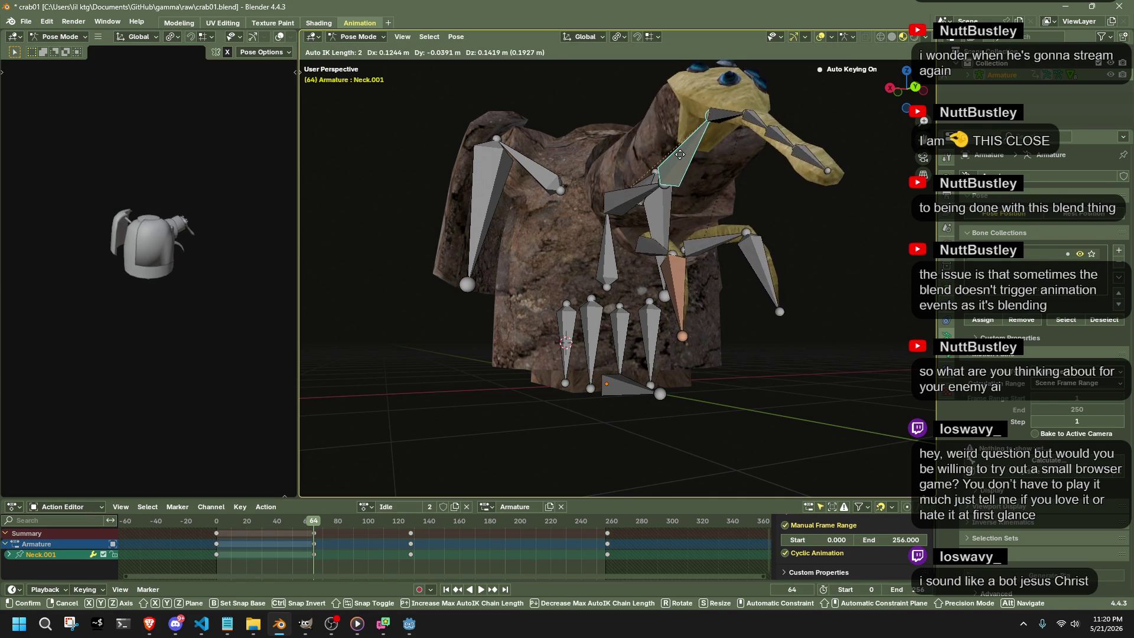
click(671, 204)
mouse_move(666, 235)
middle_down()
mouse_move(611, 258)
mouse_move(624, 288)
mouse_move(667, 299)
middle_up()
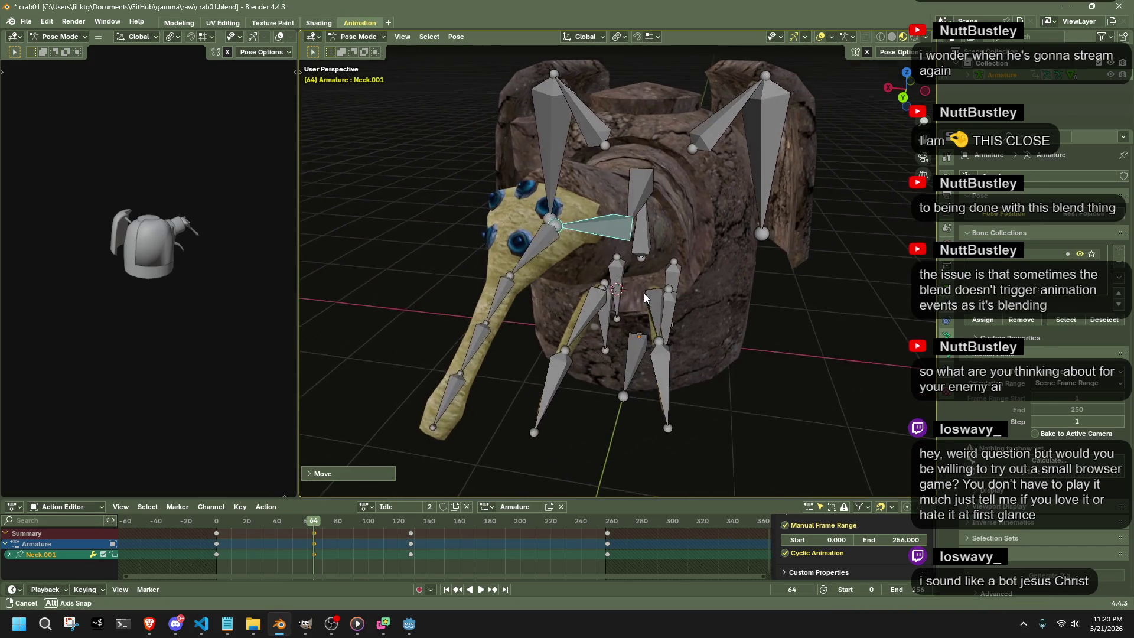
middle_drag(694, 309, 691, 305)
key(g)
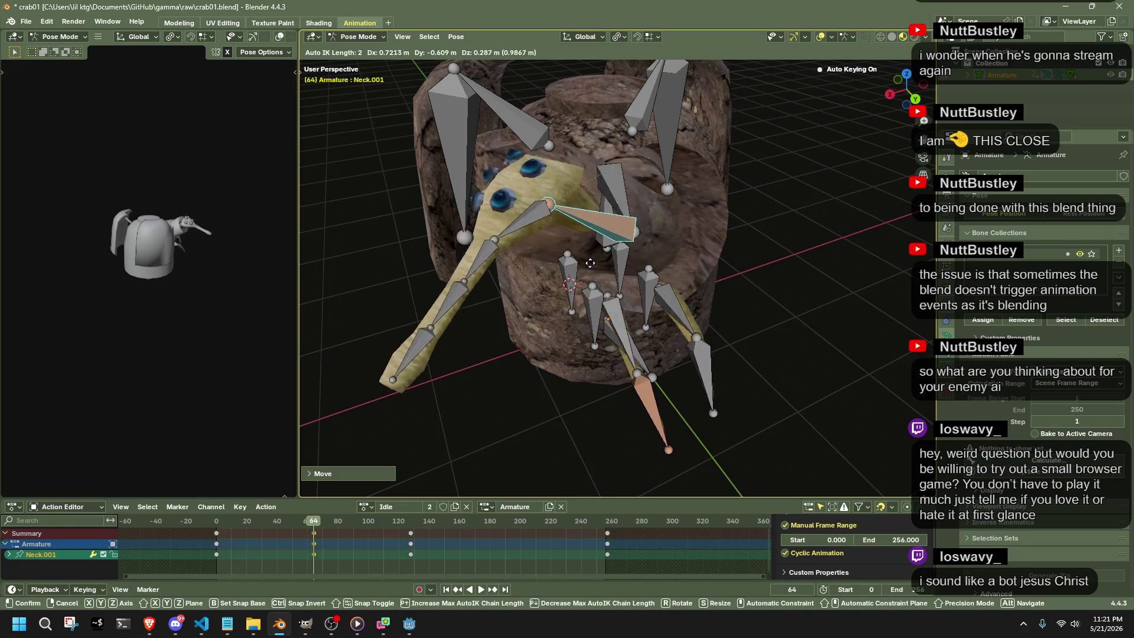
click(620, 417)
mouse_move(620, 416)
middle_down()
mouse_move(793, 285)
mouse_move(726, 401)
middle_up()
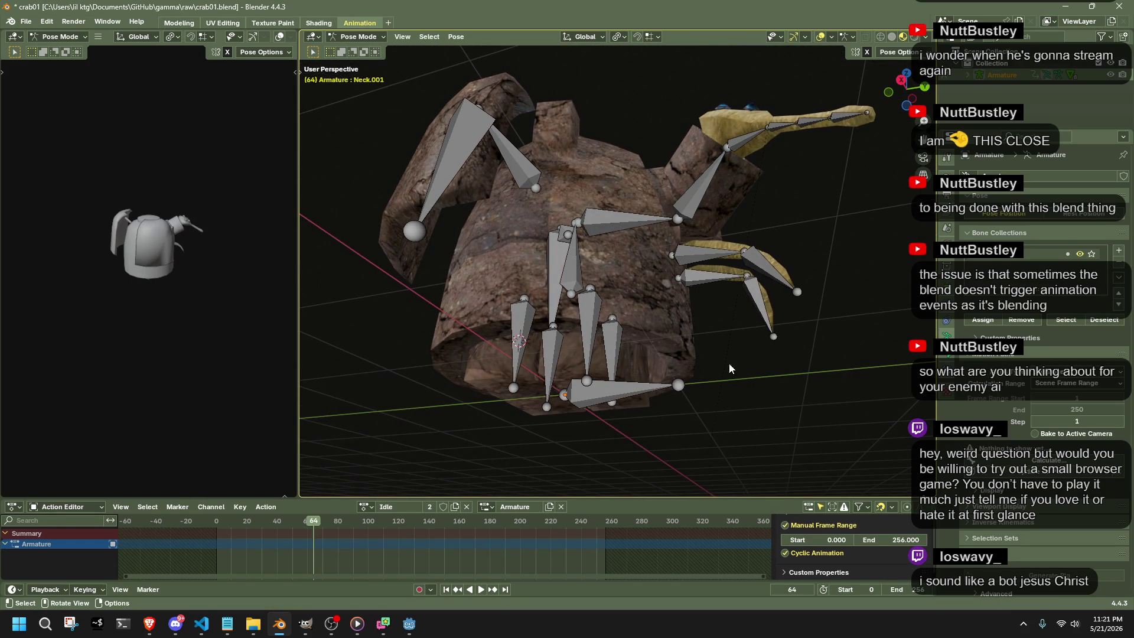
Shift the Trunk chain left with a longer Auto IK length, then regrab it from a front view.
click(784, 138)
key(g)
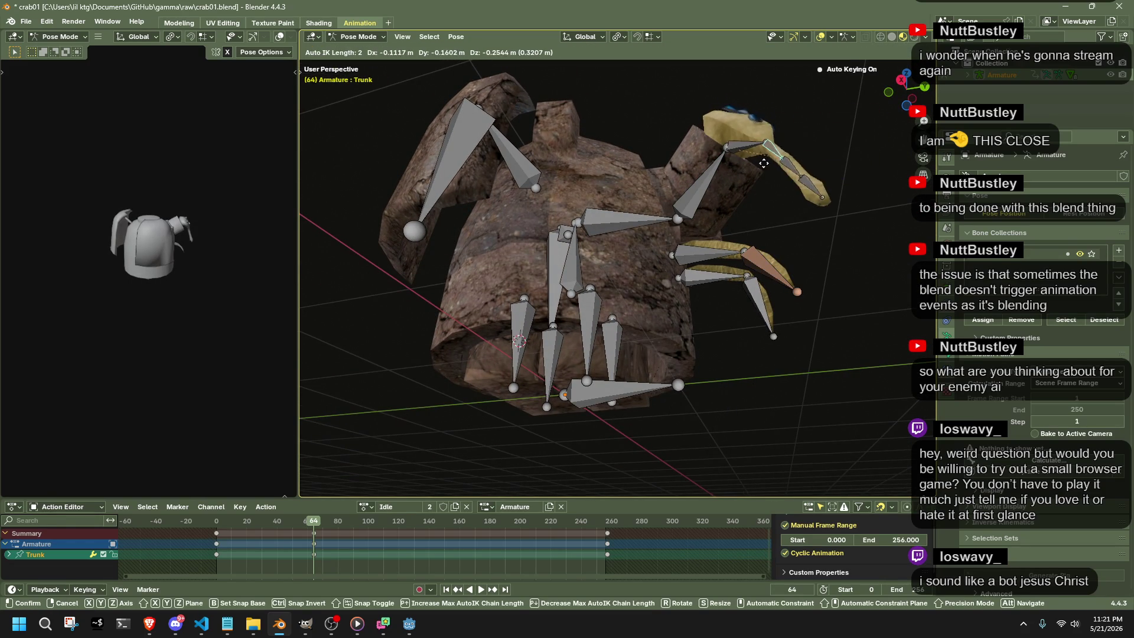
click(767, 221)
click(765, 263)
key(ctrl+z)
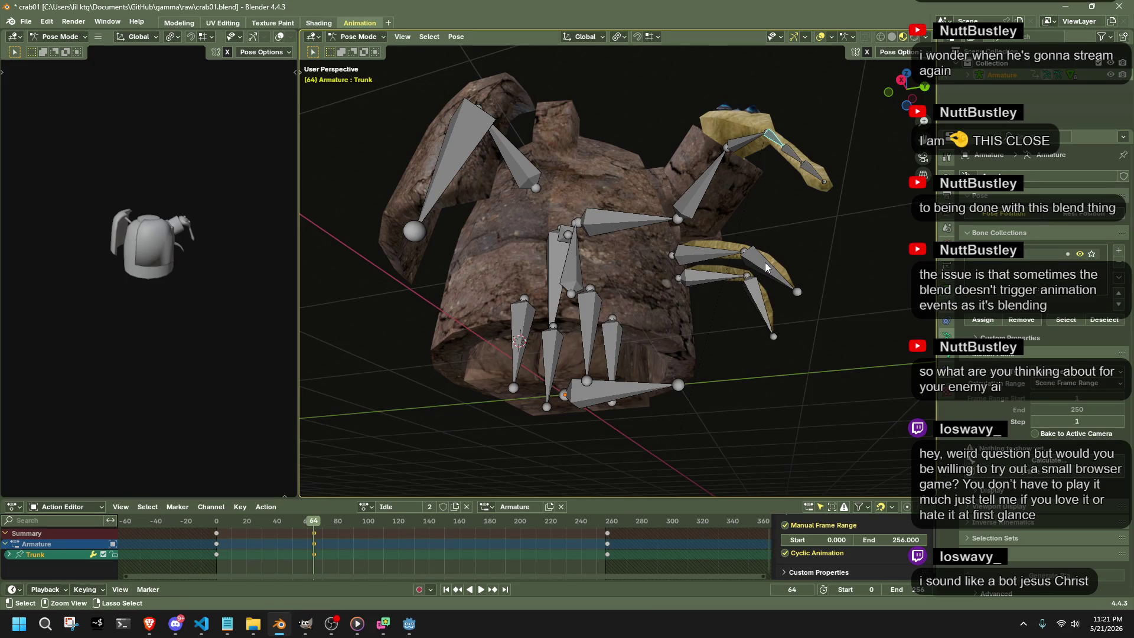
middle_drag(765, 262, 656, 346)
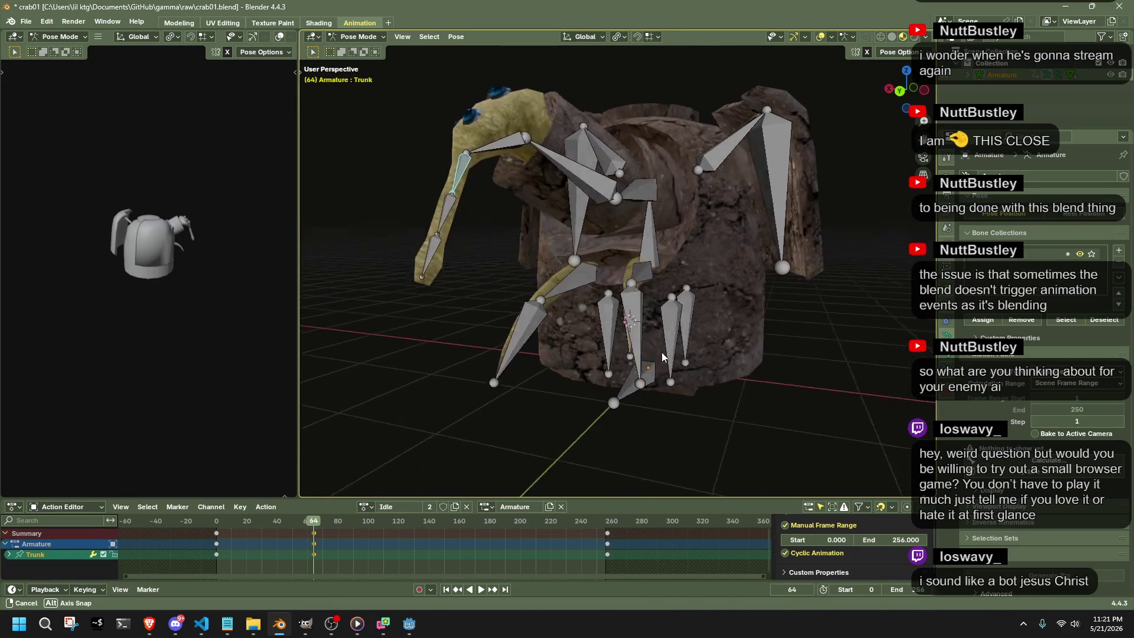
key(g)
key(Page_Up)
key(Page_Up)
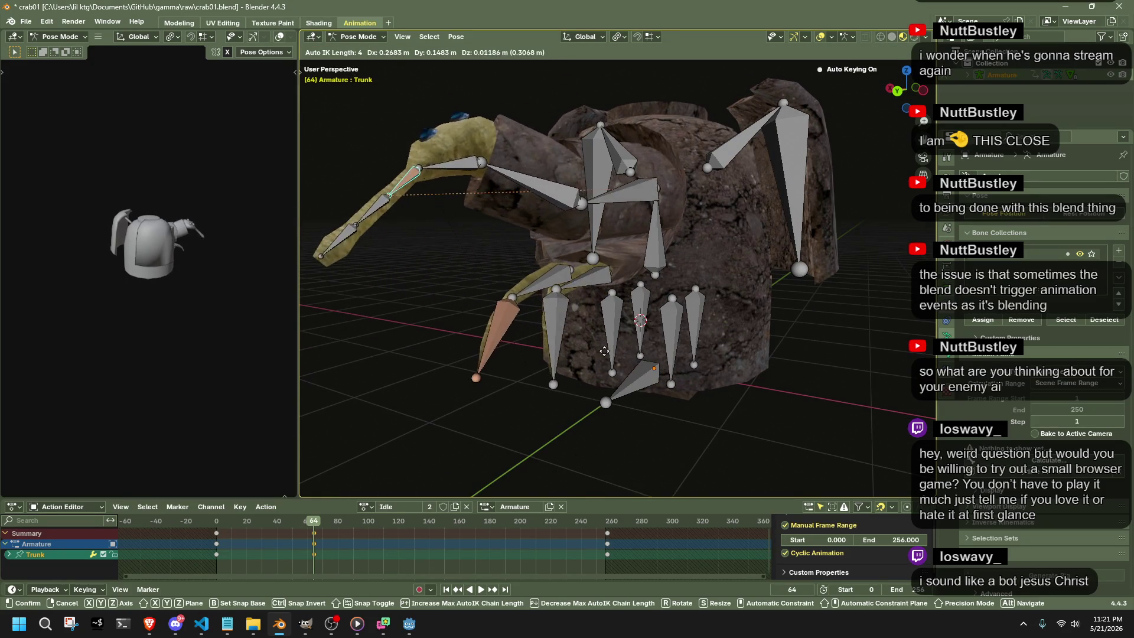
click(660, 341)
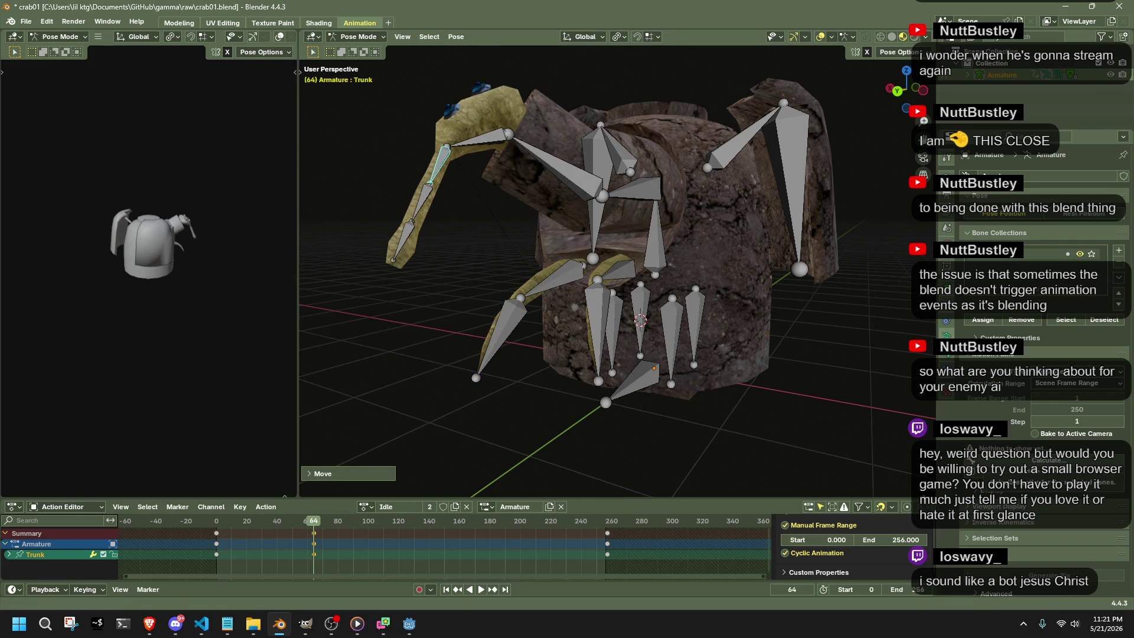
key(alt+Tab)
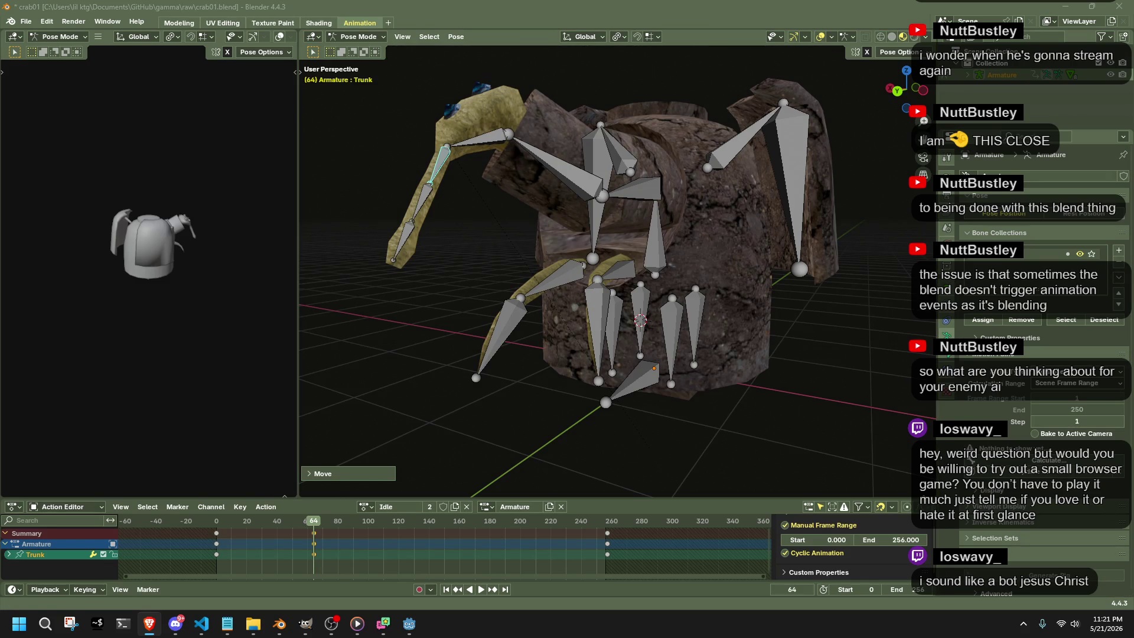
middle_drag(600, 378, 621, 222)
key(g)
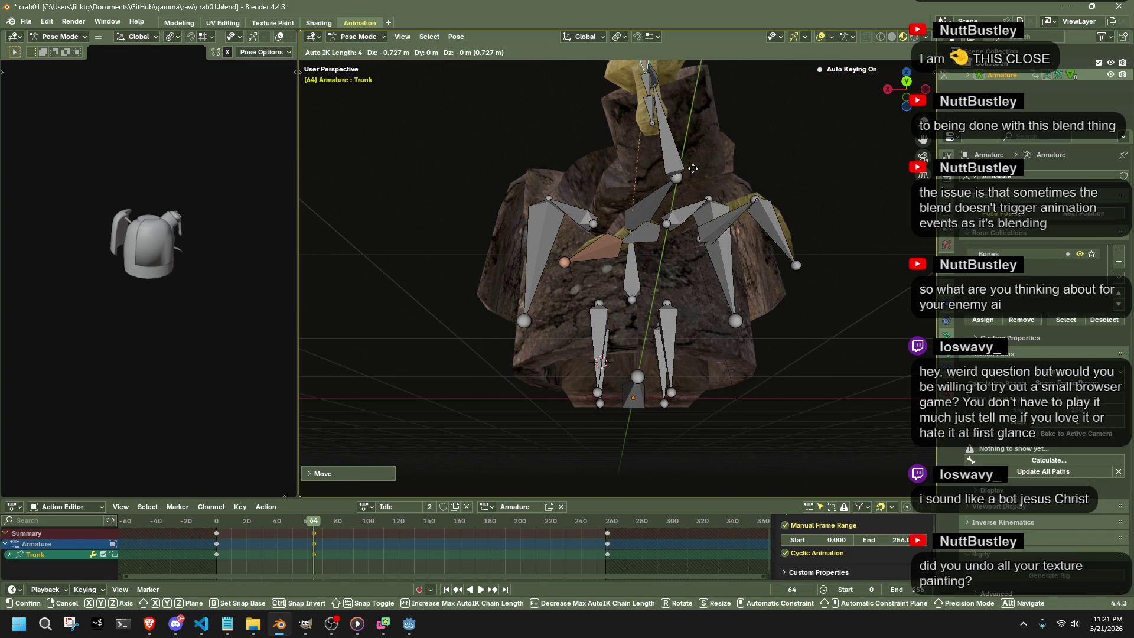
Undo the last trunk edit, trial-move Neck.001 from a new angle and undo it.
click(693, 168)
mouse_move(693, 168)
middle_down()
mouse_move(794, 317)
mouse_move(666, 330)
mouse_move(604, 297)
middle_up()
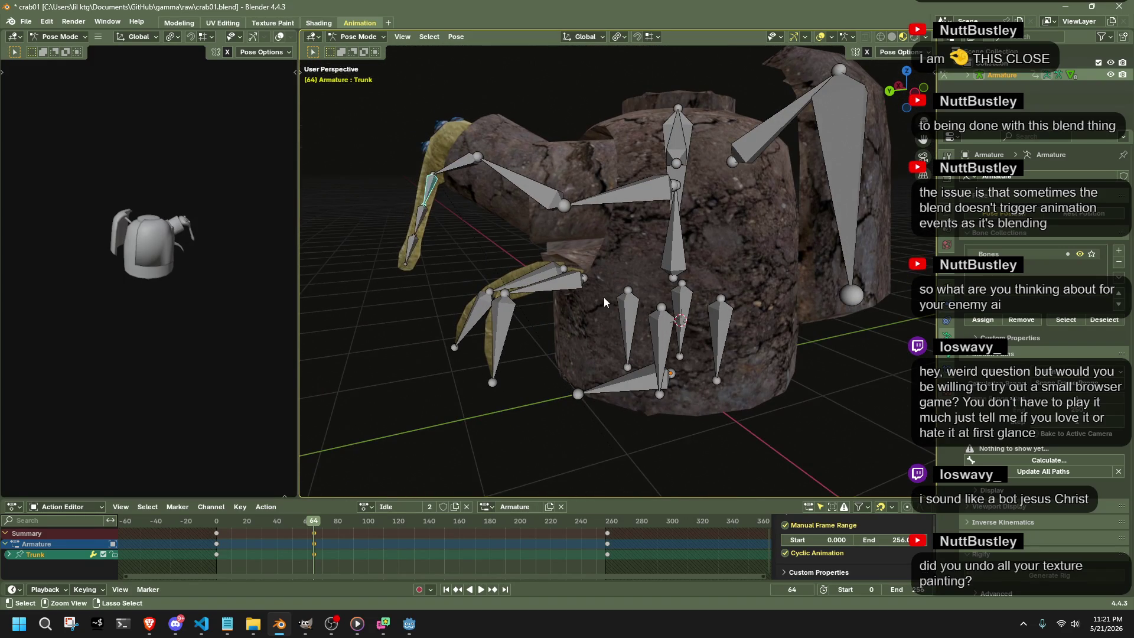
key(ctrl+z)
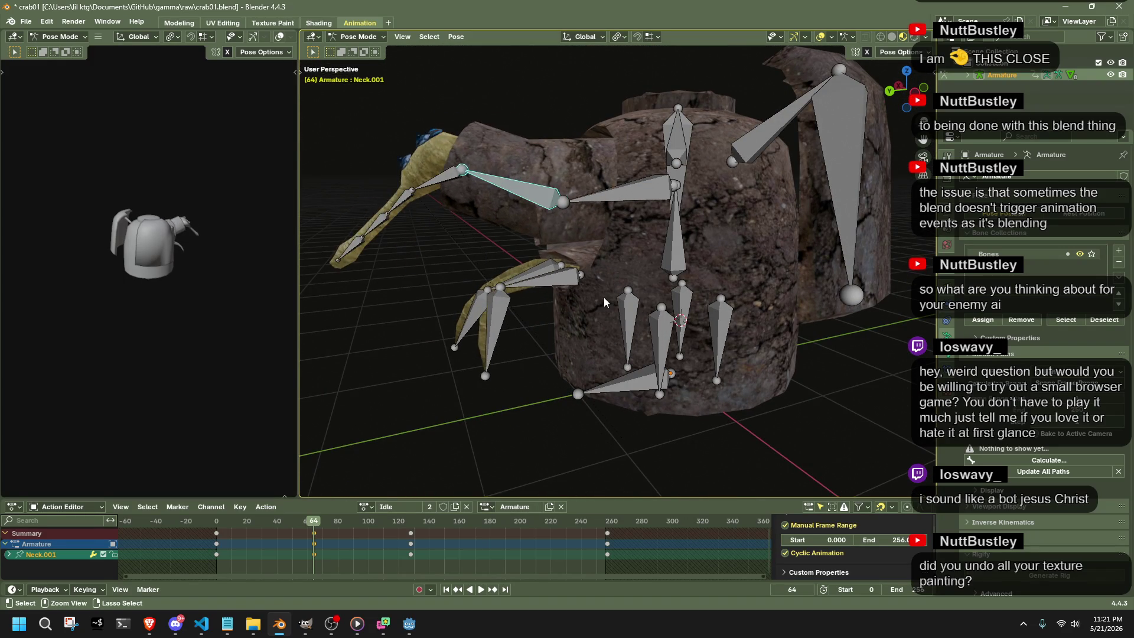
middle_drag(404, 307, 574, 326)
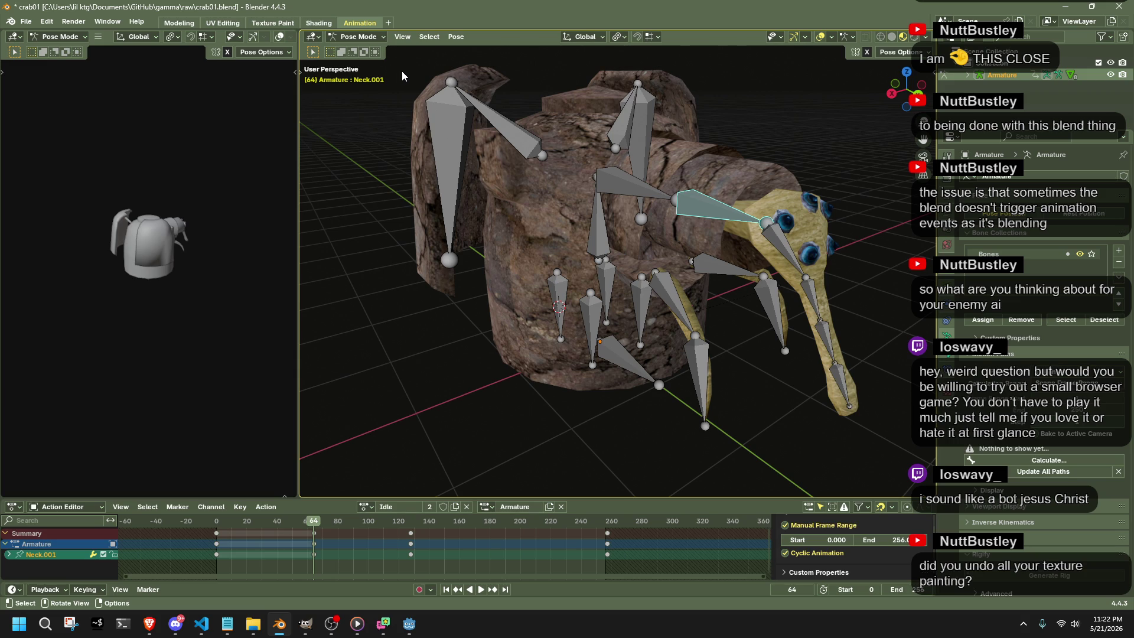
middle_drag(633, 154, 659, 97)
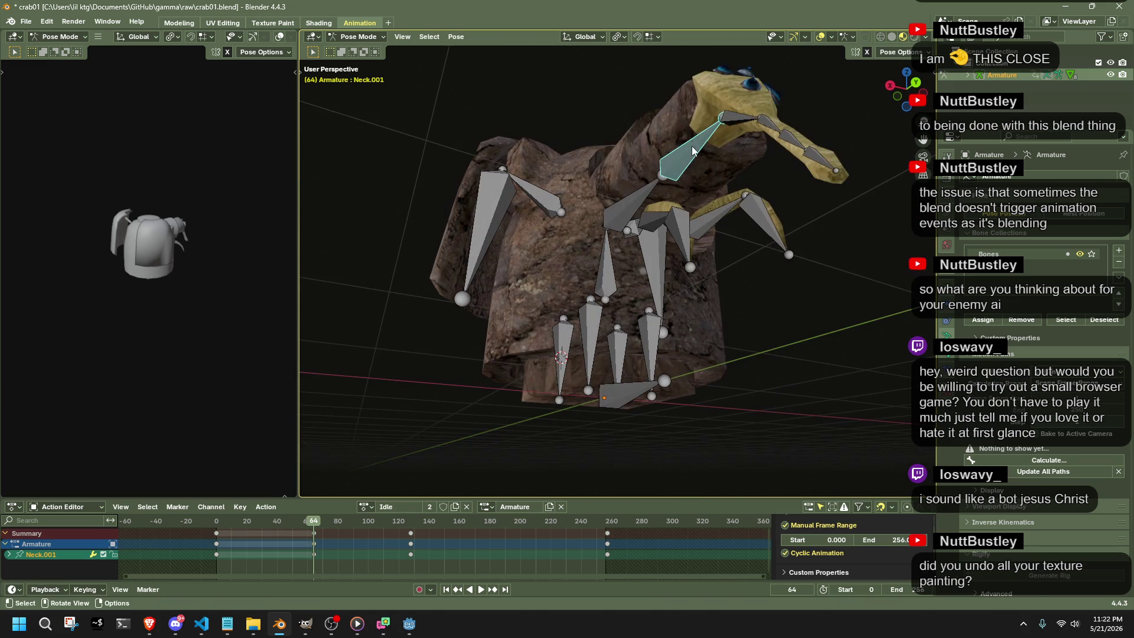
key(g)
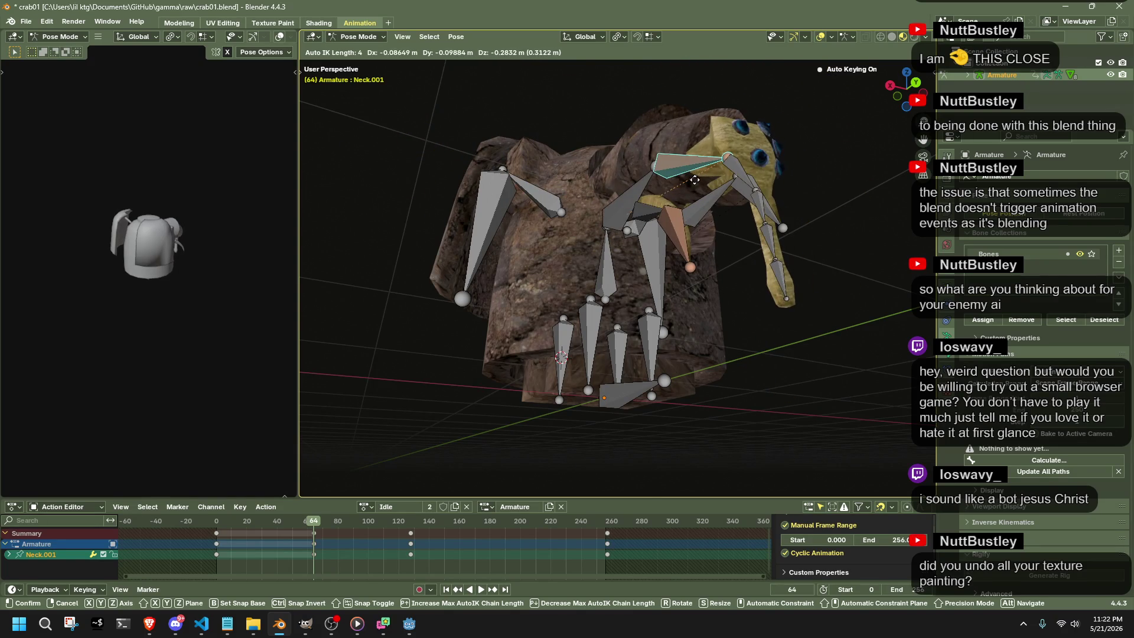
click(744, 222)
middle_drag(745, 222, 789, 229)
key(ctrl+z)
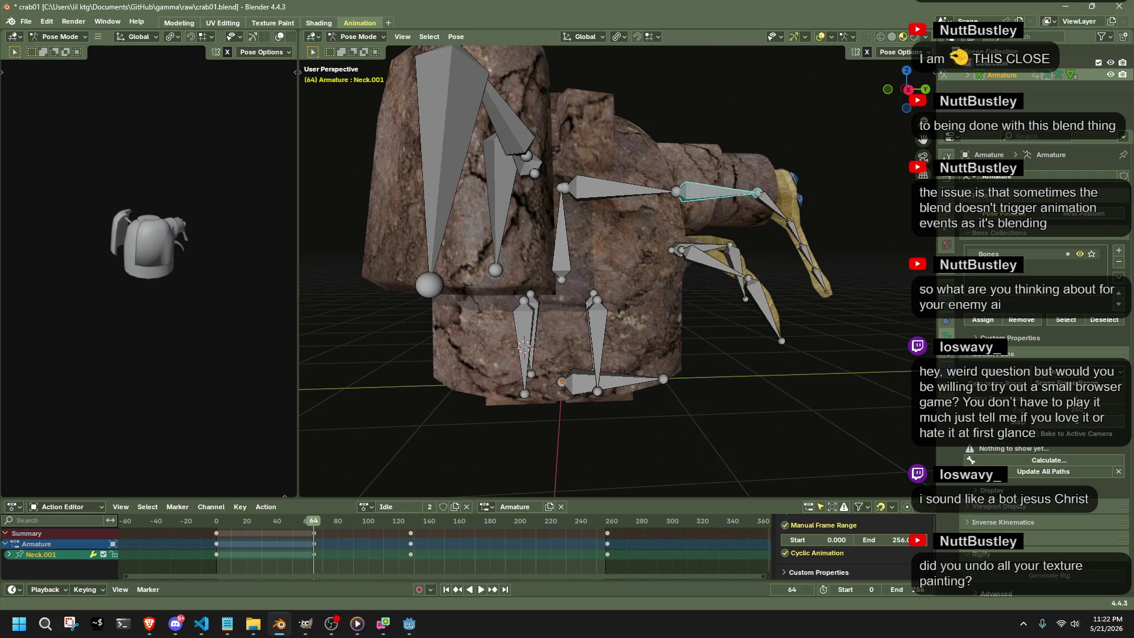
Trial-move Arm.001.R and Arm.R, undoing both to keep the right claw's pose.
click(774, 315)
key(g)
click(708, 206)
key(ctrl+z)
key(ctrl+z)
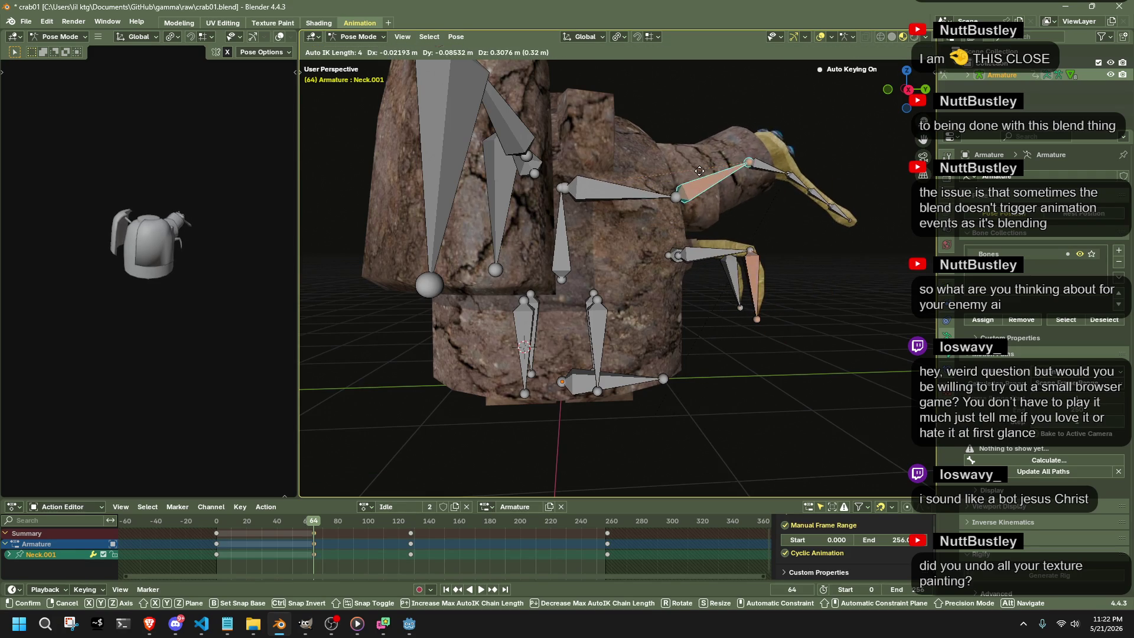
click(705, 255)
key(g)
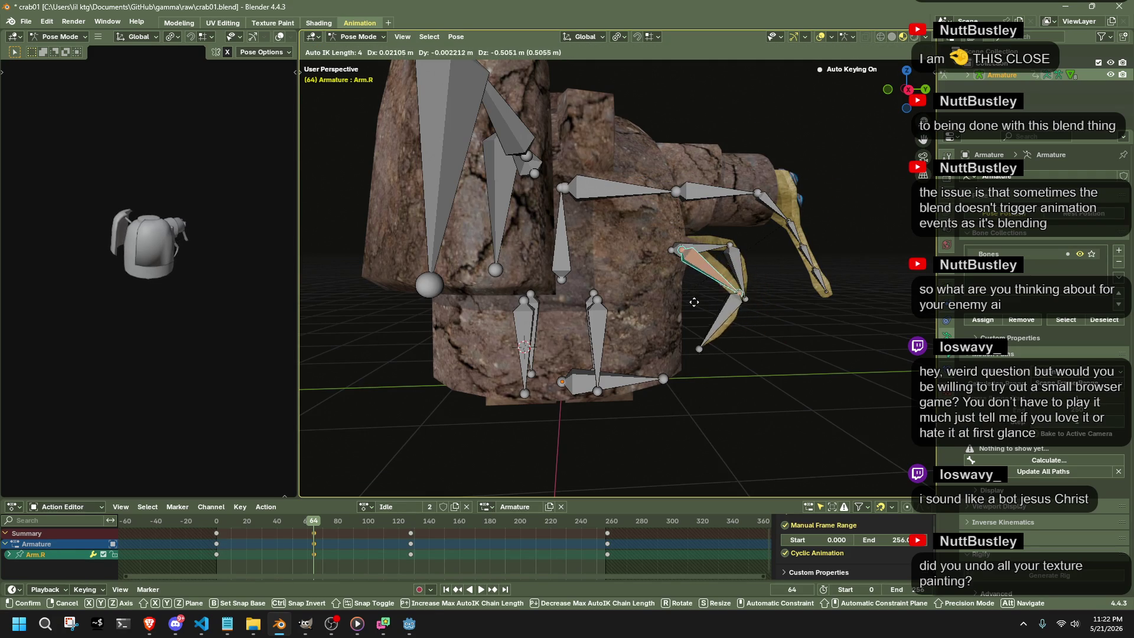
click(694, 304)
key(ctrl+z)
Repose the Arm.L claw chain and Arm.001.L bone at frame 64.
click(690, 244)
key(g)
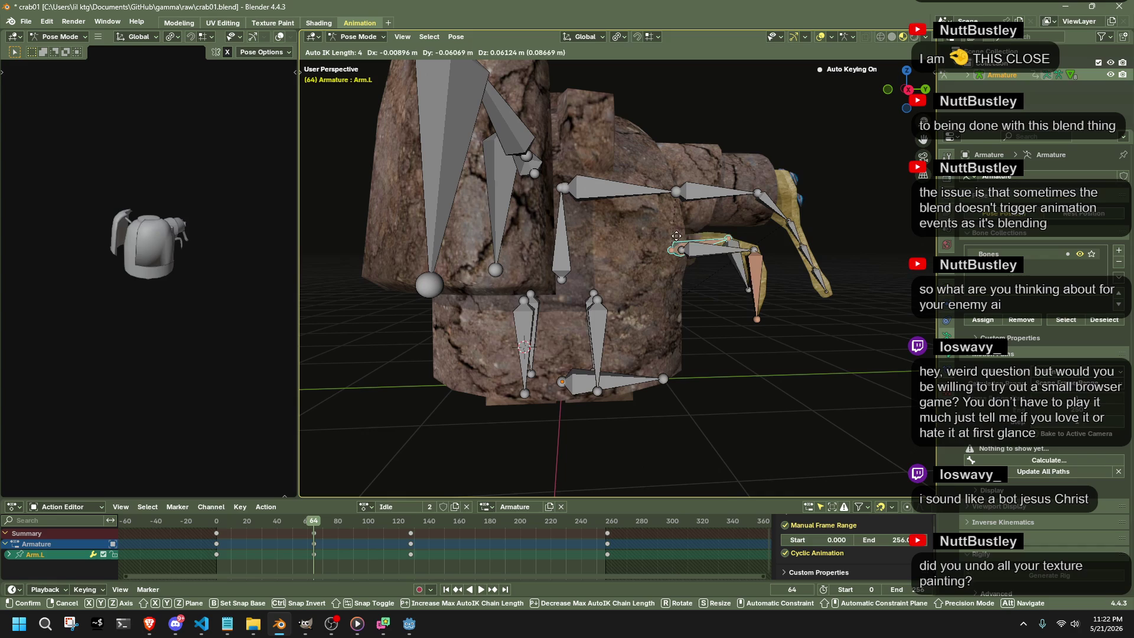
click(647, 243)
click(741, 279)
key(g)
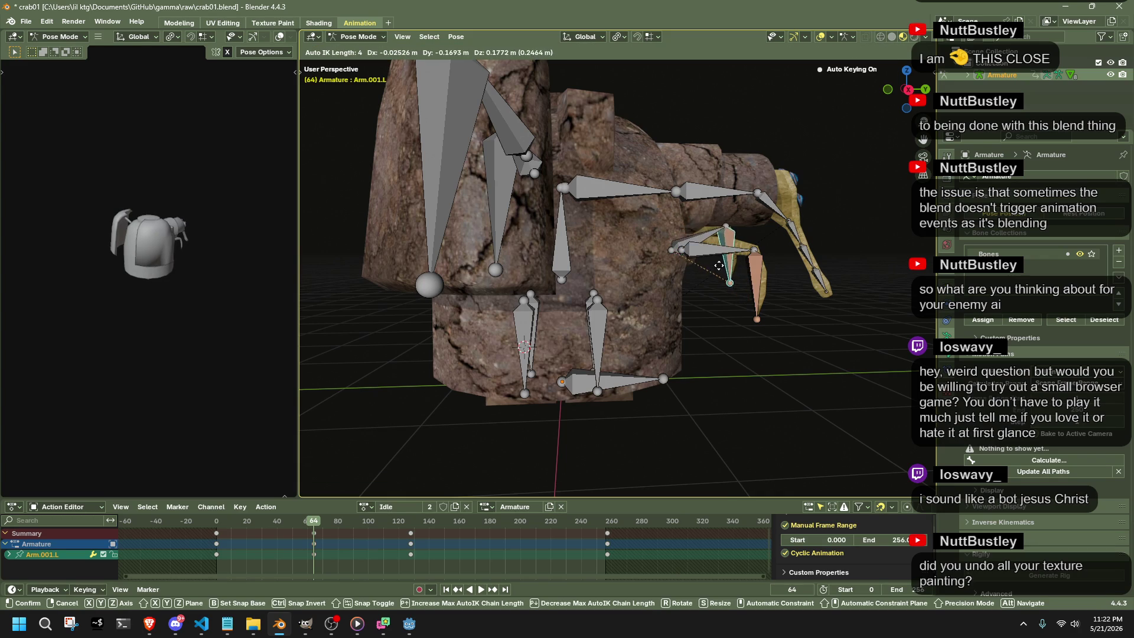
click(706, 273)
mouse_move(706, 272)
middle_down()
mouse_move(648, 375)
mouse_move(505, 364)
mouse_move(553, 336)
mouse_move(562, 298)
mouse_move(529, 314)
mouse_move(525, 373)
mouse_move(532, 353)
mouse_move(479, 319)
middle_up()
click(359, 36)
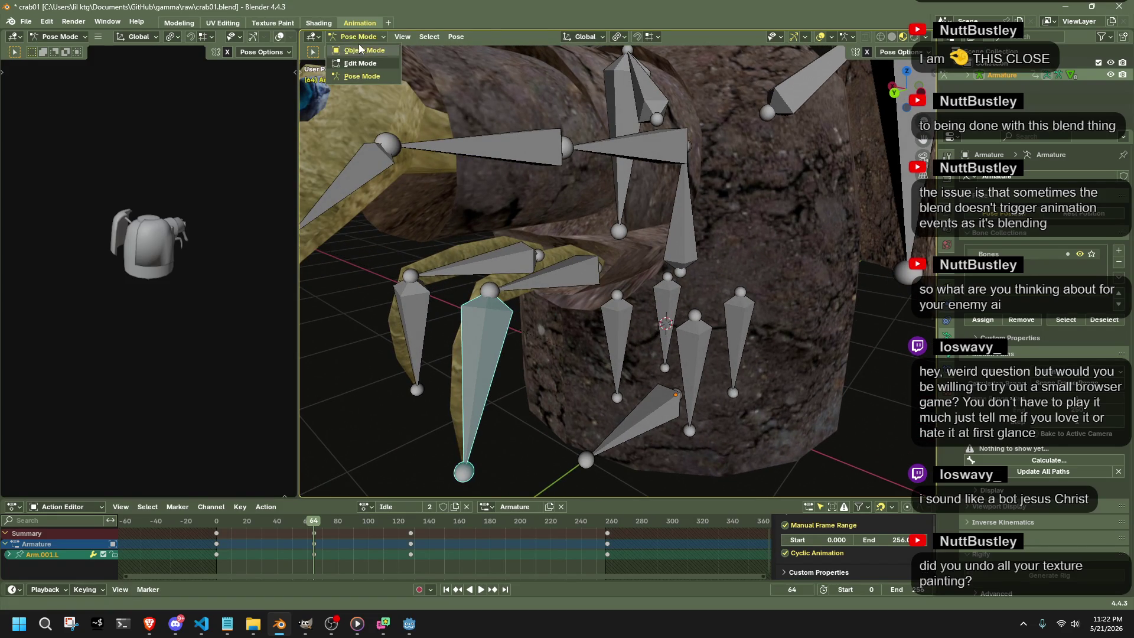
scroll(399, 248, down, 3)
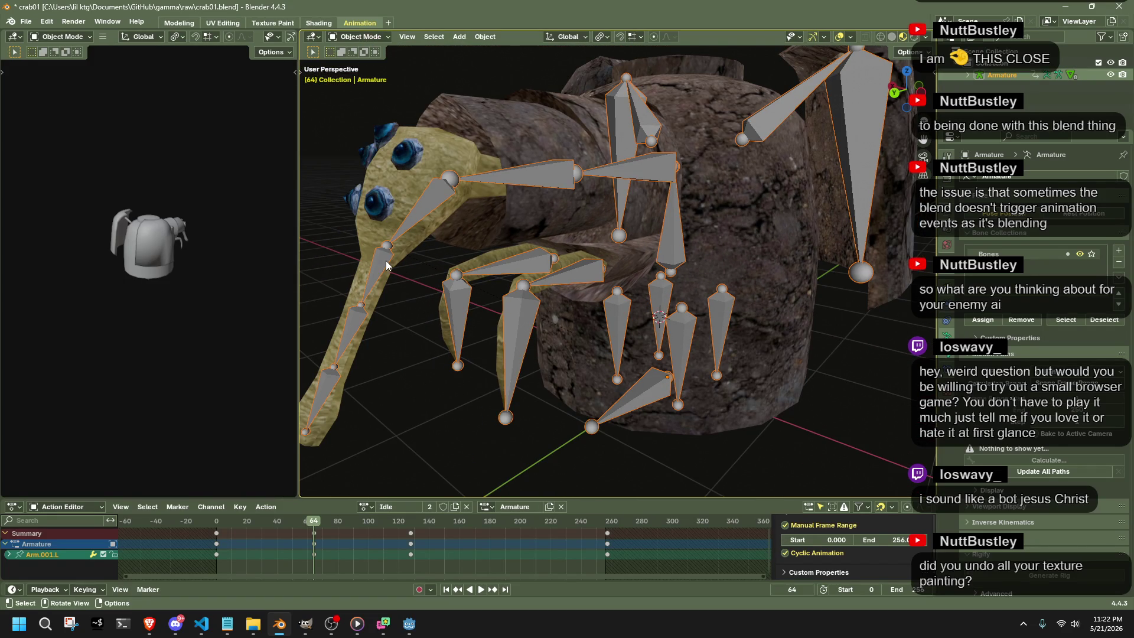
Enter bone edit mode, show Bone properties and make Head (parent Neck.001) the active bone.
right_click(516, 343)
click(517, 344)
mouse_move(516, 344)
middle_down()
mouse_move(349, 349)
mouse_move(441, 261)
middle_up()
key(Tab)
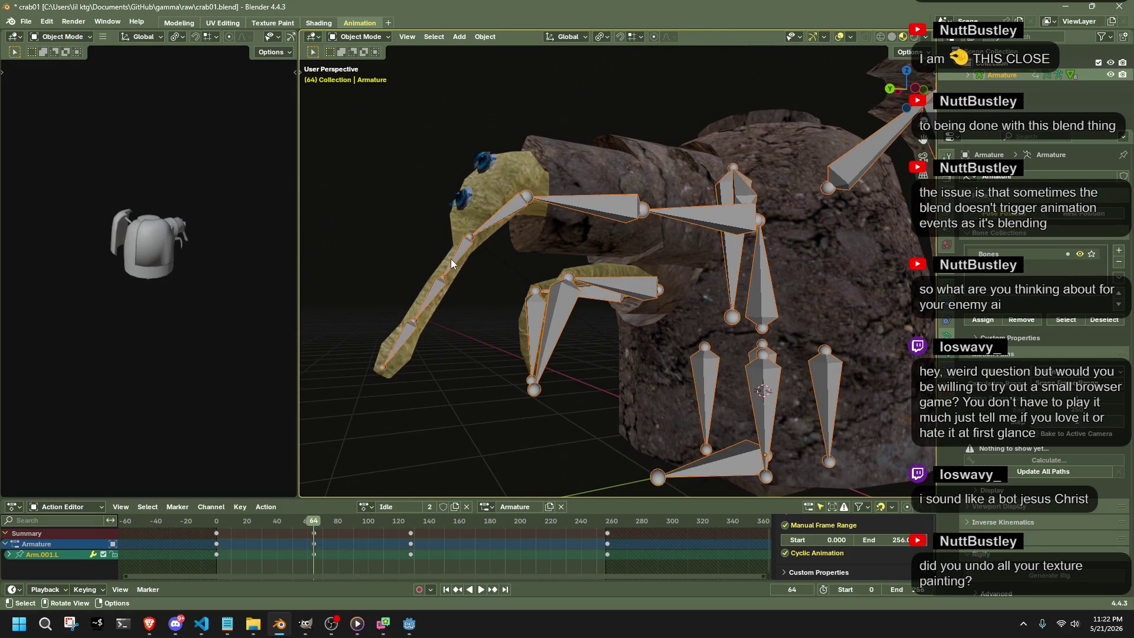
click(453, 260)
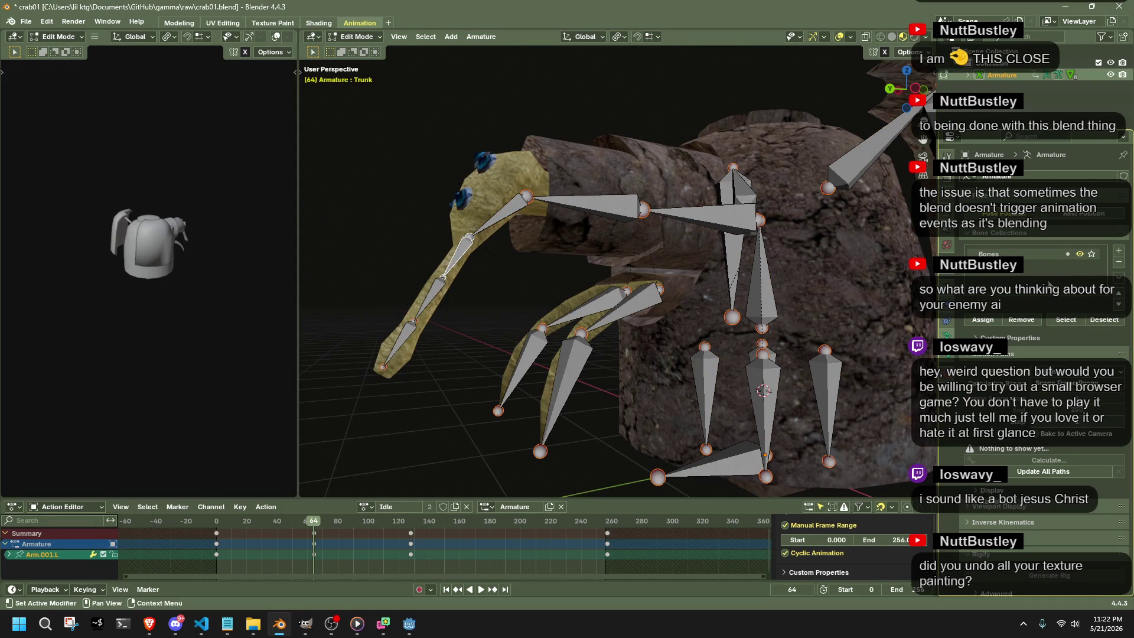
click(947, 356)
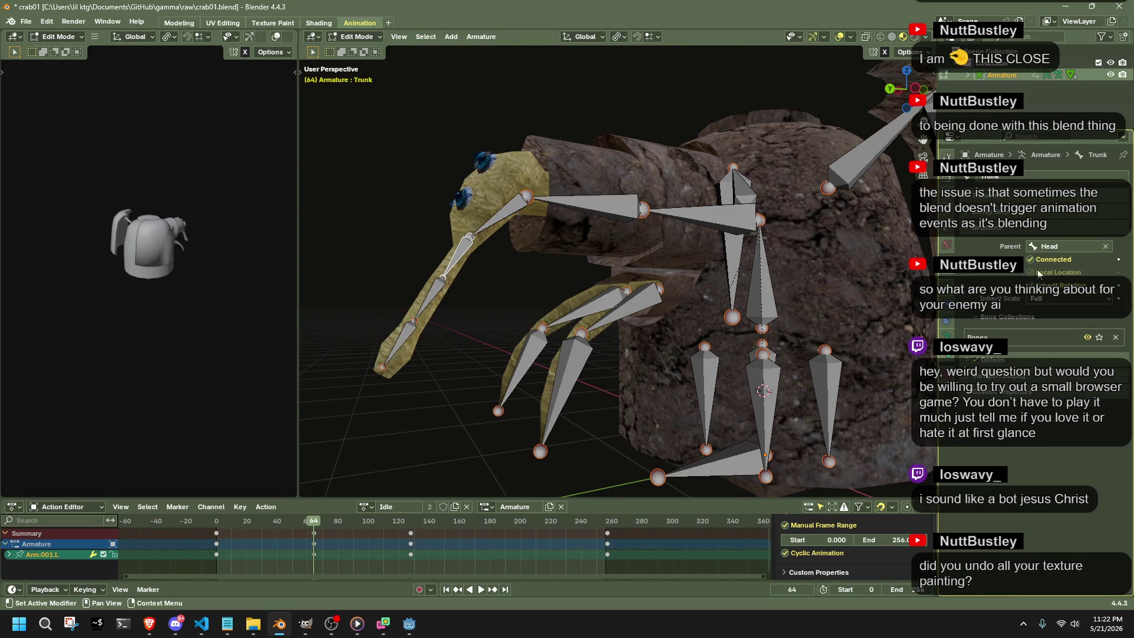
click(493, 225)
middle_drag(513, 282, 876, 85)
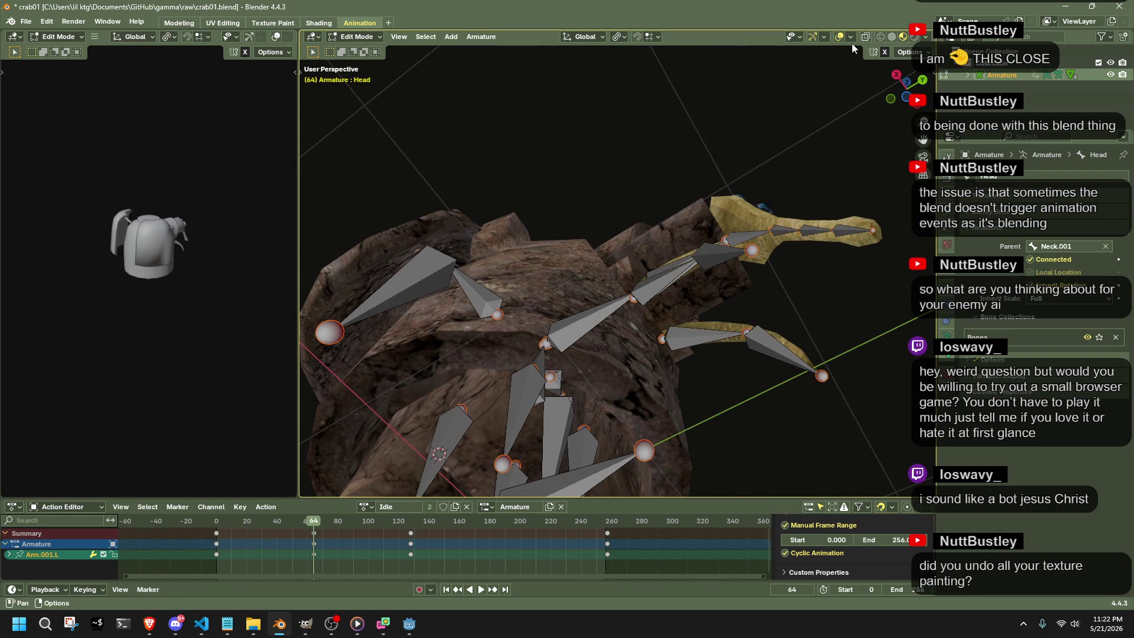
Try the Motion Tracking, Statistics, Z Axis and Wireframe overlays in Viewport Overlays, turning each back off.
click(851, 38)
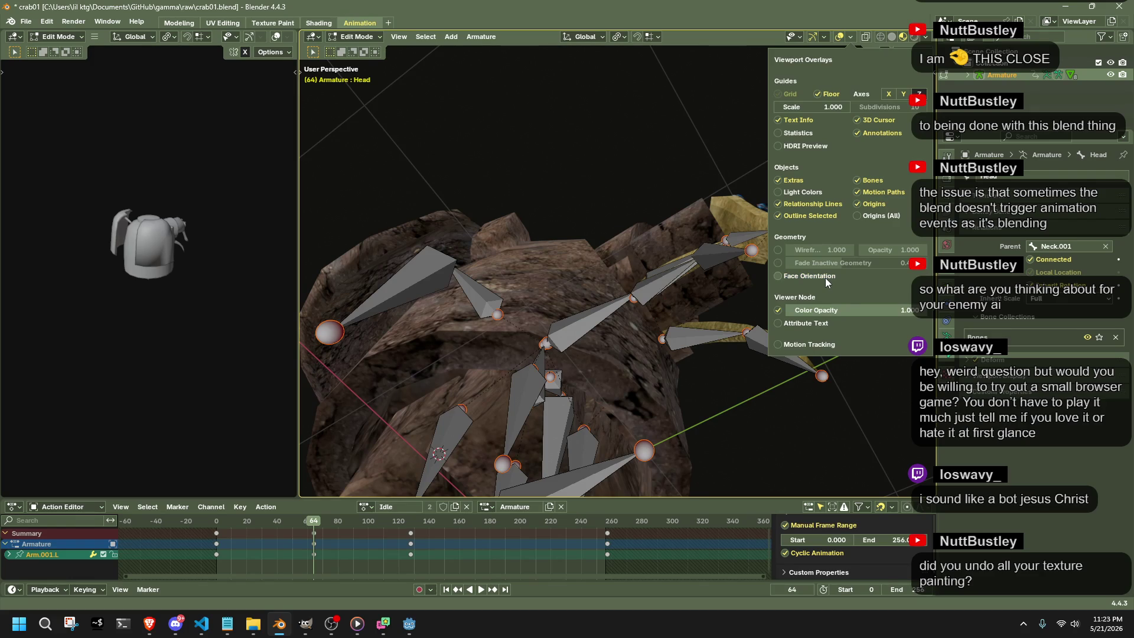
click(824, 345)
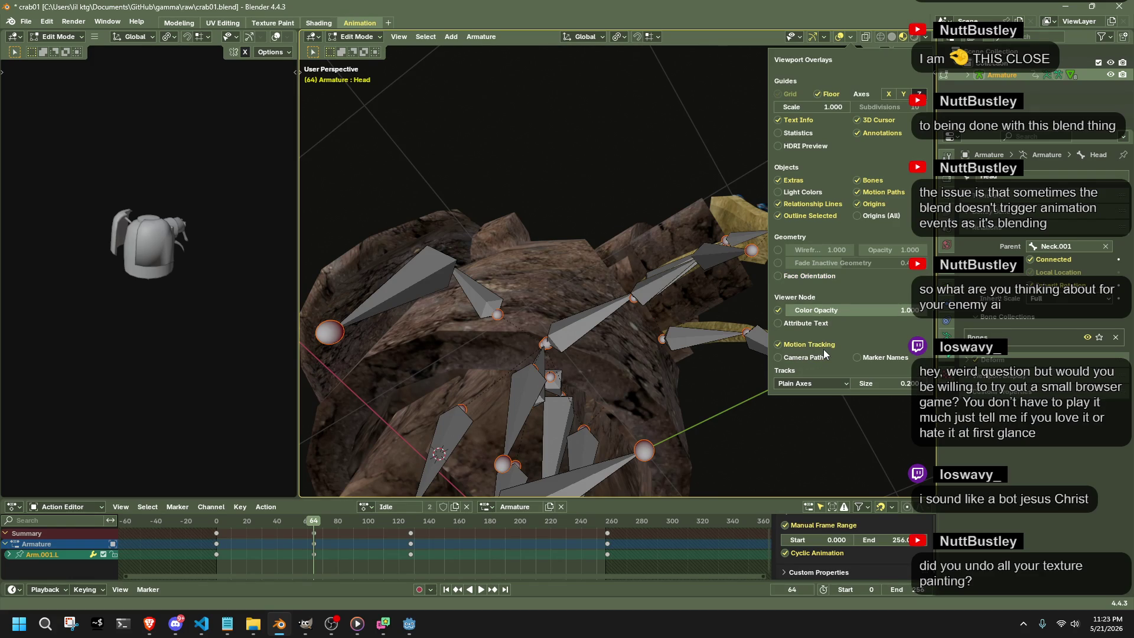
click(813, 346)
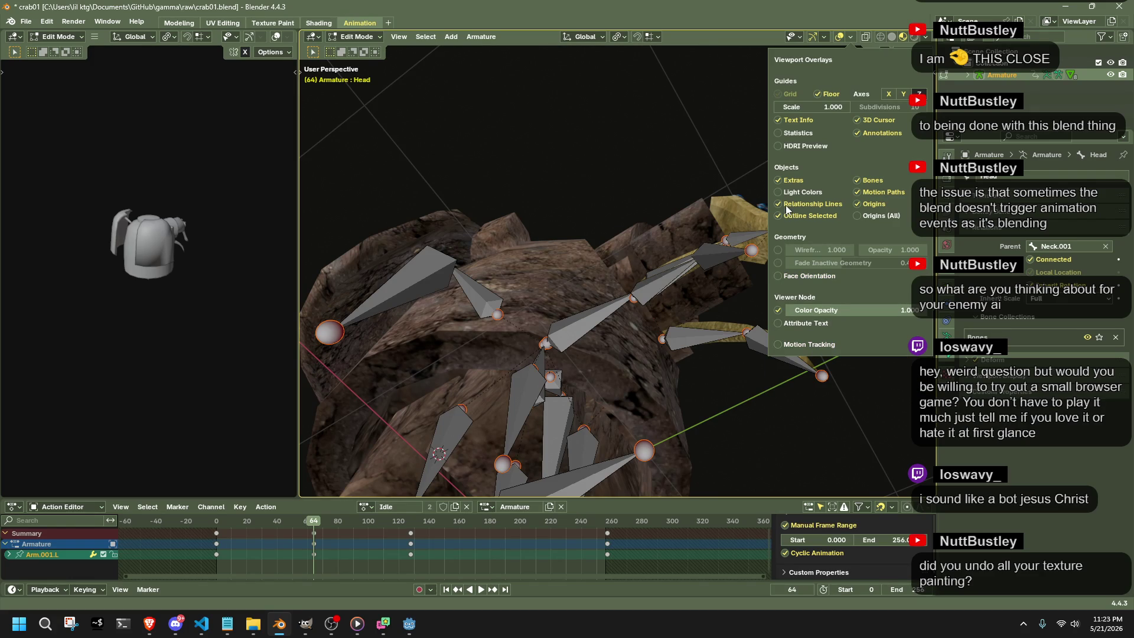
click(789, 133)
click(791, 131)
click(920, 95)
scroll(694, 364, down, 5)
mouse_move(620, 310)
middle_down()
mouse_move(693, 364)
mouse_move(519, 385)
mouse_move(524, 393)
mouse_move(722, 263)
middle_up()
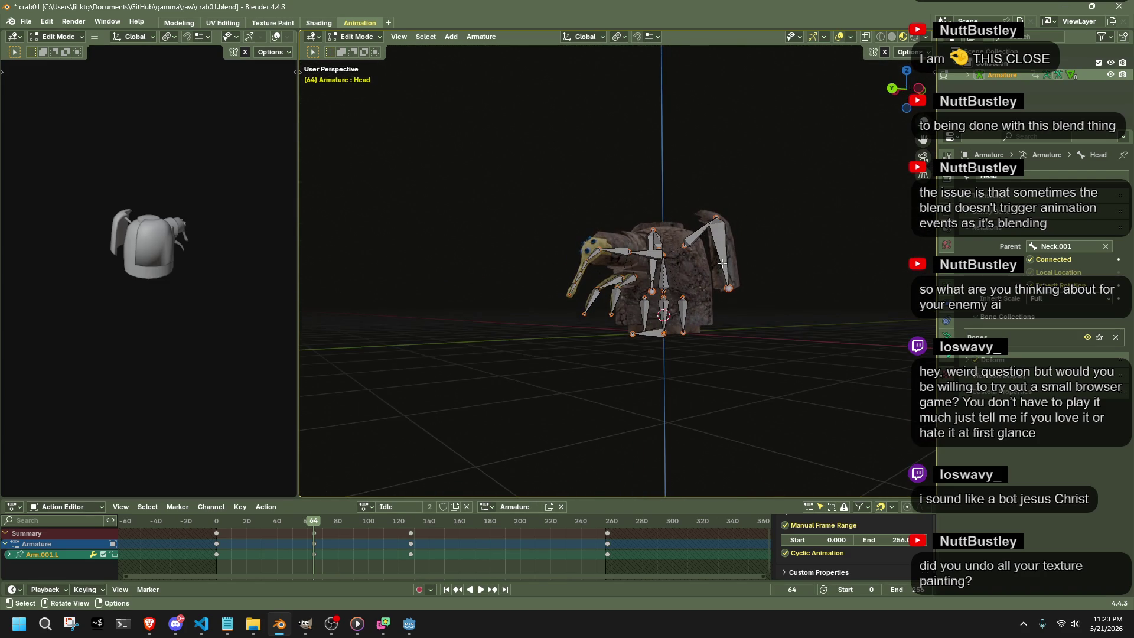
click(849, 37)
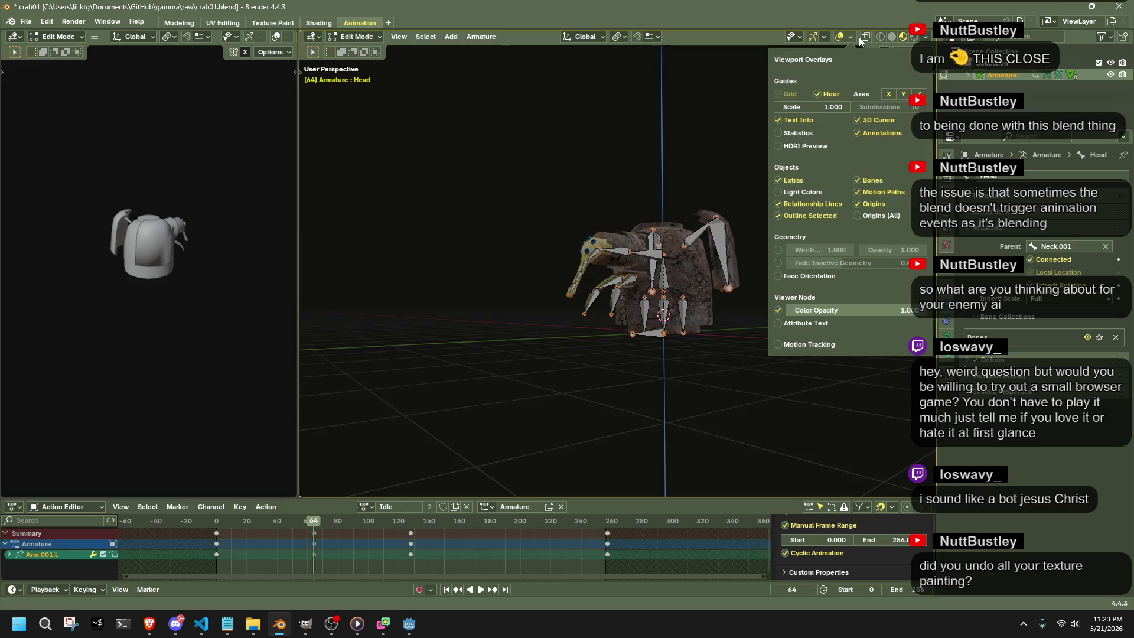
click(918, 94)
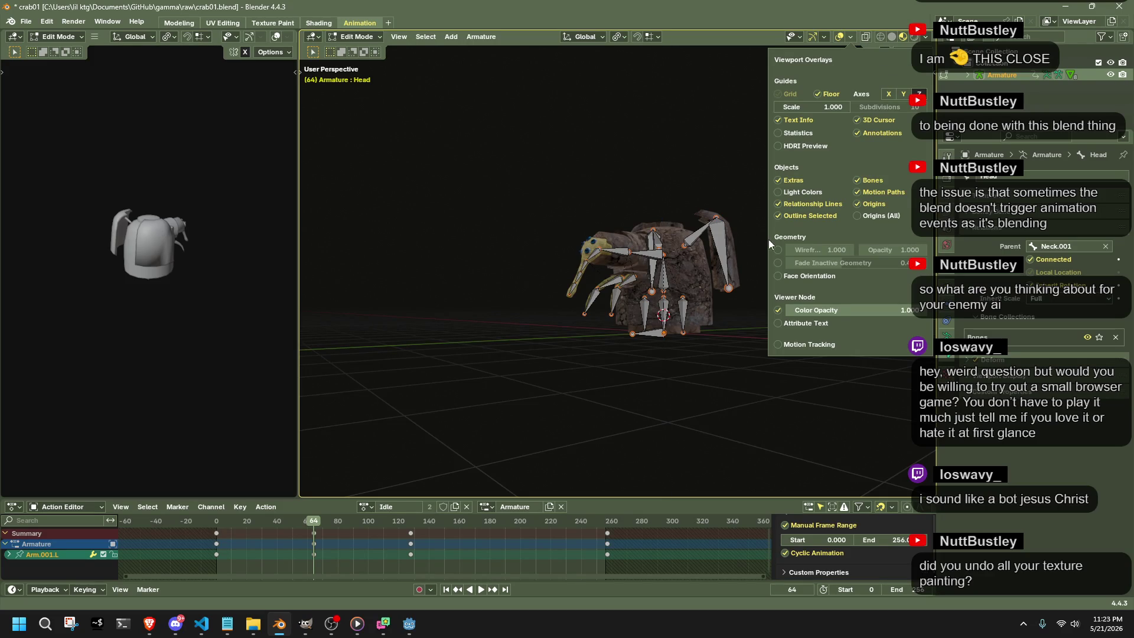
click(780, 249)
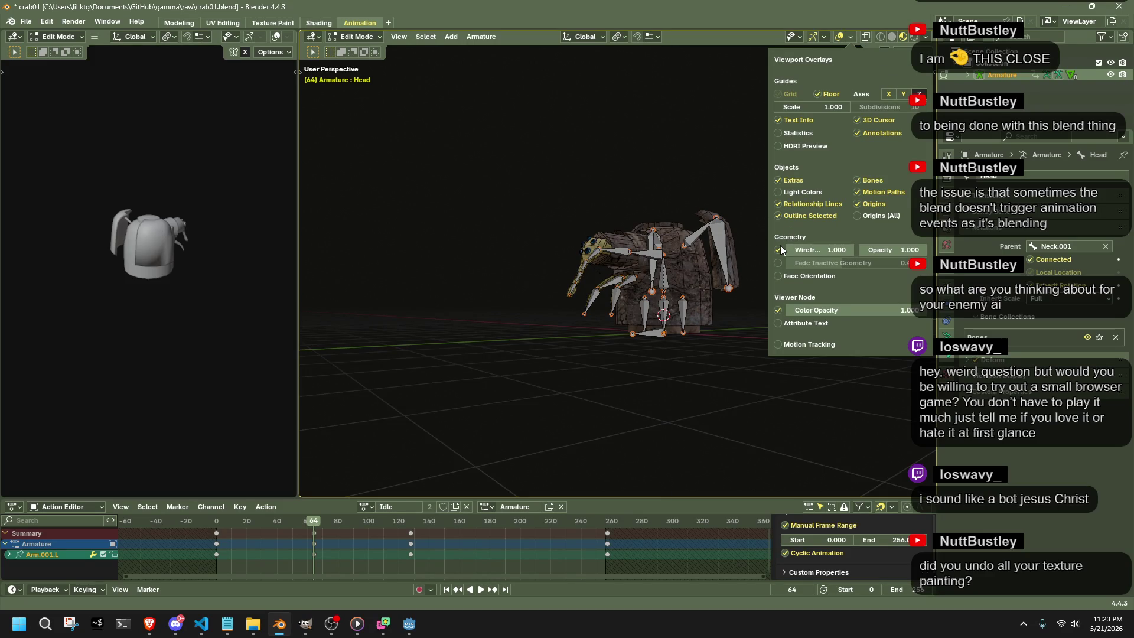
click(781, 247)
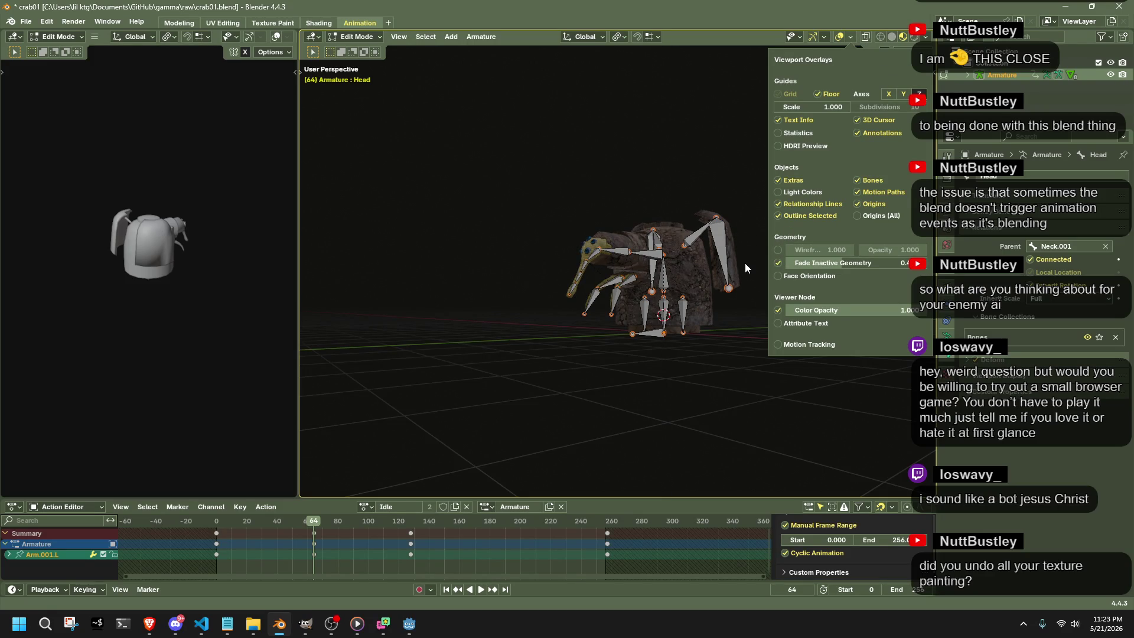
scroll(710, 248, up, 5)
scroll(702, 223, up, 3)
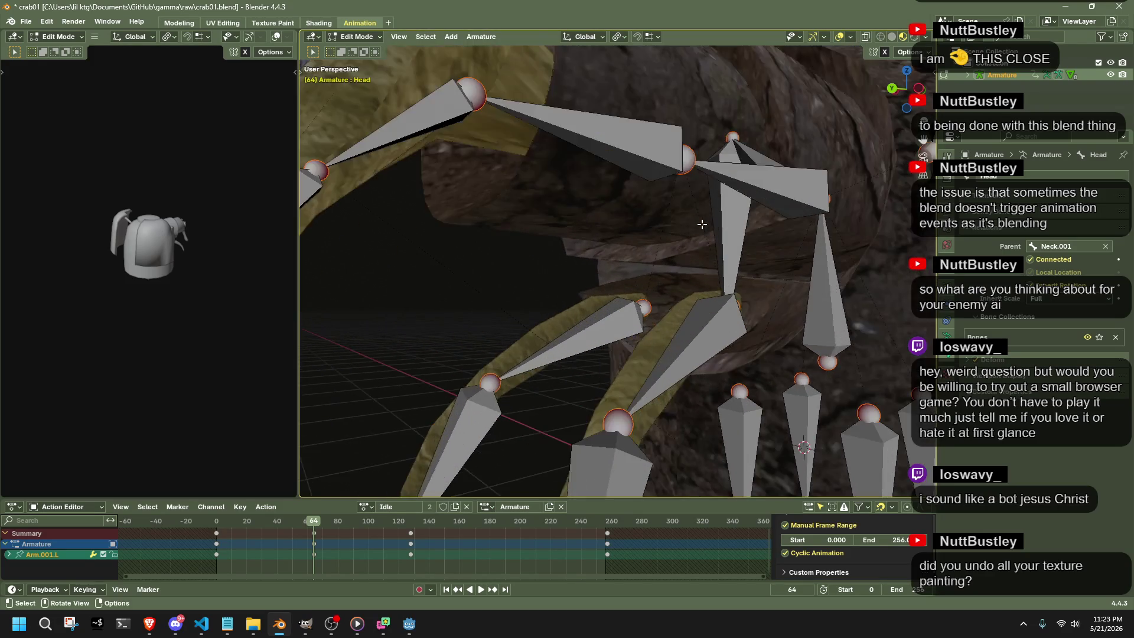
scroll(702, 224, down, 3)
scroll(731, 246, down, 3)
scroll(742, 263, down, 3)
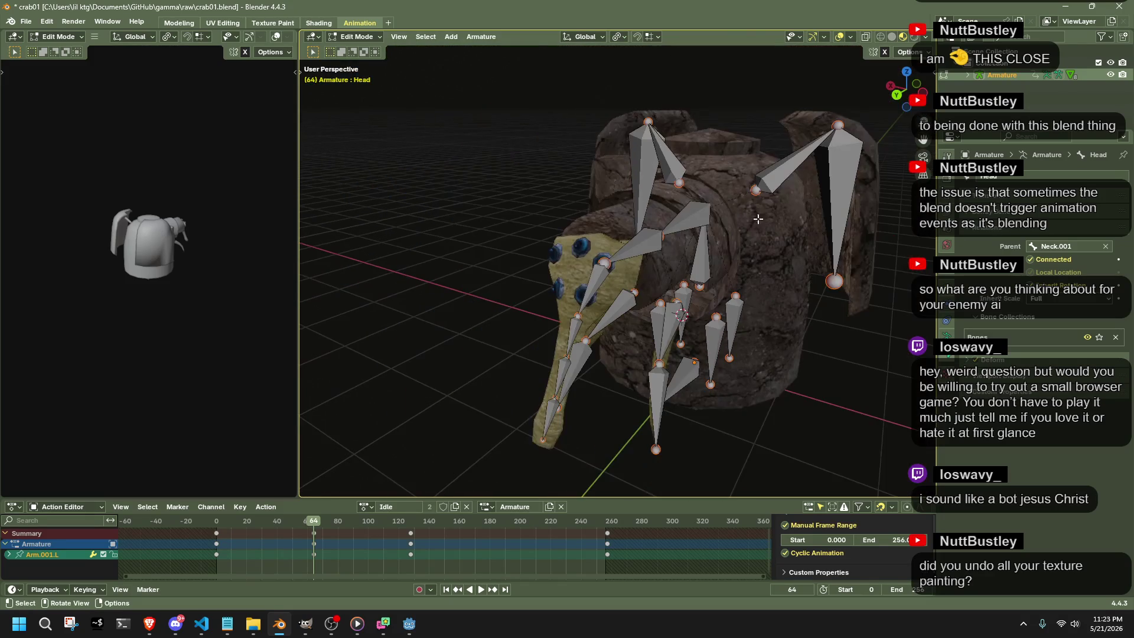
Uncheck Fade Inactive Geometry, enable Wireframe and adjust its opacity and edge threshold.
click(851, 38)
click(780, 264)
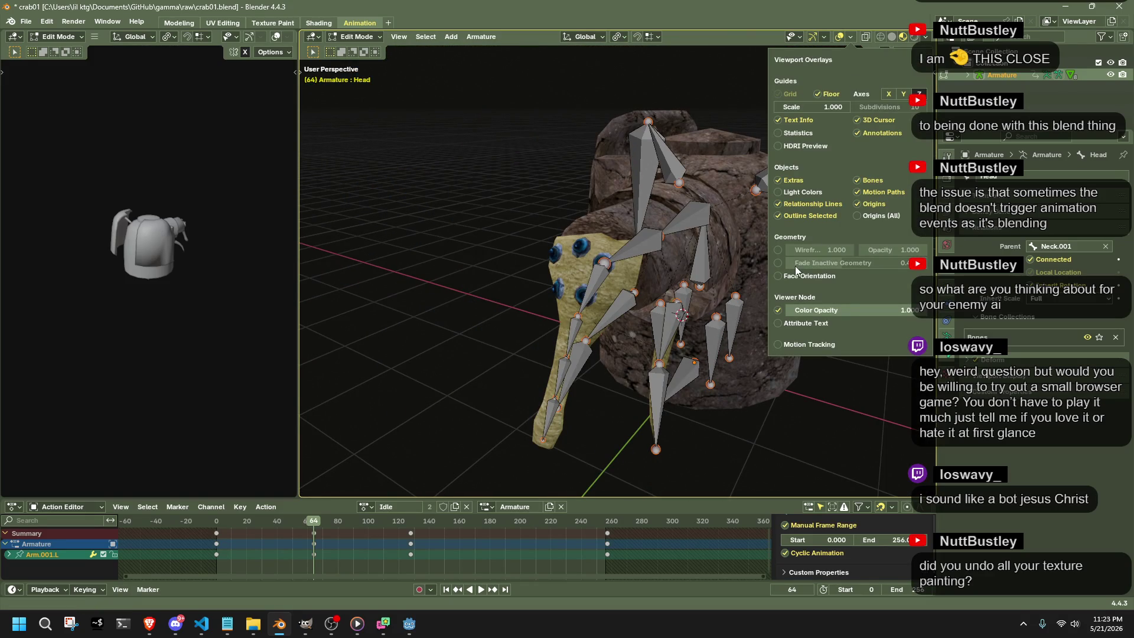
click(778, 250)
mouse_move(895, 250)
mouse_down()
mouse_move(859, 251)
mouse_move(927, 250)
mouse_up()
drag(854, 250, 796, 251)
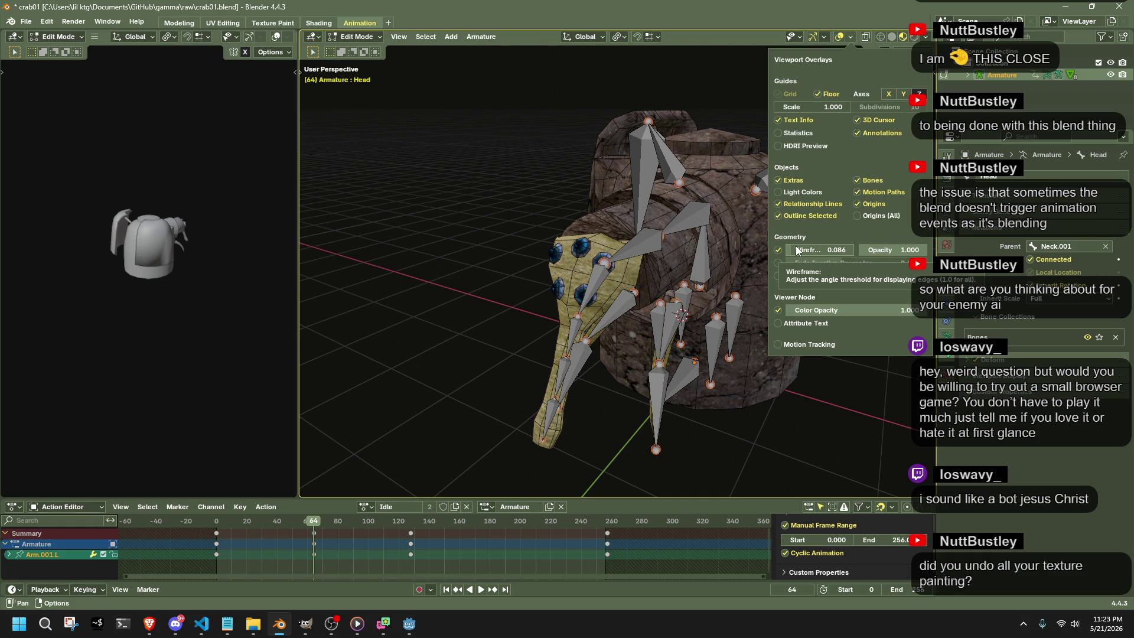
Reset the wireframe threshold to default, turn Wireframe off, toggle viewer node opacity and leave edit mode.
click(780, 250)
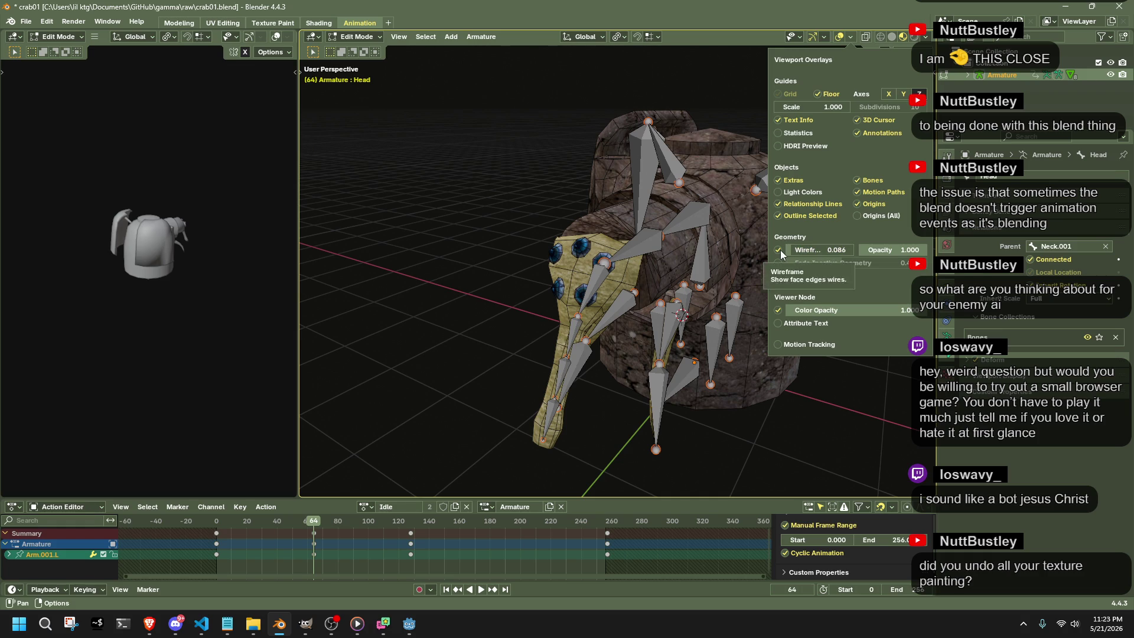
click(781, 250)
right_click(798, 253)
click(803, 251)
click(778, 250)
click(779, 310)
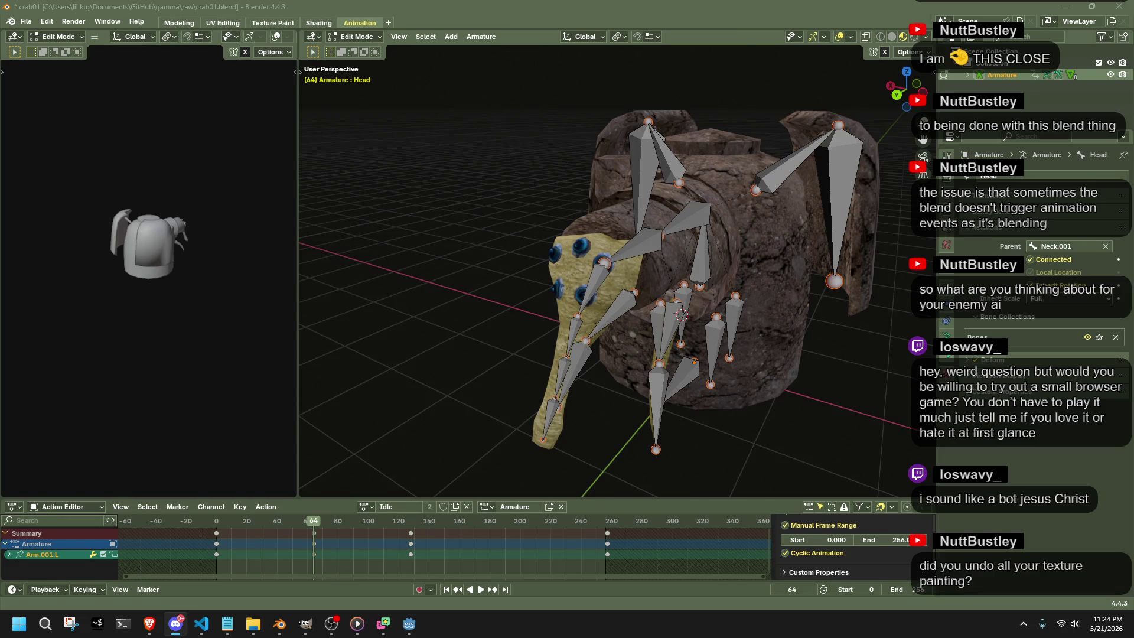
click(331, 624)
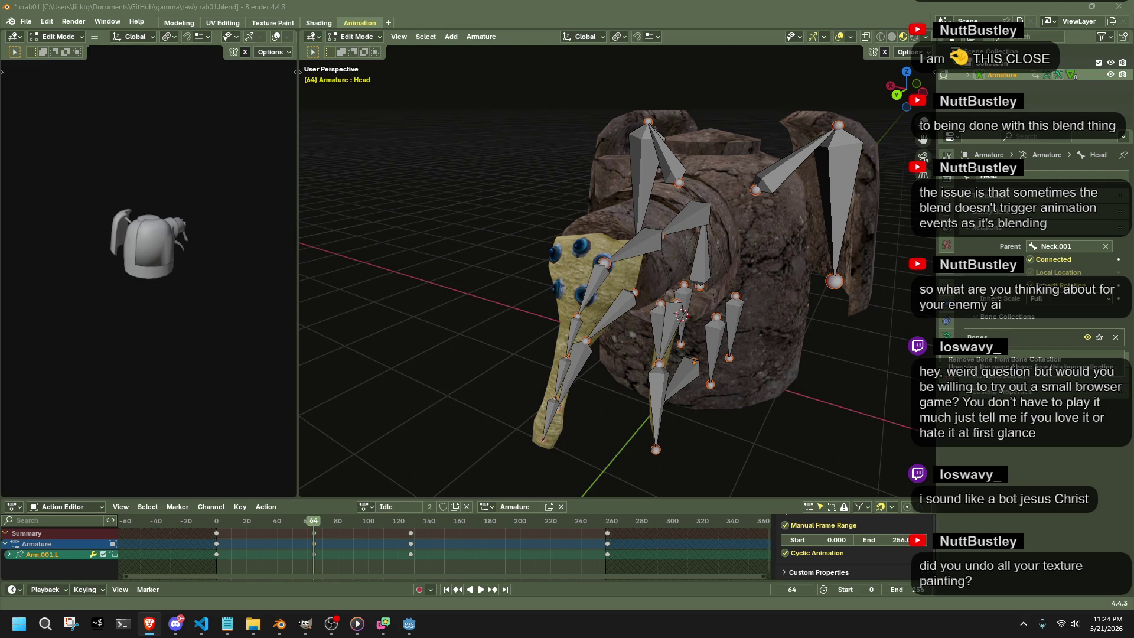
key(Tab)
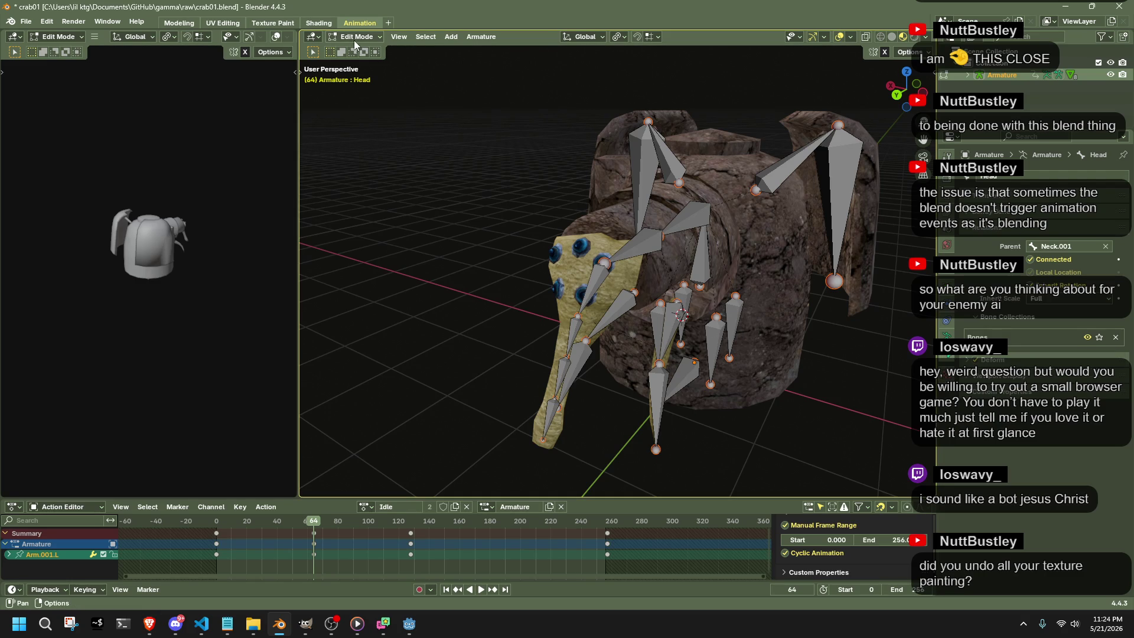
Switch the armature to Pose Mode and test-move the Arm.001.R claw bone, then undo it.
mouse_move(629, 397)
middle_down()
mouse_move(600, 398)
mouse_move(551, 327)
middle_up()
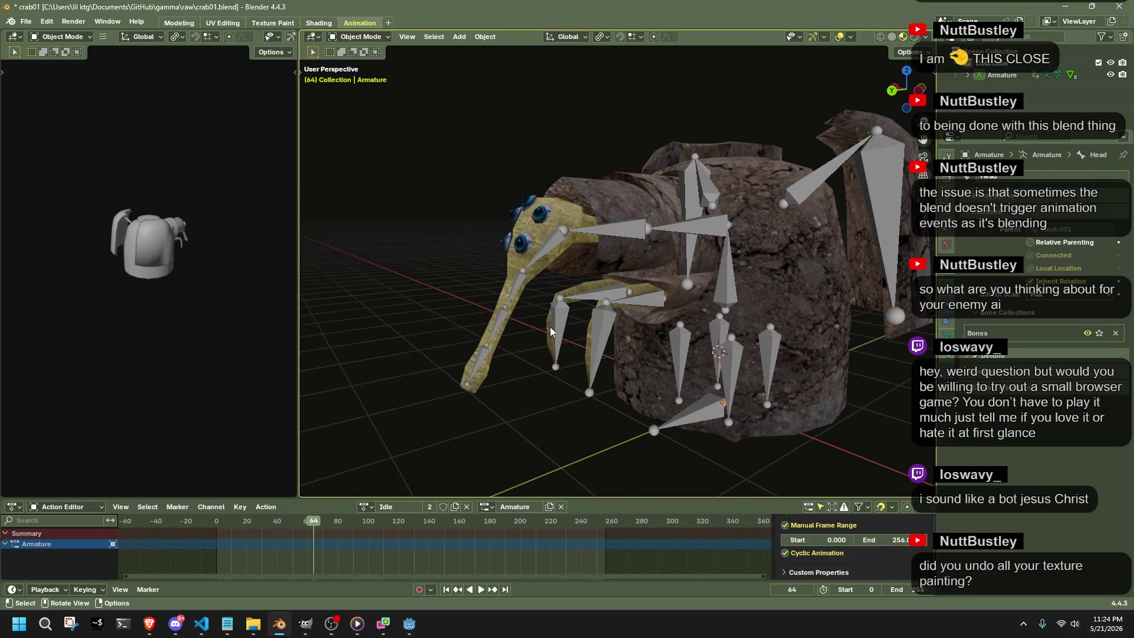
click(360, 37)
click(358, 79)
click(580, 333)
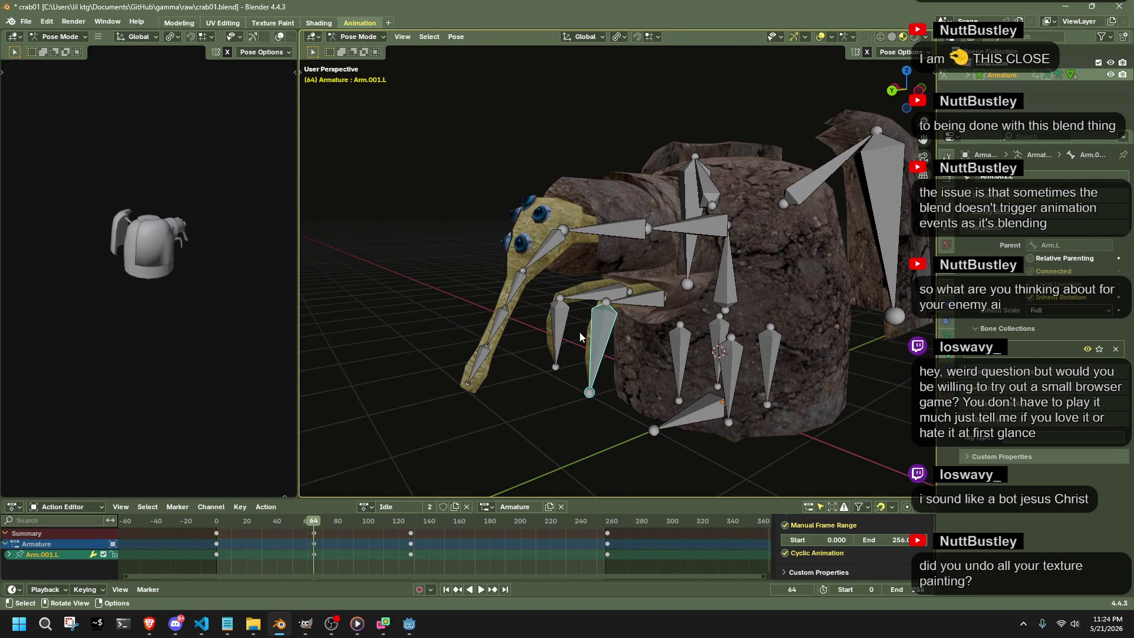
key(g)
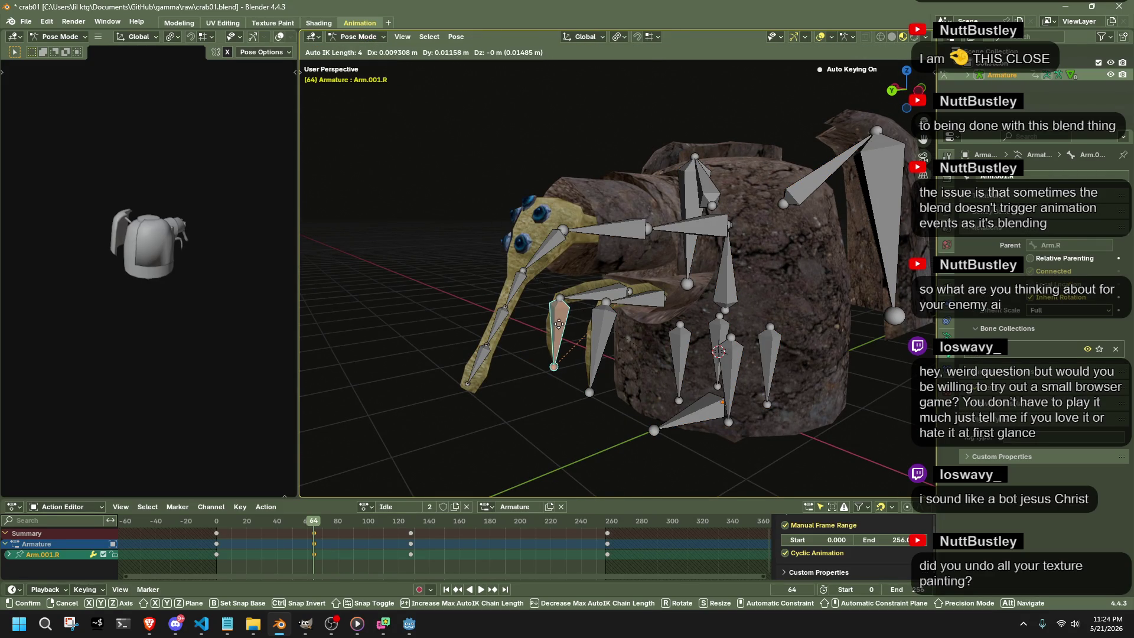
scroll(551, 325, down, 1)
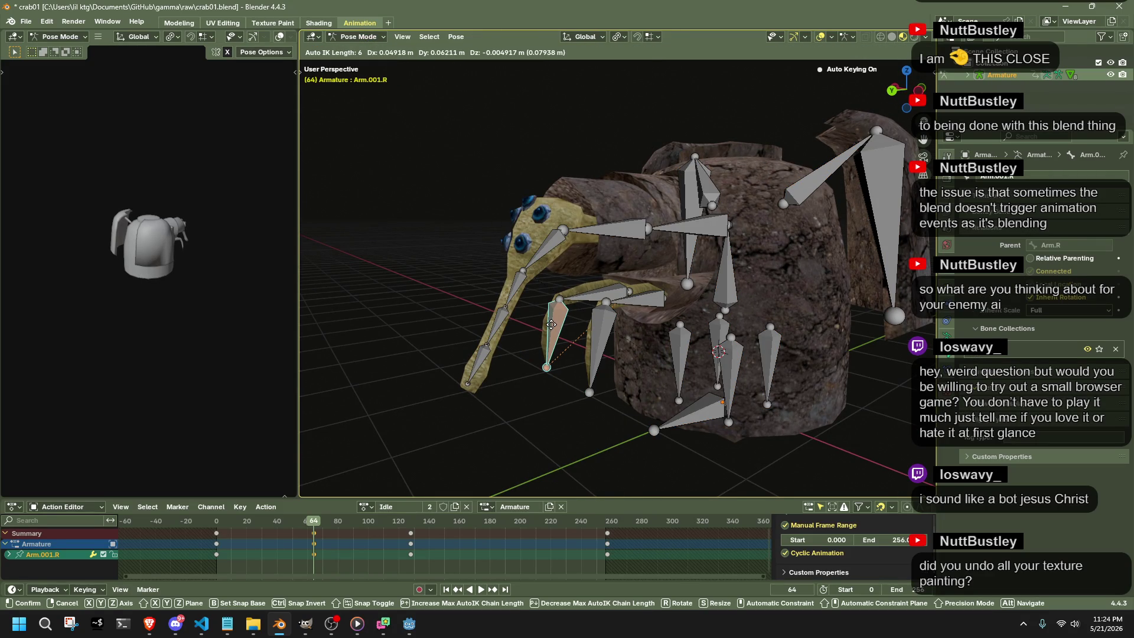
scroll(558, 333, up, 2)
click(577, 351)
key(ctrl+z)
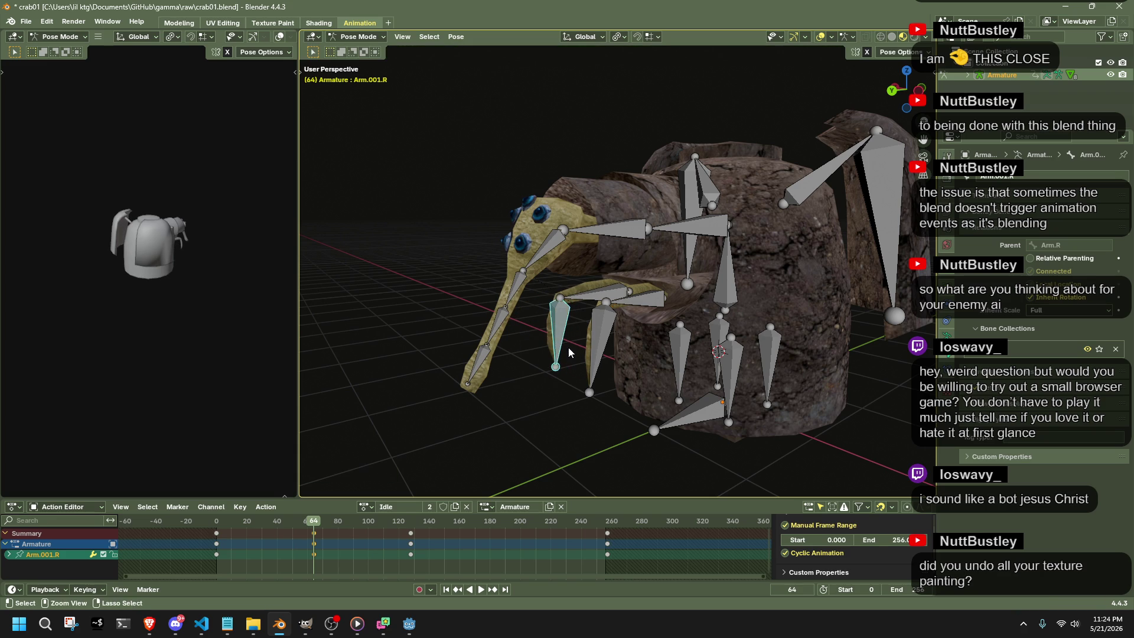
Select all bones, preview the Idle animation, and clear all transforms back to the rest pose at frame 0.
key(a)
key(space)
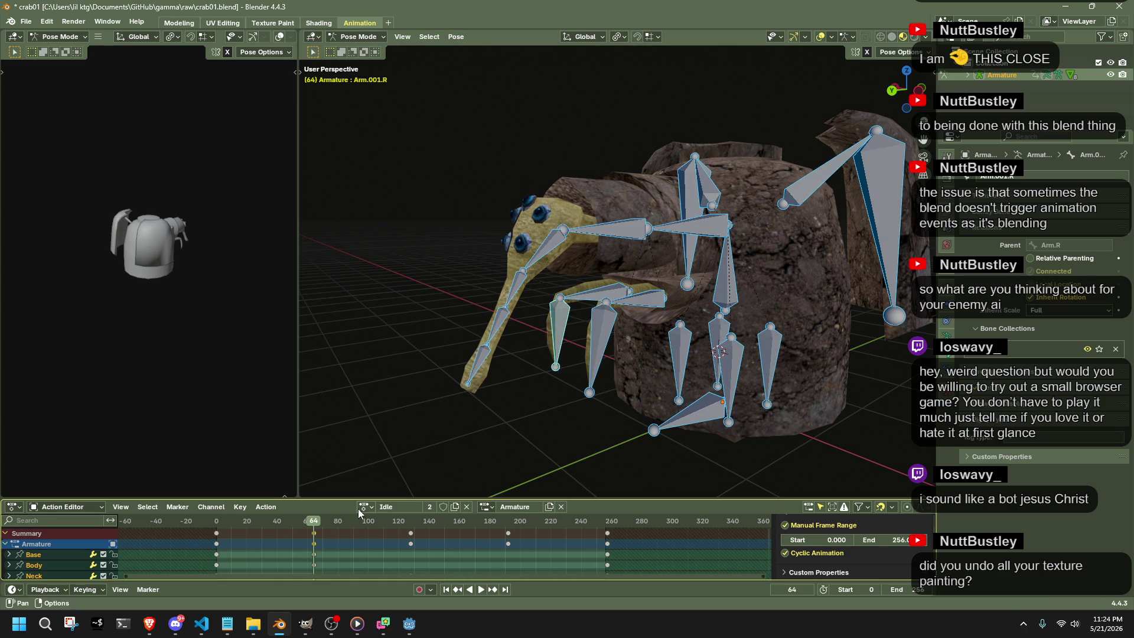
click(219, 532)
key(Escape)
click(456, 37)
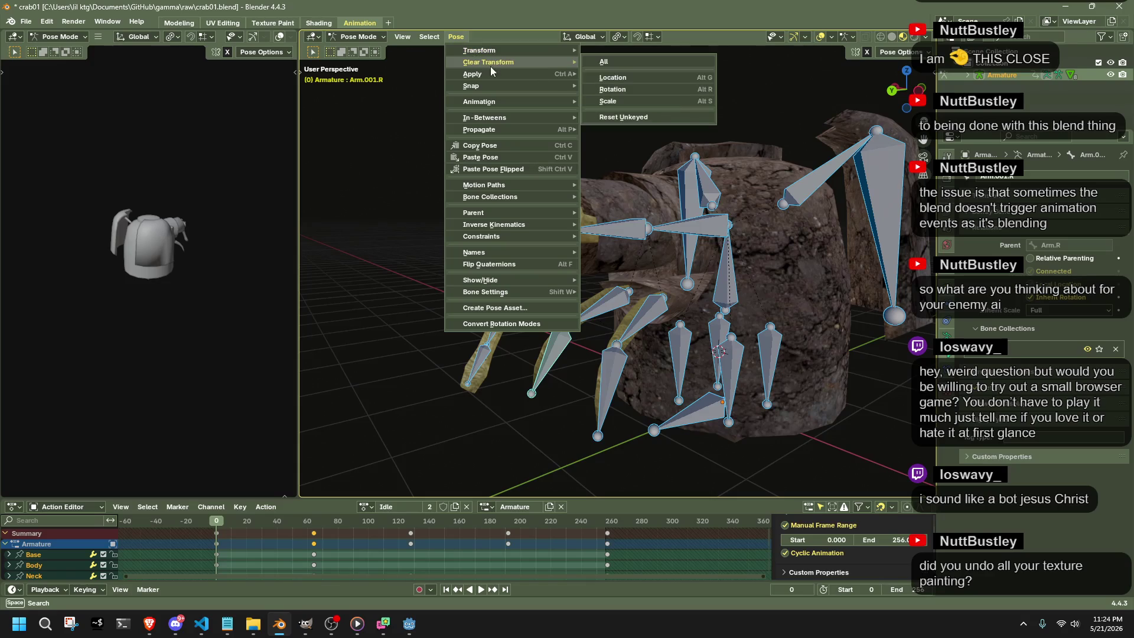
click(630, 61)
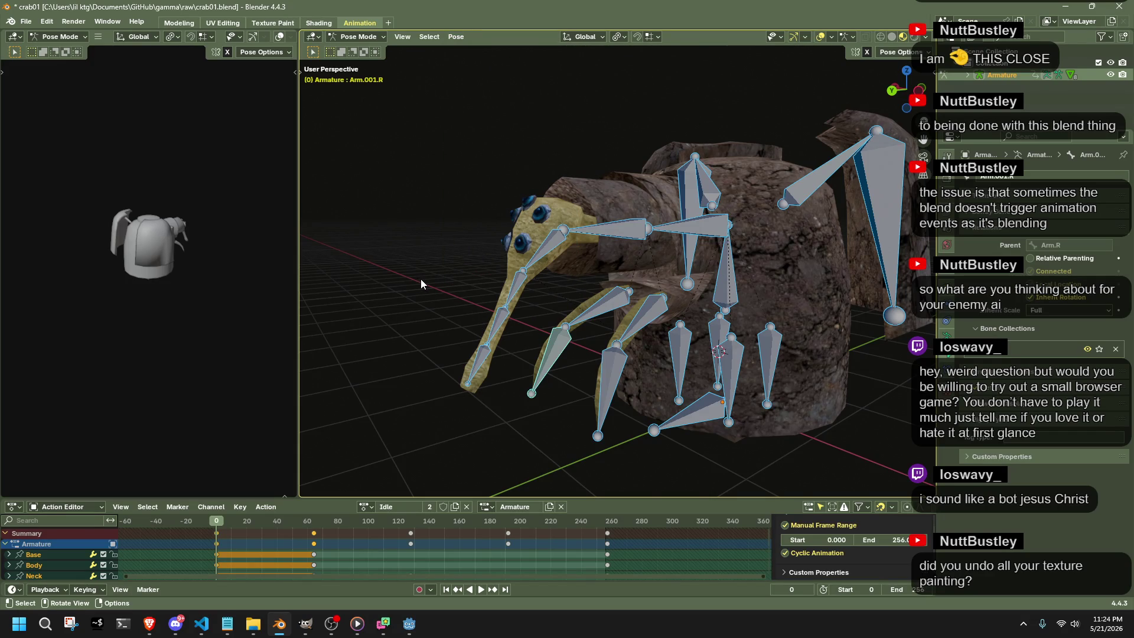
click(421, 279)
Delete the Idle action keyframes at frames 60, 130 and 190 and return to frame 0.
mouse_move(219, 520)
mouse_down()
mouse_move(353, 537)
mouse_move(552, 521)
mouse_up()
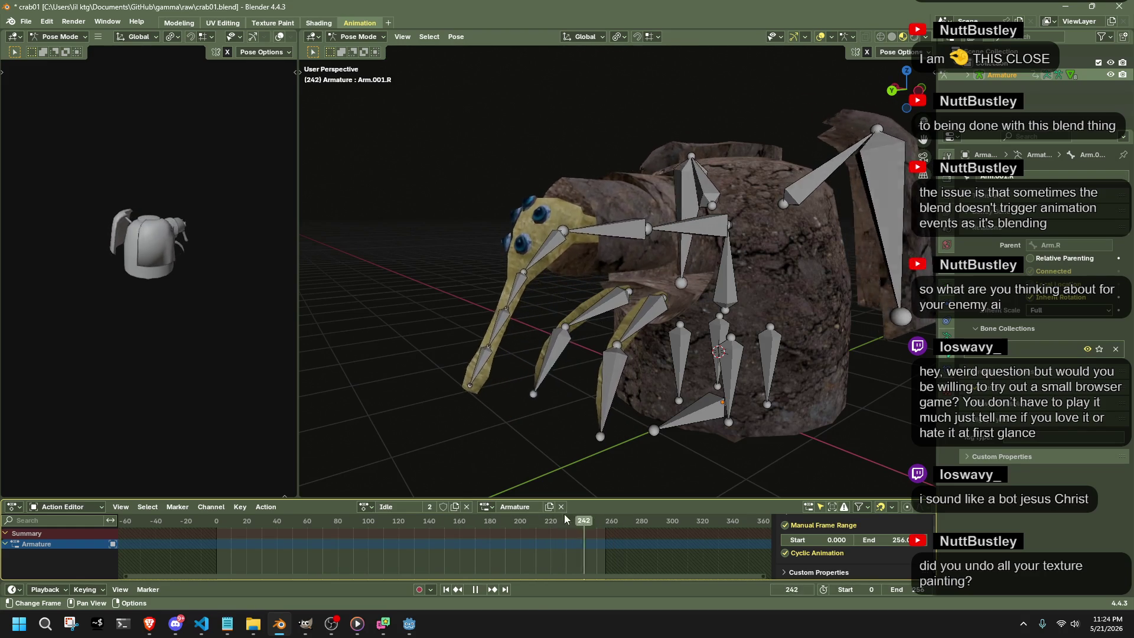
key(space)
key(a)
drag(552, 551, 304, 515)
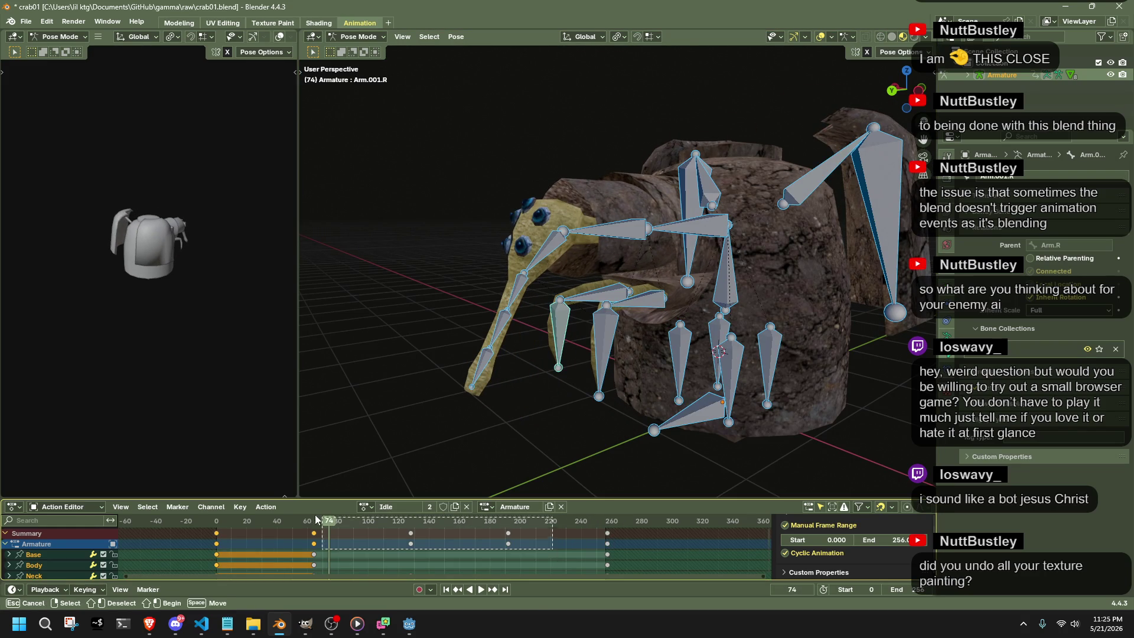
key(Delete)
click(215, 525)
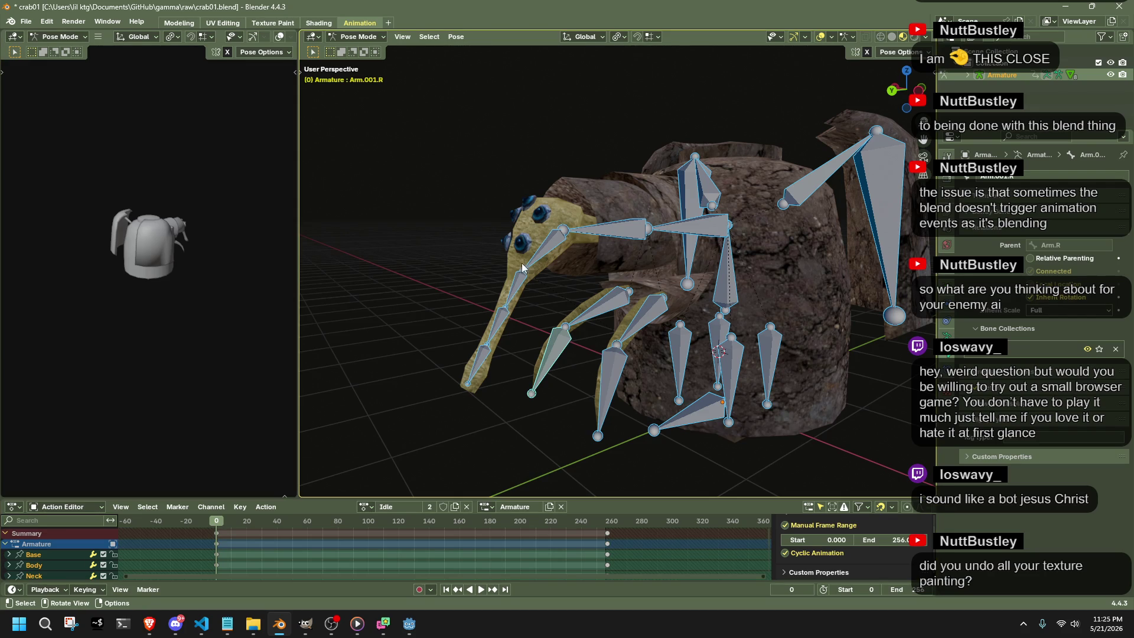
Move the Arm.001.L claw bone into a new pose and check it from several angles.
key(alt+a)
click(596, 397)
key(g)
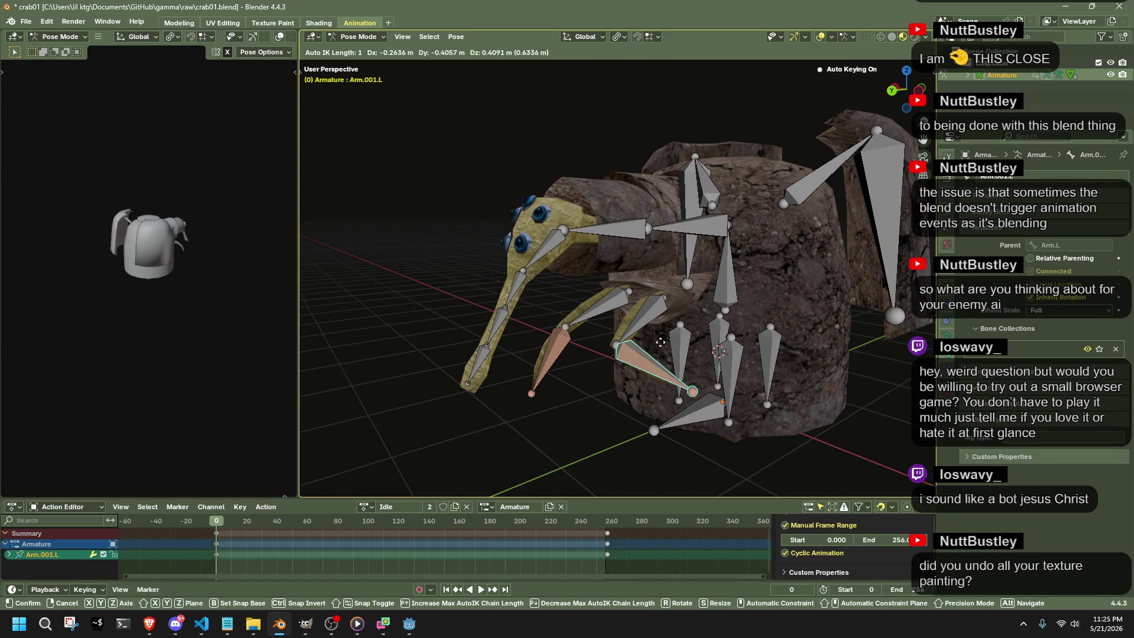
click(602, 354)
key(g)
click(600, 341)
mouse_move(614, 333)
middle_down()
mouse_move(774, 332)
mouse_move(583, 297)
middle_up()
scroll(780, 346, up, 5)
scroll(603, 266, up, 3)
mouse_move(616, 234)
middle_down()
mouse_move(813, 210)
mouse_move(717, 339)
mouse_move(787, 352)
mouse_move(575, 297)
middle_up()
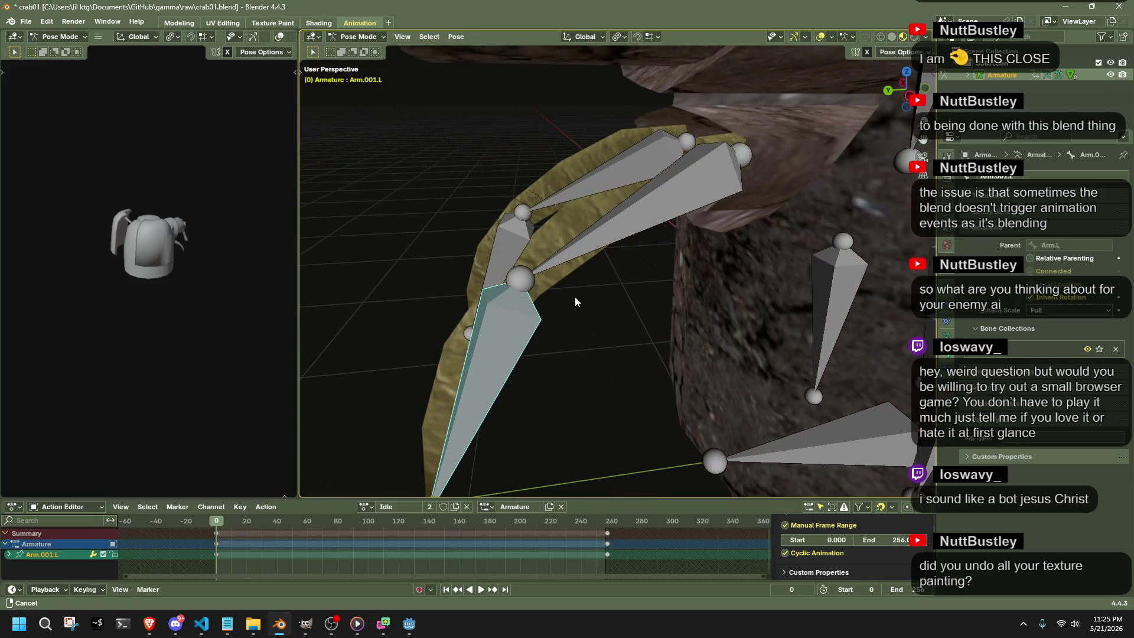
middle_drag(696, 320, 715, 324)
Switch to Object Mode, hide the Body mesh, then select the armature and the Feet object.
key(ctrl+Tab)
click(767, 311)
key(h)
mouse_move(766, 310)
middle_down()
mouse_move(777, 338)
mouse_move(870, 311)
middle_up()
mouse_move(733, 352)
middle_down()
mouse_move(805, 310)
mouse_move(516, 265)
mouse_move(543, 322)
mouse_move(511, 364)
mouse_move(597, 399)
mouse_move(722, 379)
mouse_move(791, 343)
mouse_move(721, 318)
mouse_move(816, 252)
mouse_move(690, 380)
mouse_move(737, 403)
mouse_move(661, 401)
mouse_move(705, 382)
mouse_move(805, 377)
mouse_move(831, 383)
mouse_move(844, 406)
mouse_move(782, 412)
middle_up()
click(542, 322)
click(568, 382)
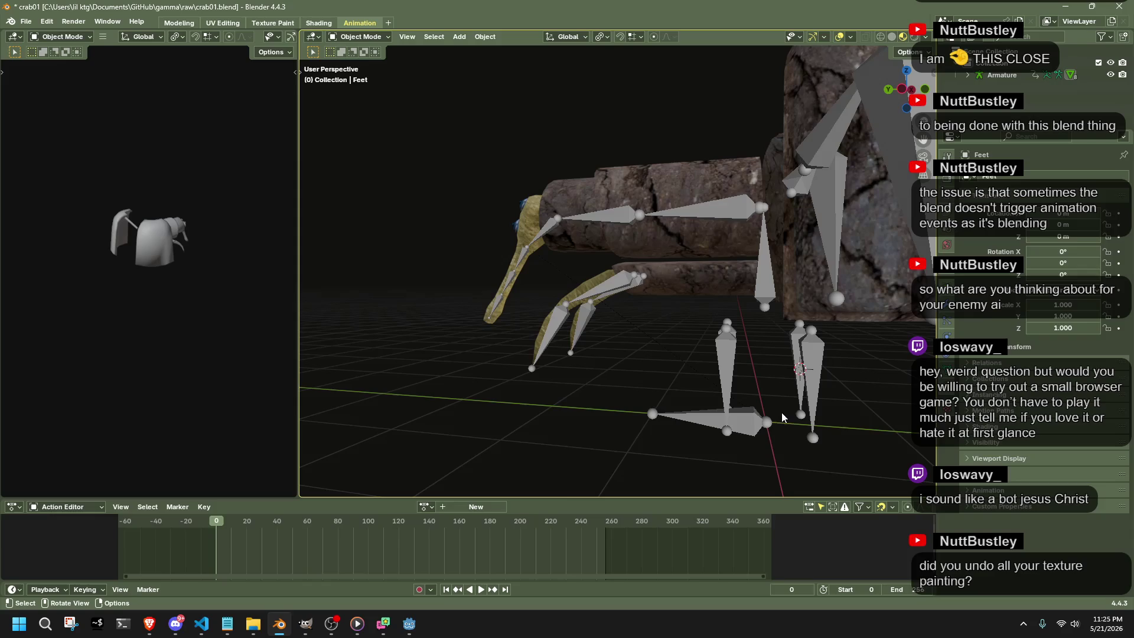
Put the armature into Edit Mode and set Base as the Body bone's parent.
click(726, 363)
click(360, 36)
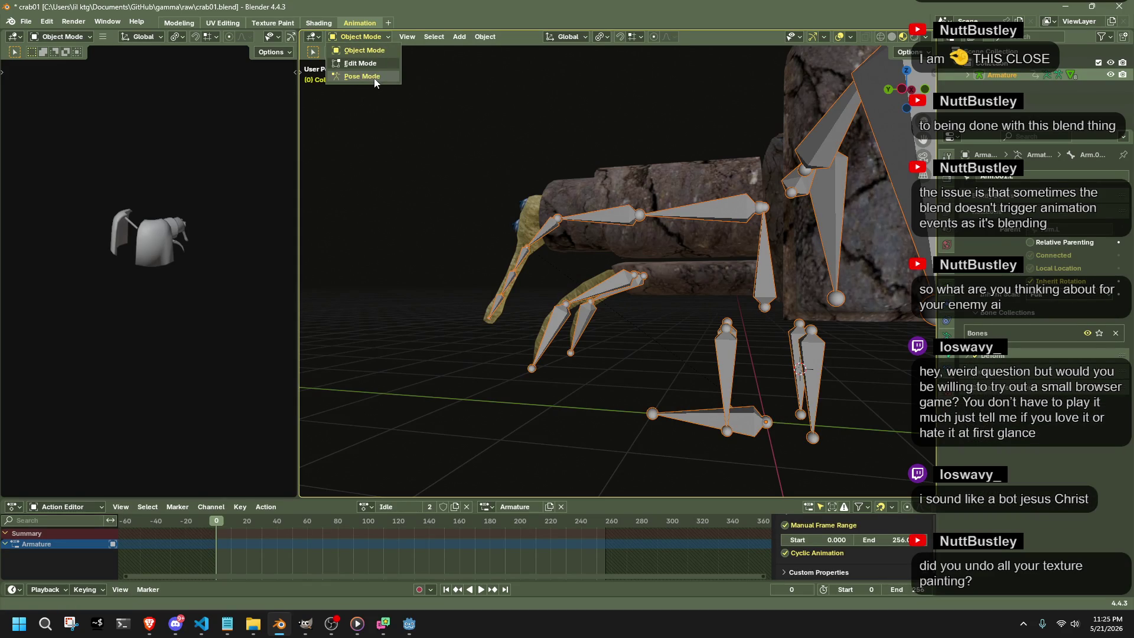
click(363, 63)
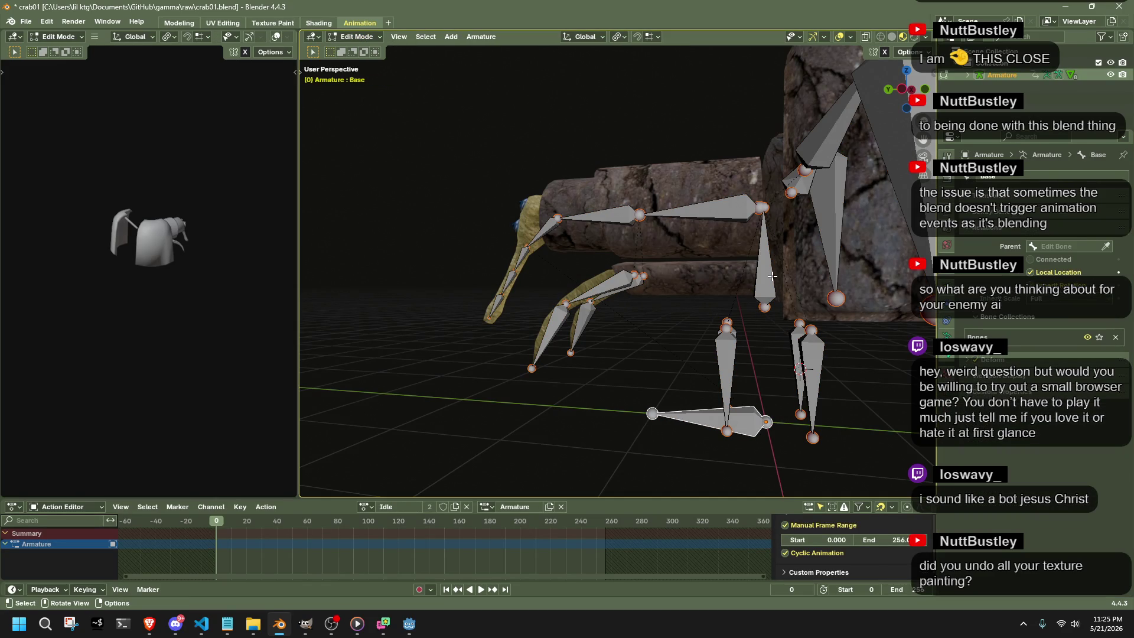
click(767, 303)
click(1039, 247)
click(956, 266)
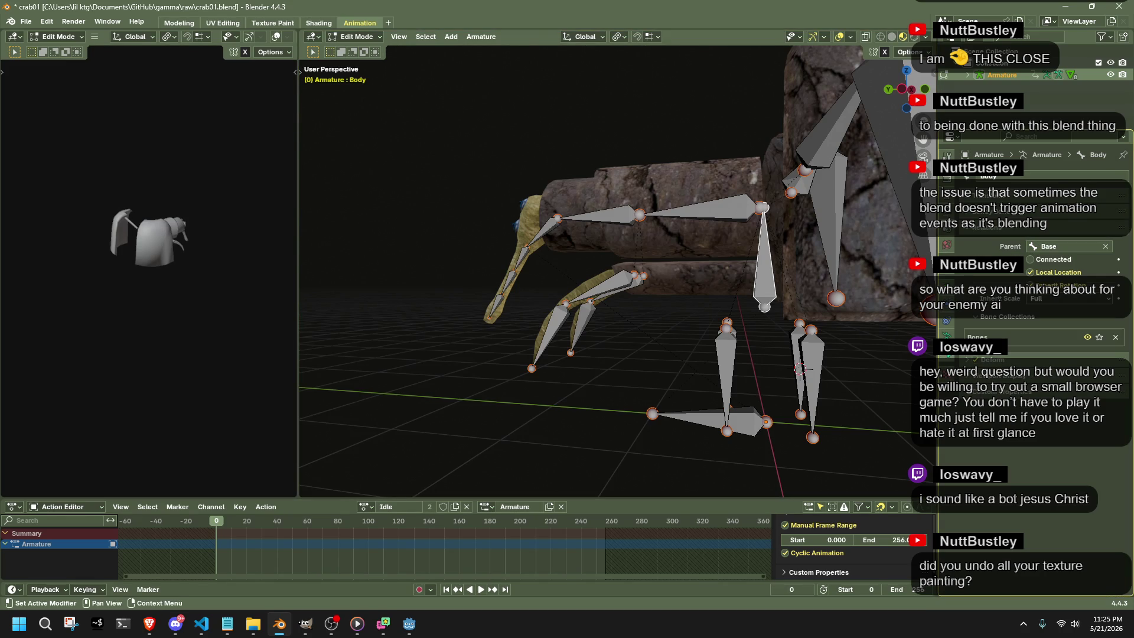
Inspect the Base, Head and Trunk bones, move the Trunk bone, and return to Object Mode.
click(688, 415)
click(548, 229)
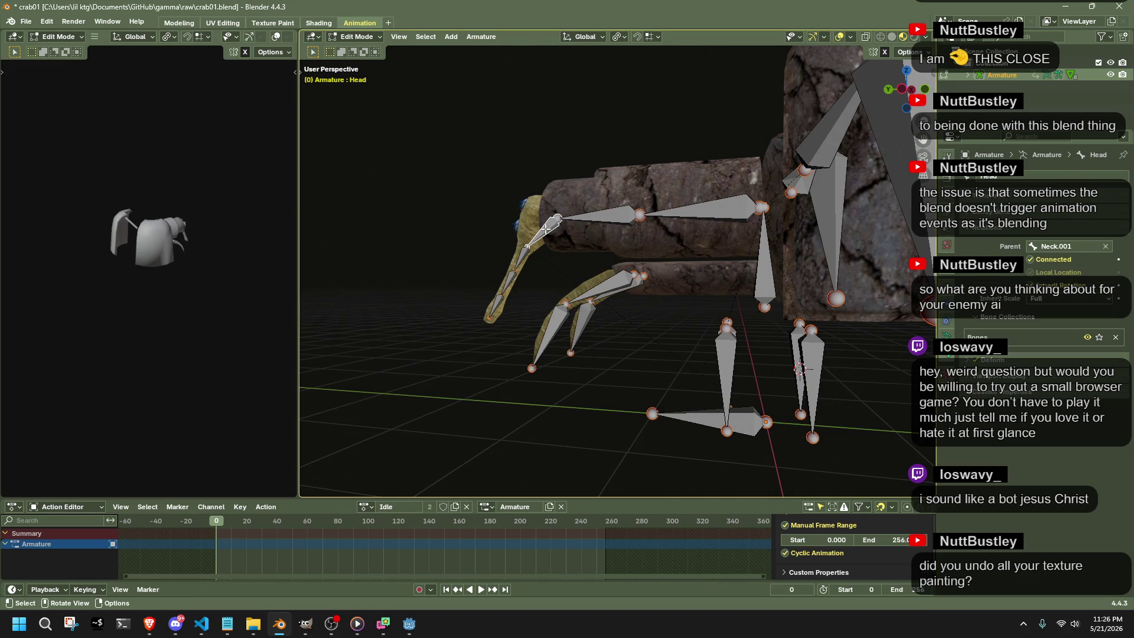
click(524, 257)
click(511, 282)
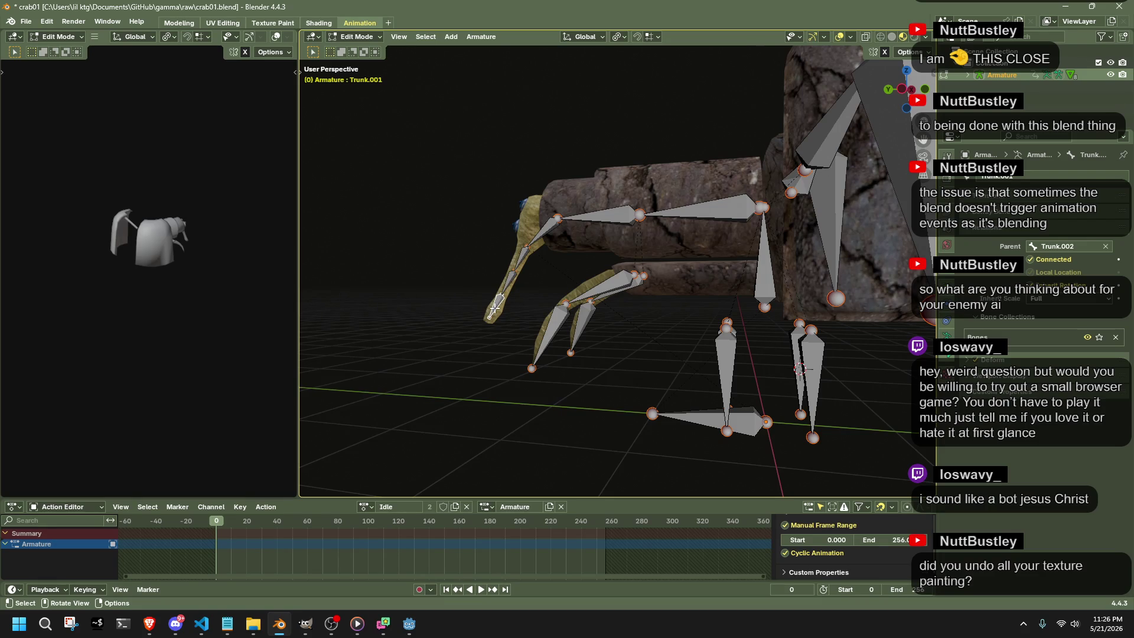
middle_drag(496, 307, 457, 257)
click(453, 253)
drag(453, 253, 395, 216)
mouse_move(395, 217)
middle_down()
mouse_move(696, 267)
mouse_move(675, 269)
middle_up()
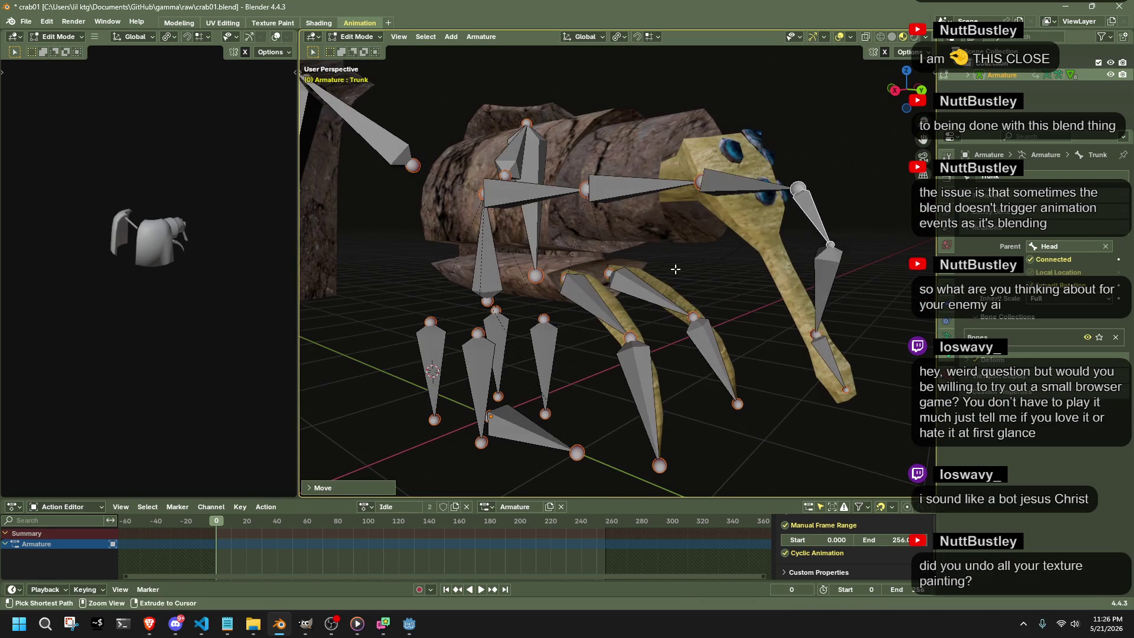
click(356, 36)
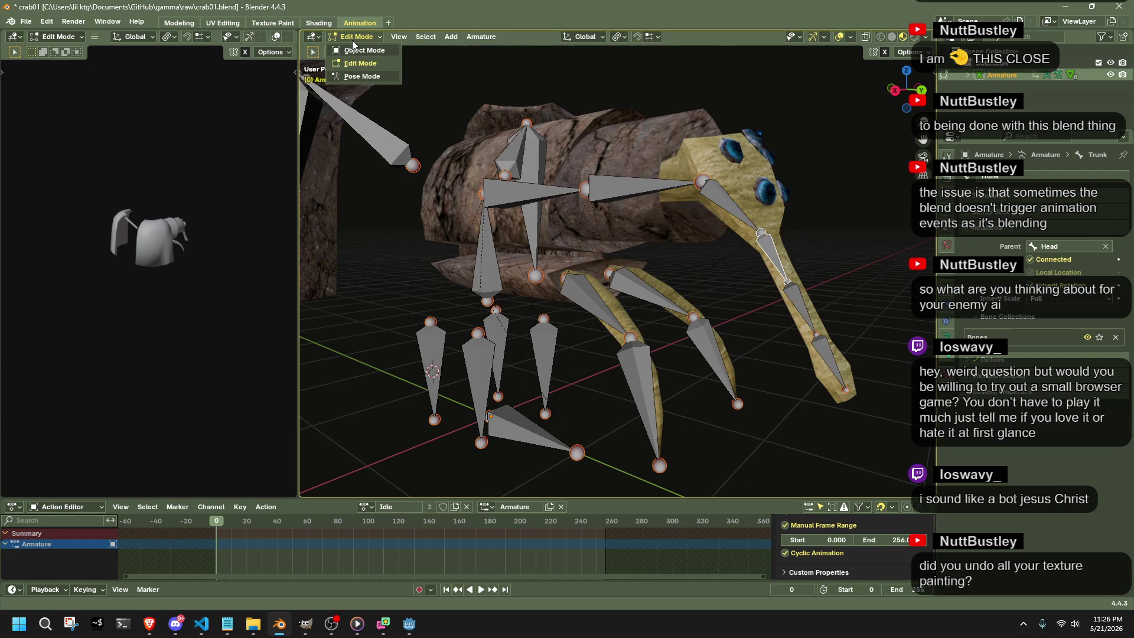
Move the trunk mesh (Plane) to a new position.
click(750, 247)
middle_drag(750, 246, 769, 260)
key(g)
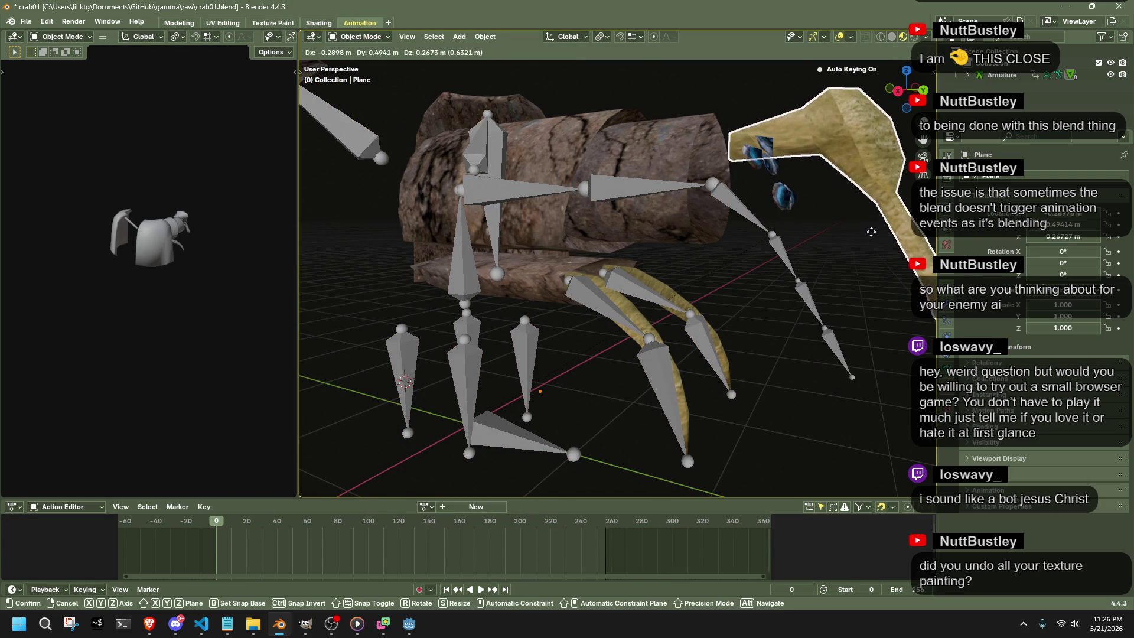
click(871, 231)
middle_drag(834, 231, 857, 129)
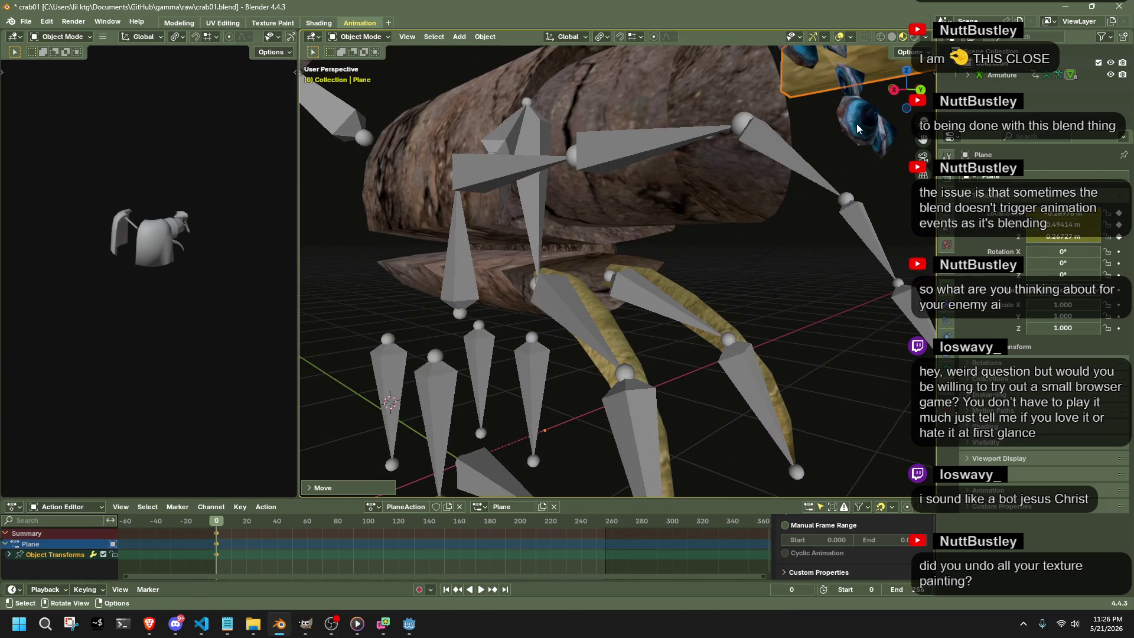
Move the Eyes object twice, then undo to put them back.
click(858, 128)
key(g)
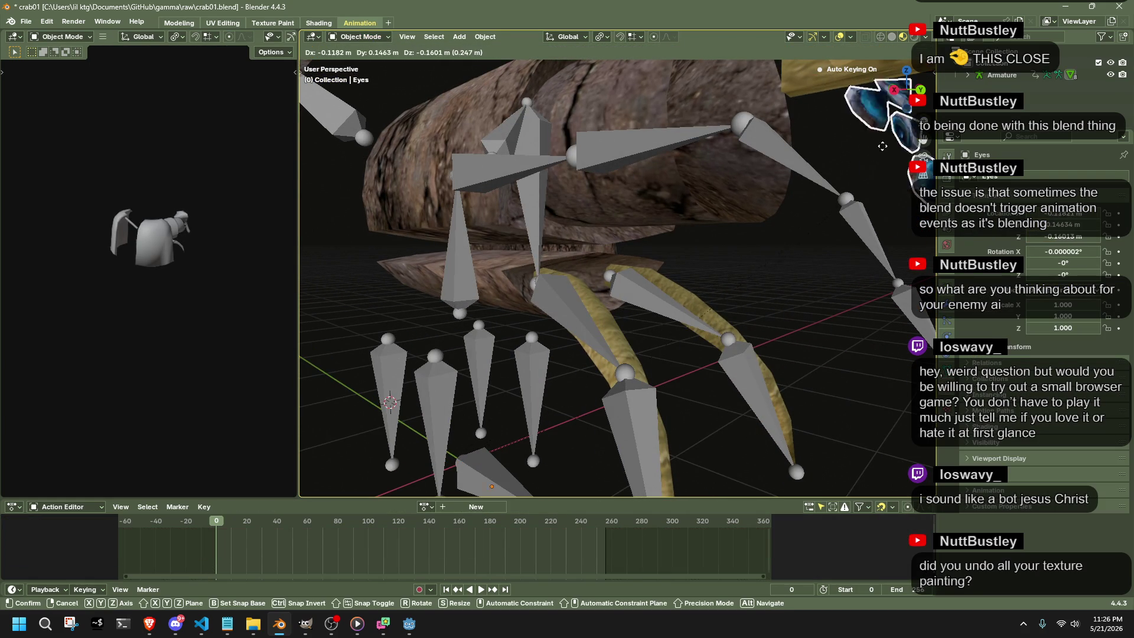
click(870, 113)
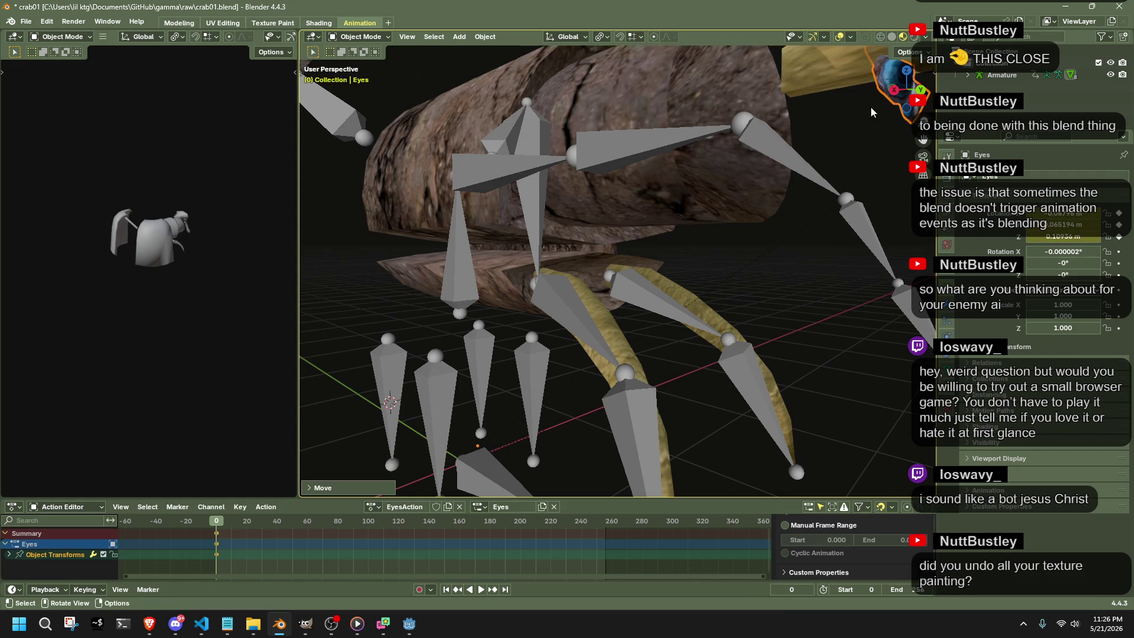
scroll(872, 113, down, 5)
middle_drag(818, 182, 747, 205)
key(g)
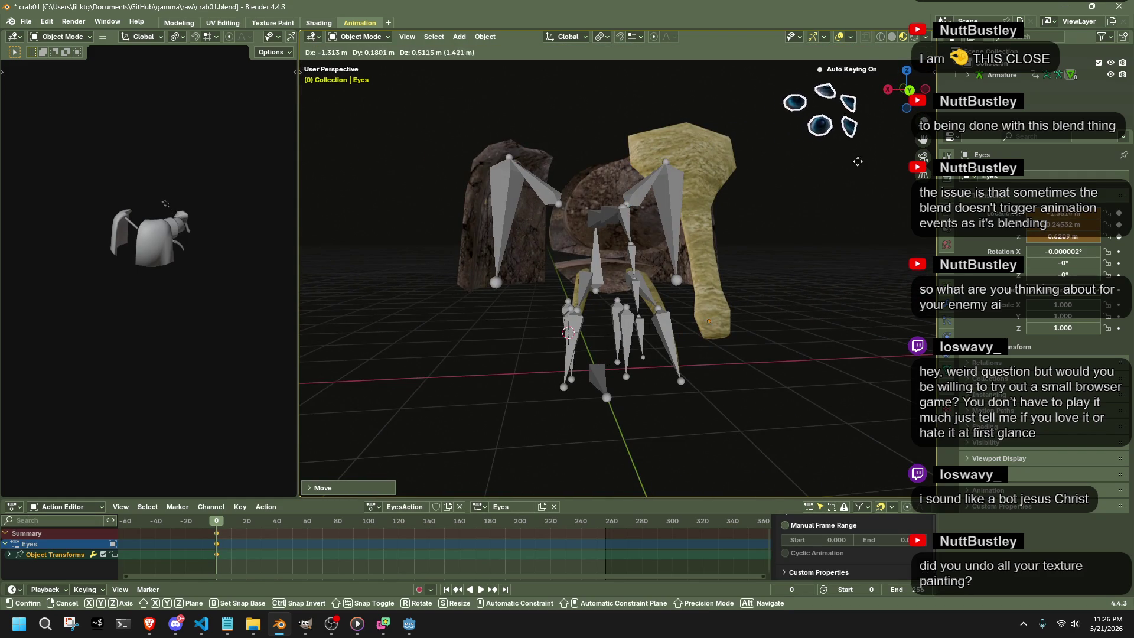
click(851, 173)
scroll(841, 188, down, 3)
key(ctrl+z)
key(ctrl+z)
key(ctrl+z)
key(ctrl+z)
Apply a transform to the trunk mesh with Ctrl+A, deselect all and reselect the armature.
middle_drag(801, 213, 834, 261)
key(ctrl+a)
click(834, 264)
key(alt+a)
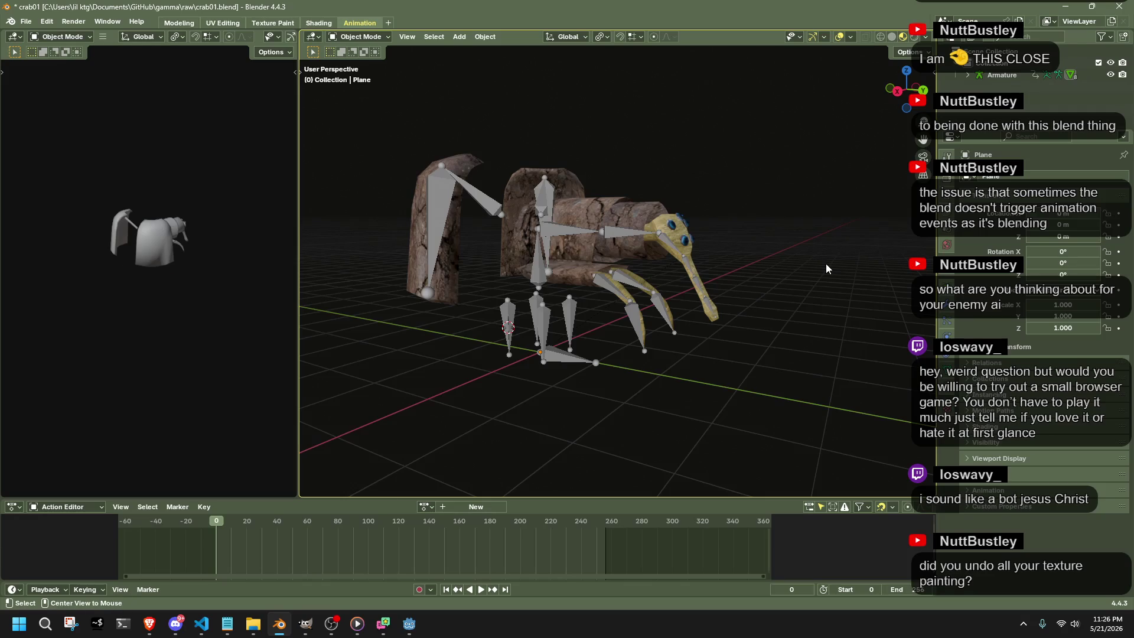
scroll(704, 333, up, 3)
middle_drag(704, 333, 668, 339)
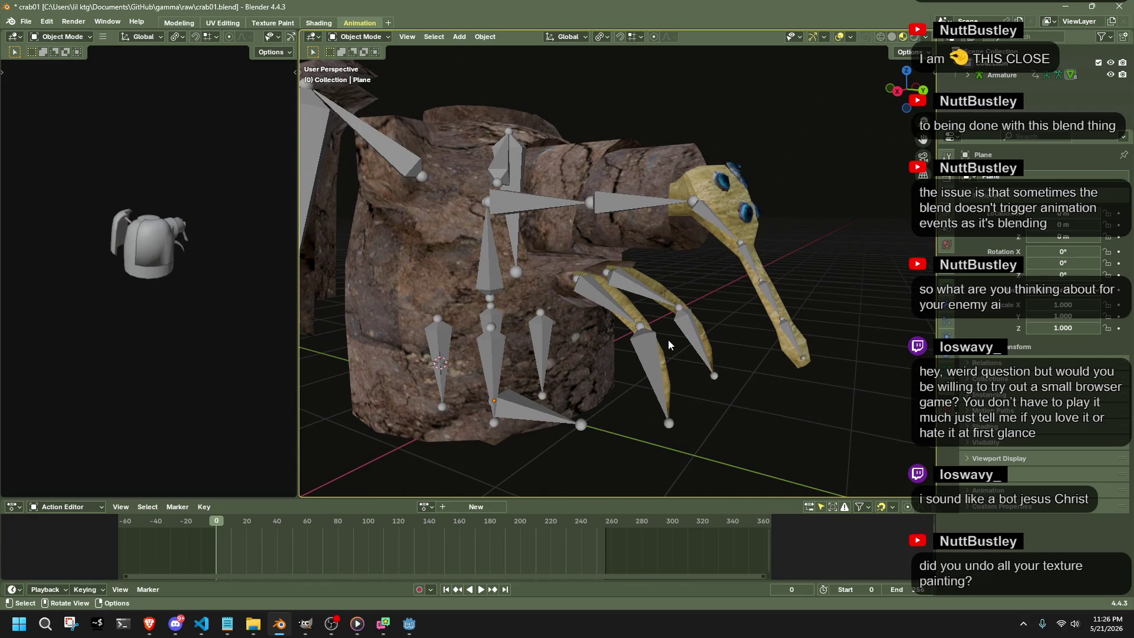
click(645, 355)
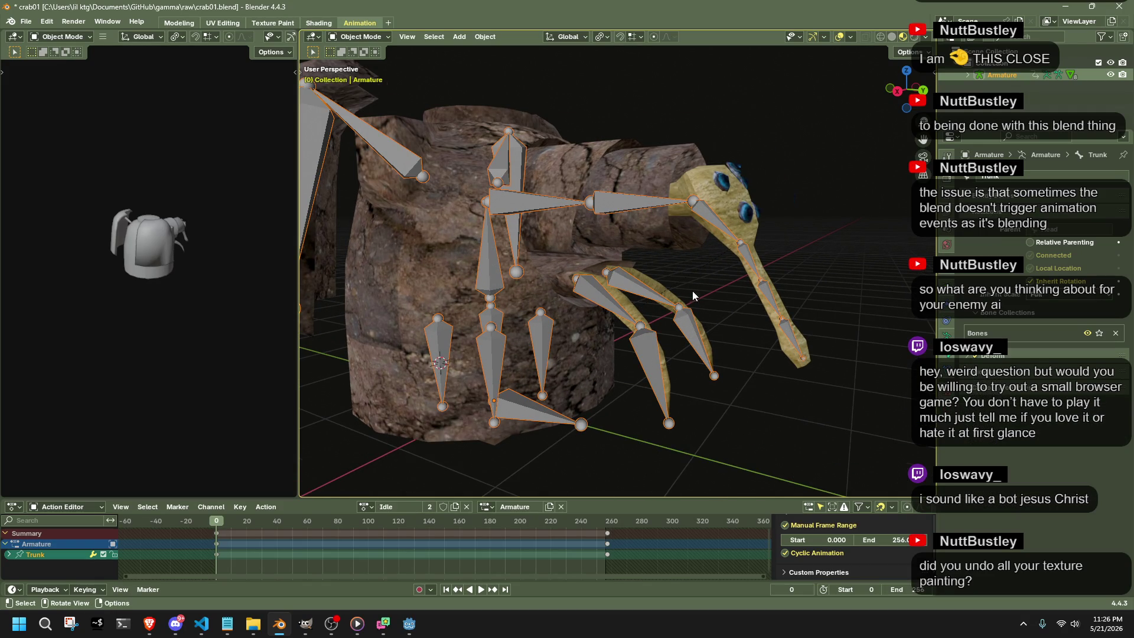
scroll(693, 291, up, 1)
Deselect the armature and tick Statistics in Viewport Overlays, then look at the Gizmos settings.
key(alt+a)
click(851, 37)
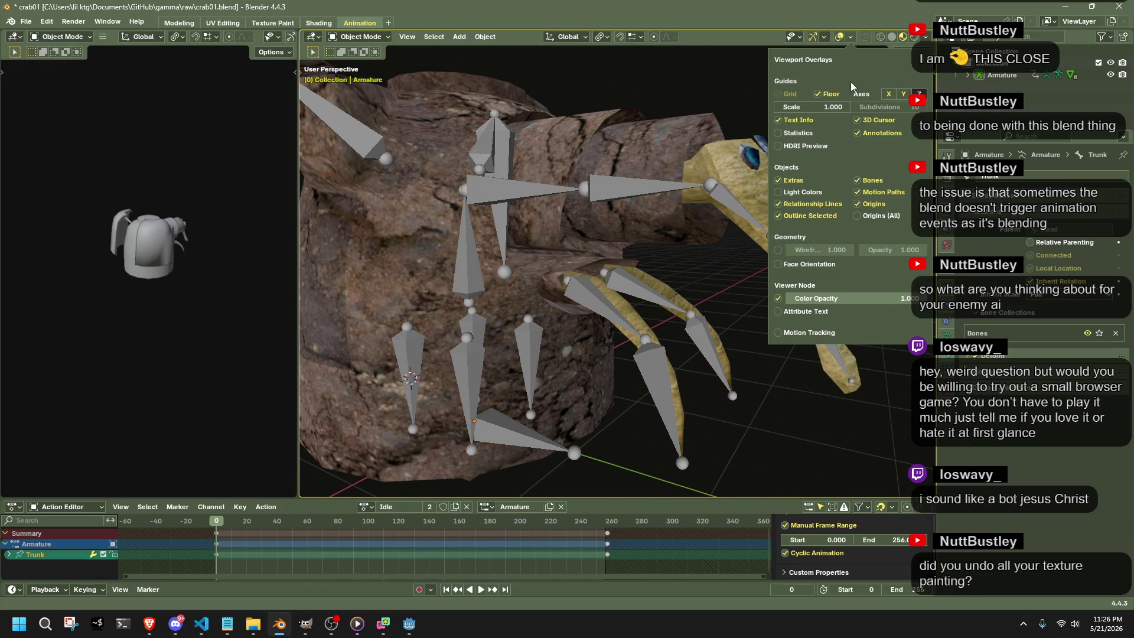
click(801, 133)
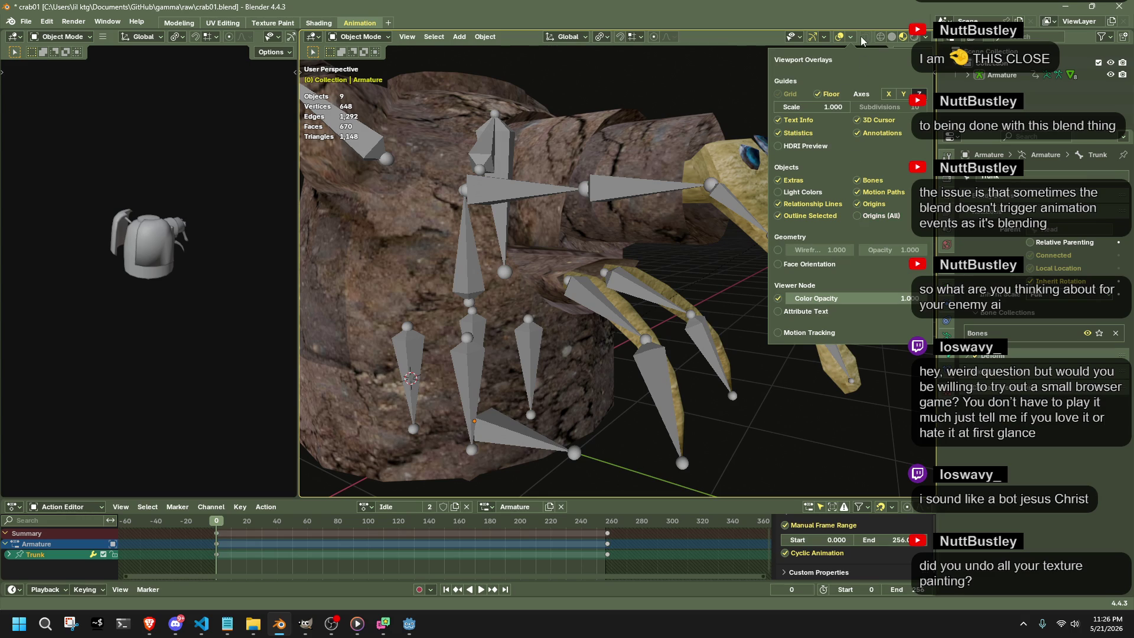
click(827, 36)
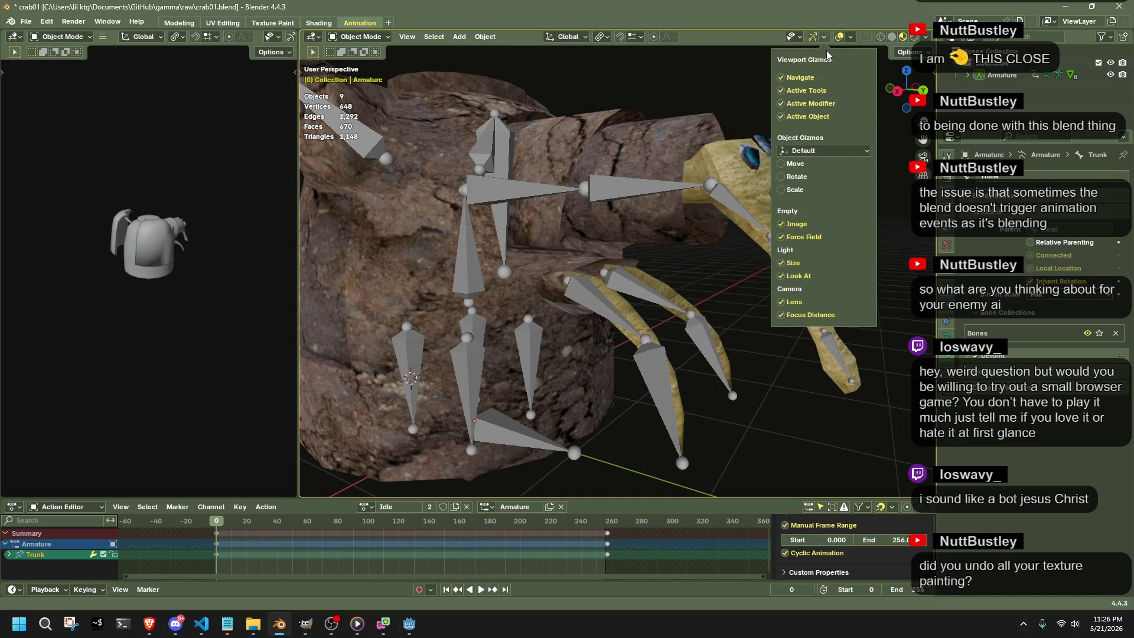
Glance at the Selectability and Visibility dropdown before dismissing the header popovers.
click(798, 40)
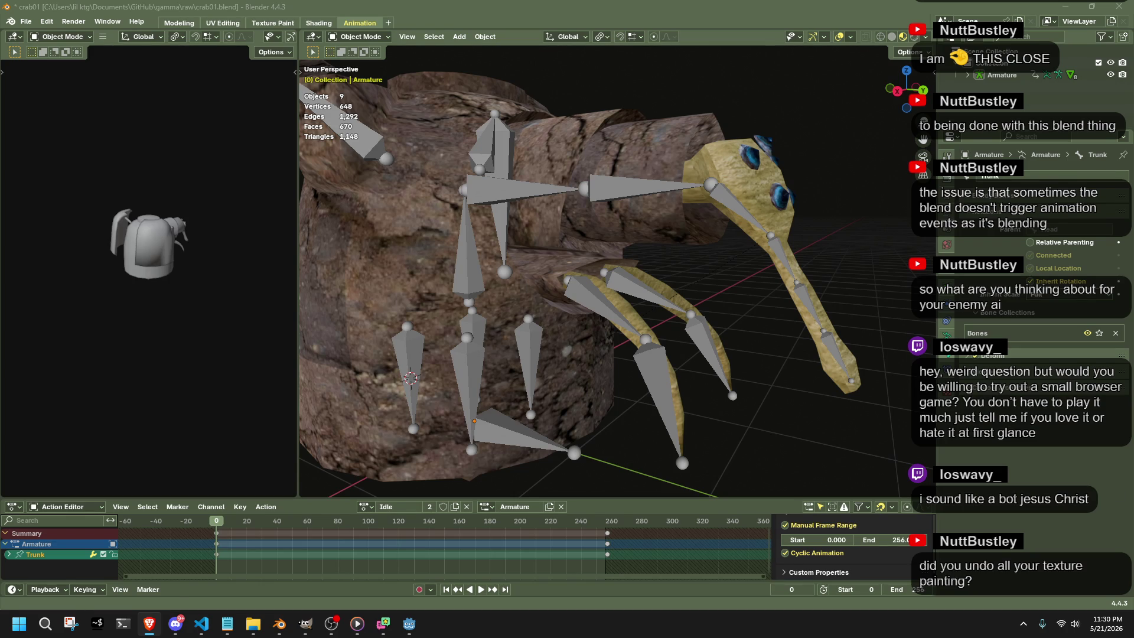
Select the trunk mesh and briefly switch to the web browser and back.
click(846, 355)
mouse_move(849, 391)
middle_down()
mouse_move(847, 354)
mouse_move(741, 339)
middle_up()
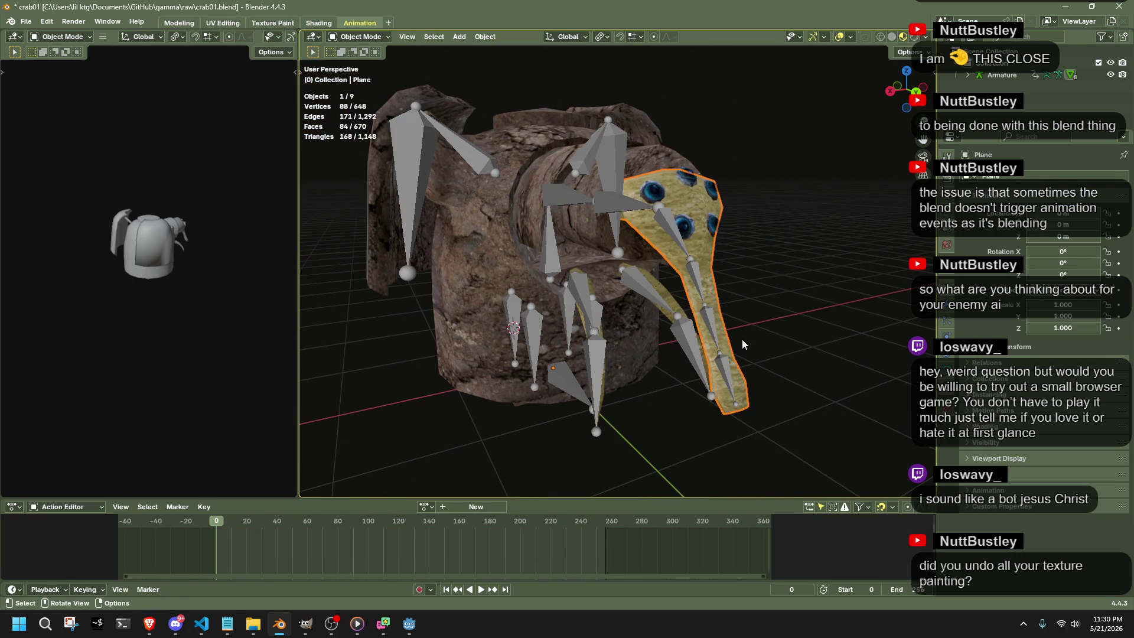
key(alt+Tab)
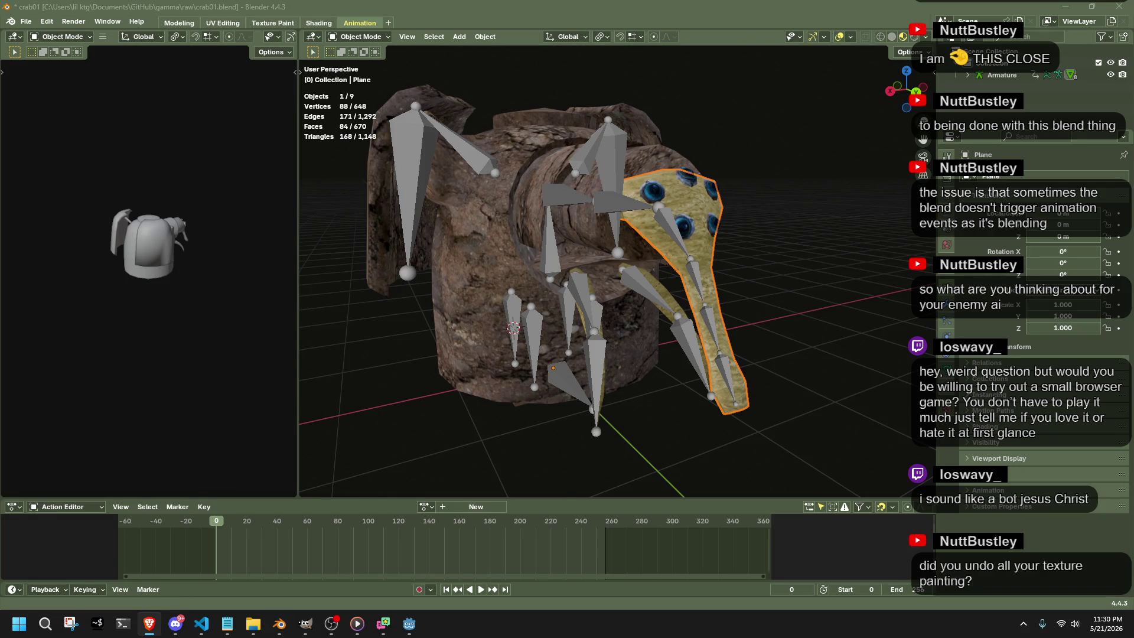
key(alt+Tab)
Select the armature, enter Edit Mode and pick a lower right arm bone near the claw.
click(609, 352)
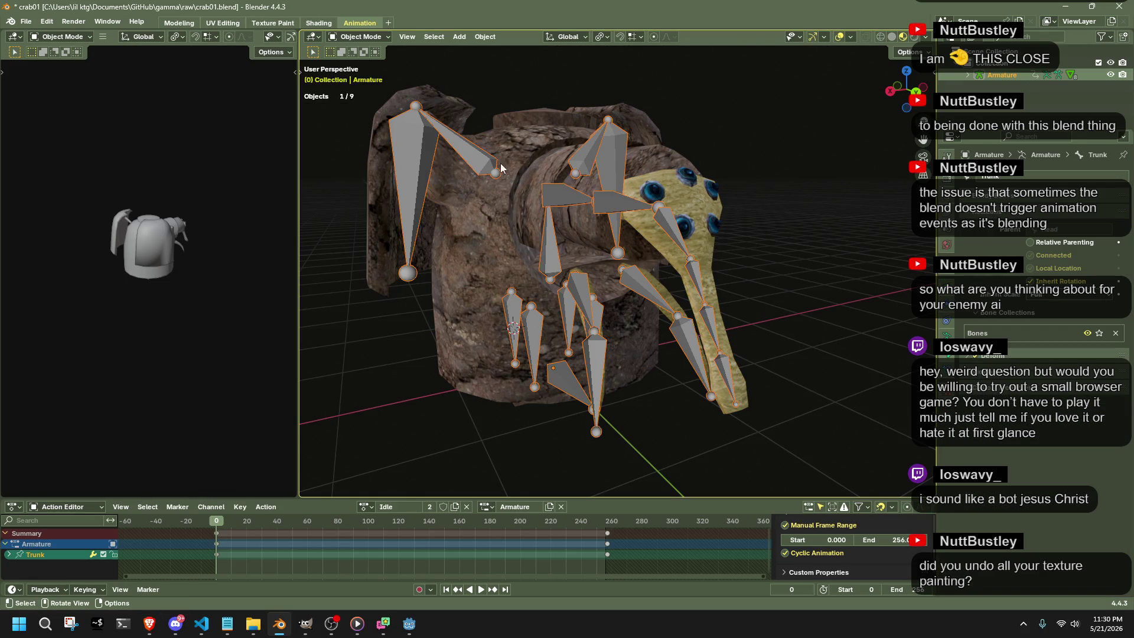
click(361, 37)
click(360, 63)
click(610, 368)
middle_drag(645, 351, 724, 349)
scroll(722, 375, up, 3)
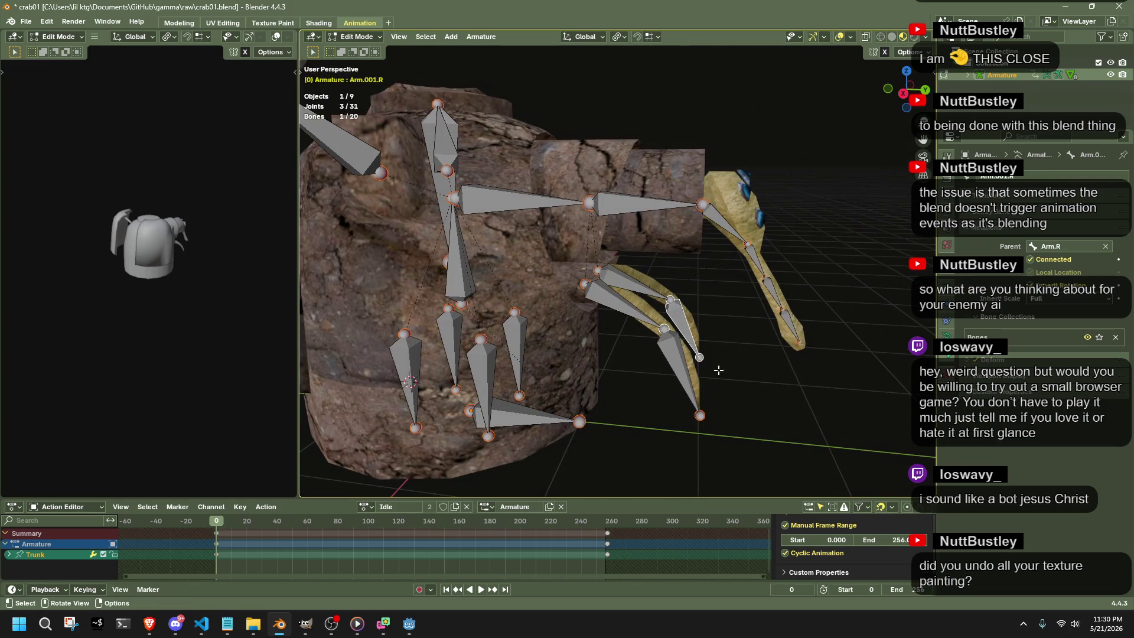
Add the Arm.R finger bones to the selection and Symmetrize them to the left side.
shift+click(621, 289)
shift+click(682, 381)
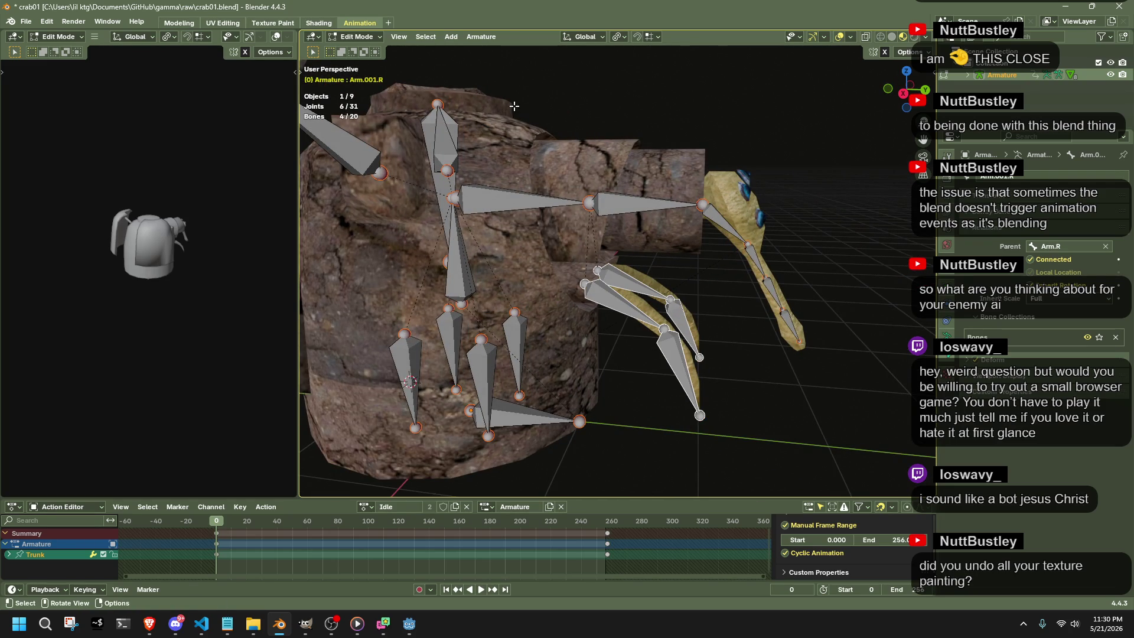
click(481, 36)
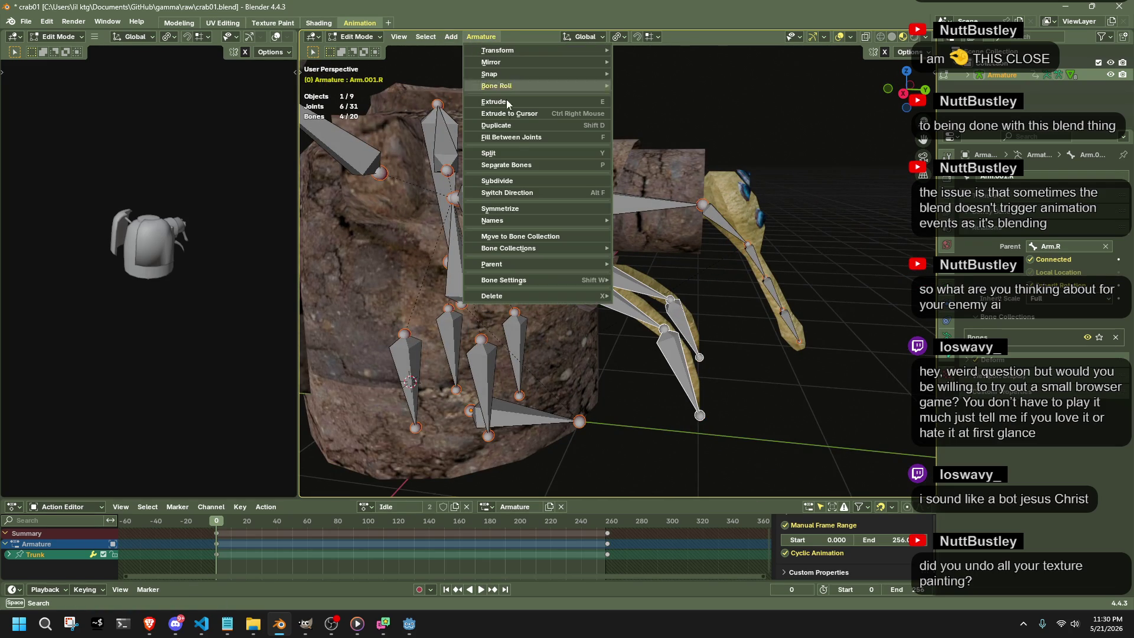
click(510, 208)
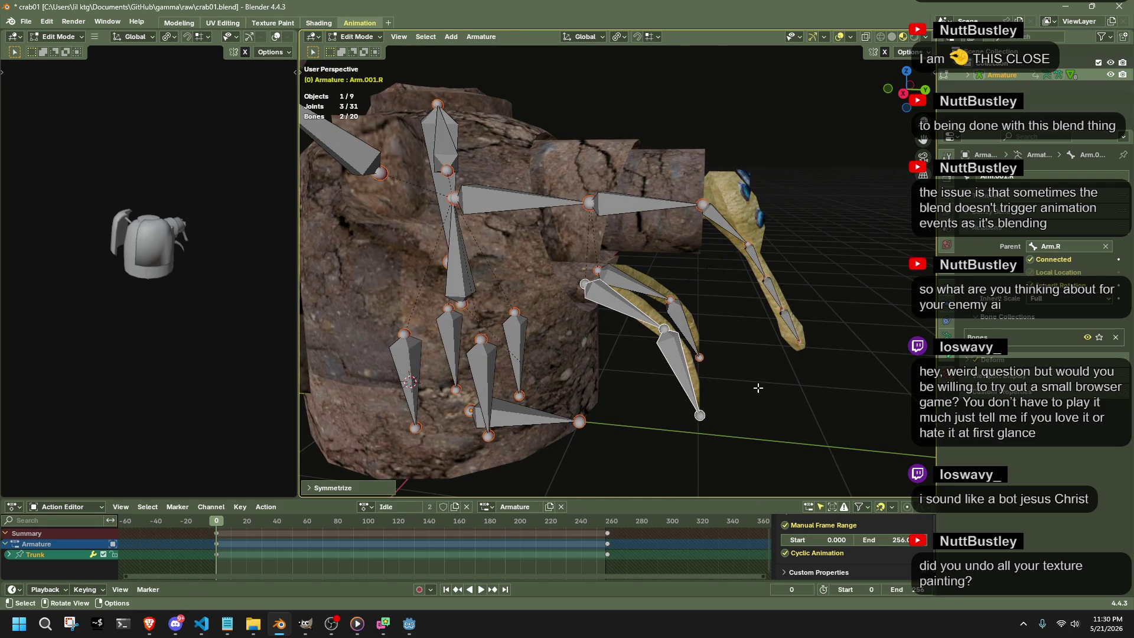
Switch to Pose Mode, unhide the claw bone and start moving the right claw arm bone.
click(356, 37)
click(354, 77)
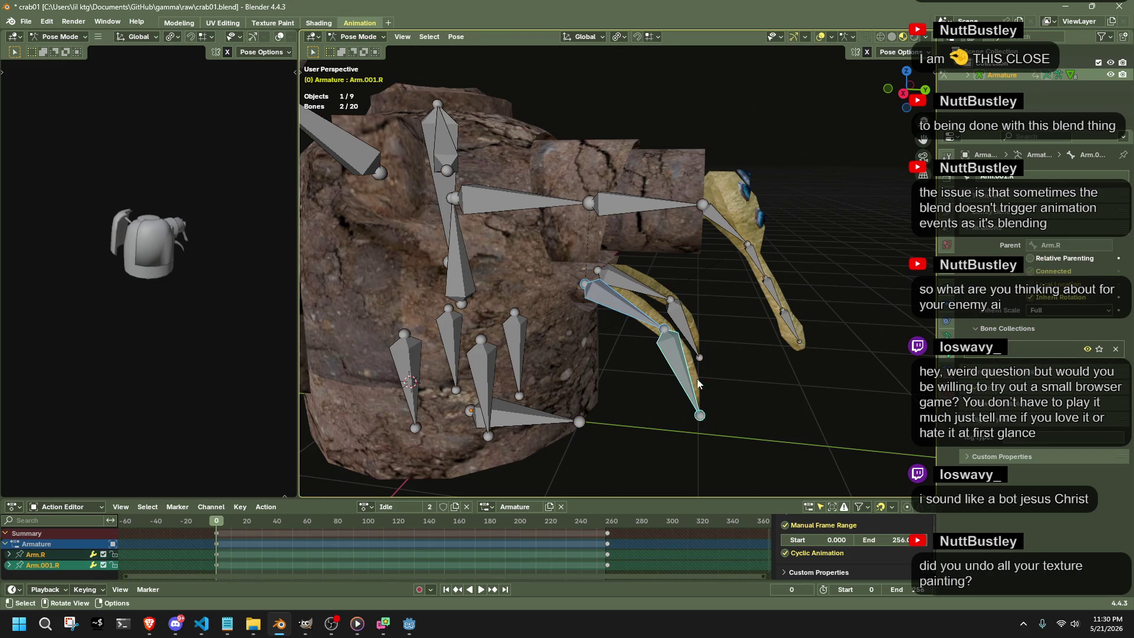
key(h)
key(alt+h)
key(g)
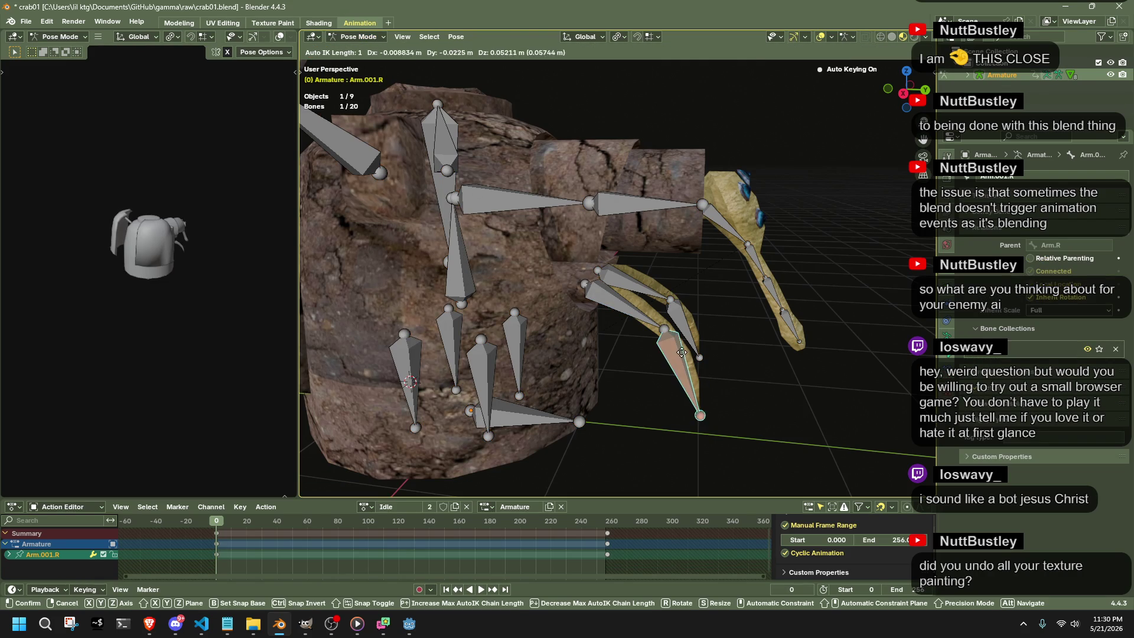
Confirm new frame-0 poses for Arm.001.R, Arm.001.L and Arm.001.R again with auto keying.
click(687, 342)
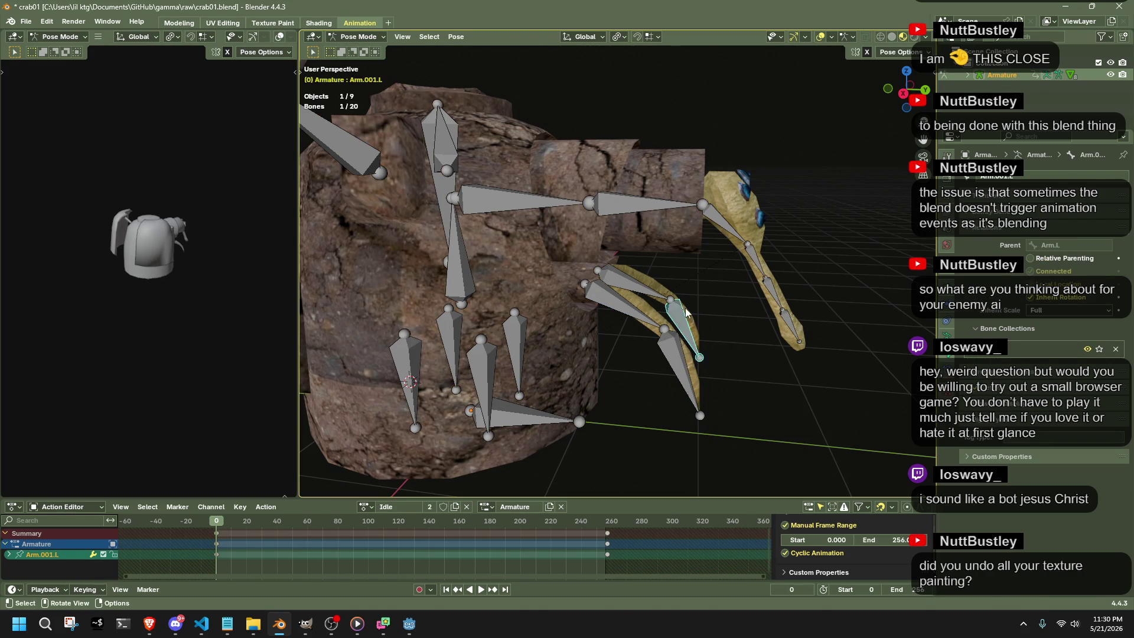
key(g)
scroll(660, 292, up, 1)
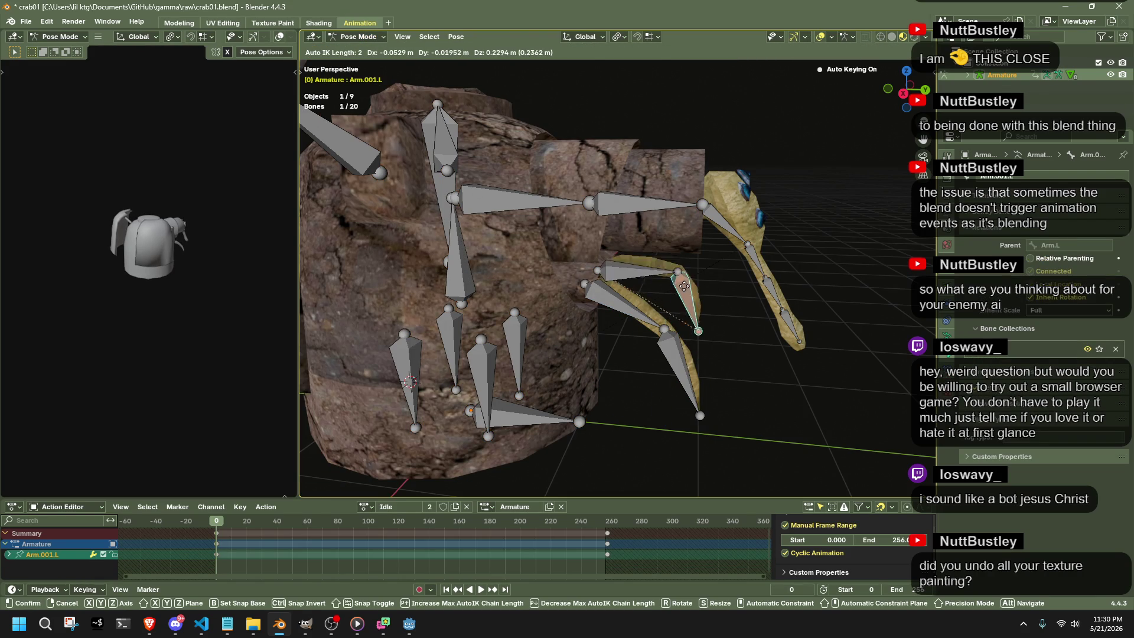
click(660, 279)
key(g)
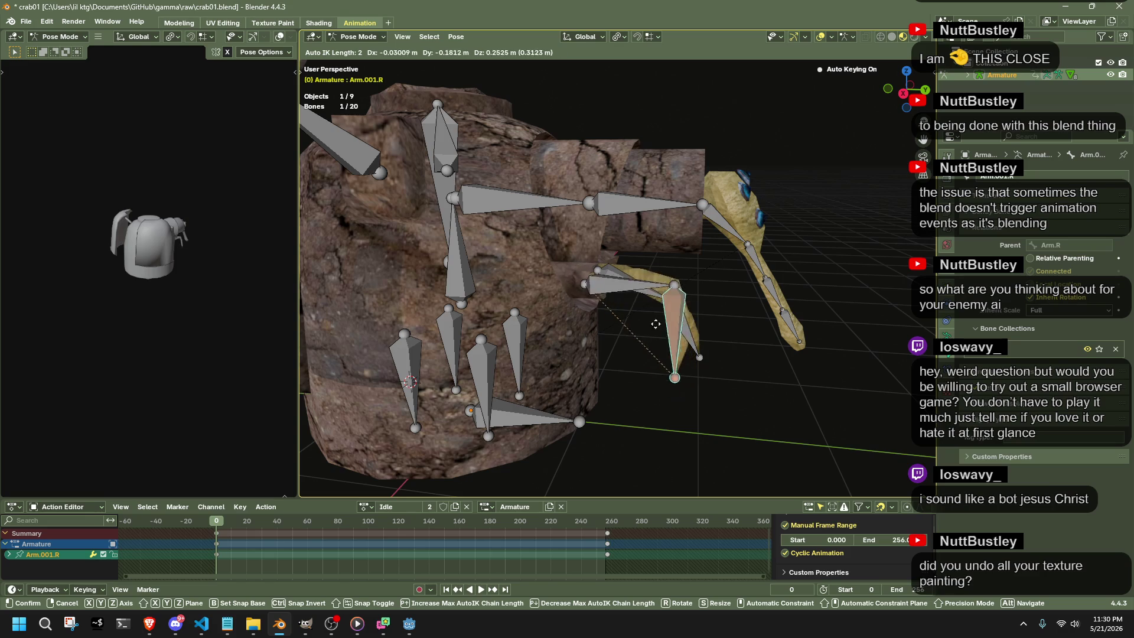
click(672, 325)
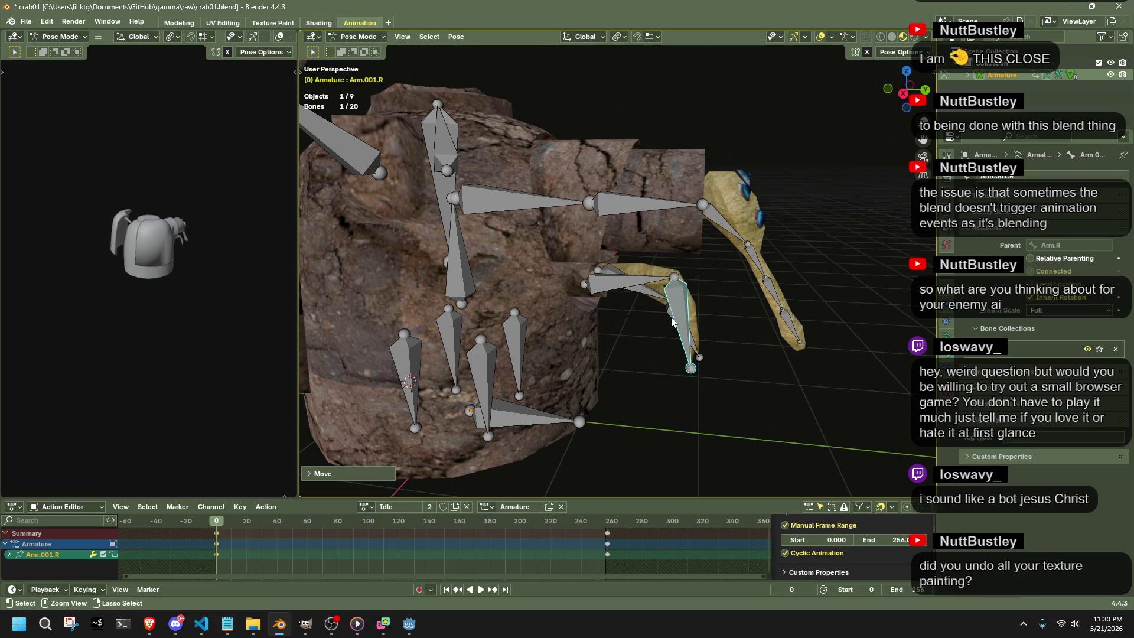
Orbit to check the pose, switch away briefly, then select every bone in the armature.
middle_drag(672, 325, 576, 332)
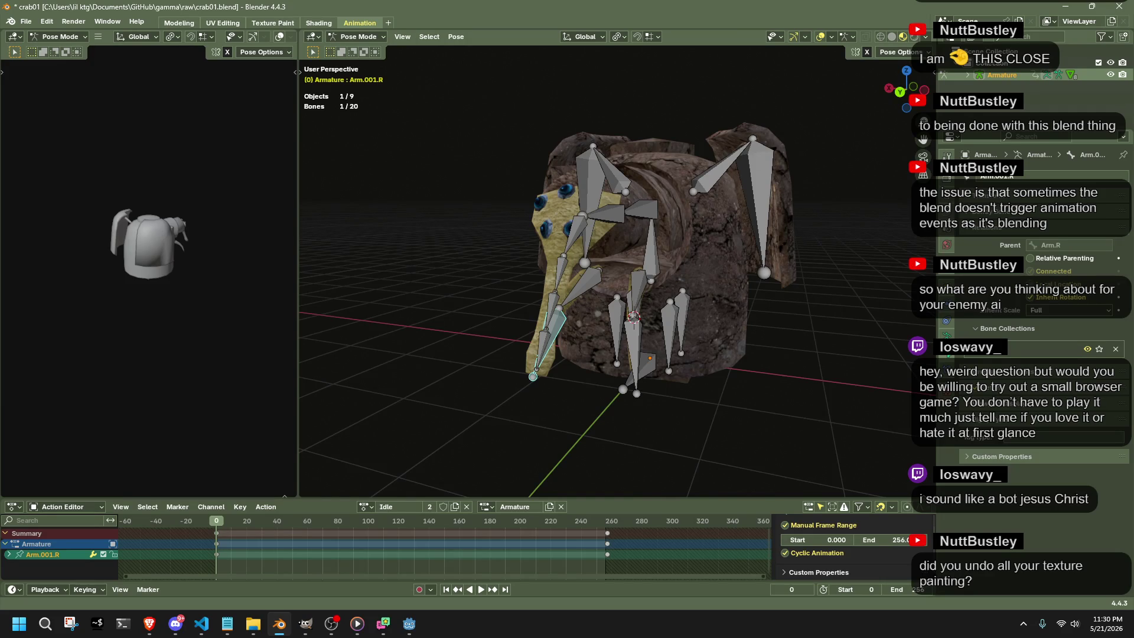
key(alt+Tab)
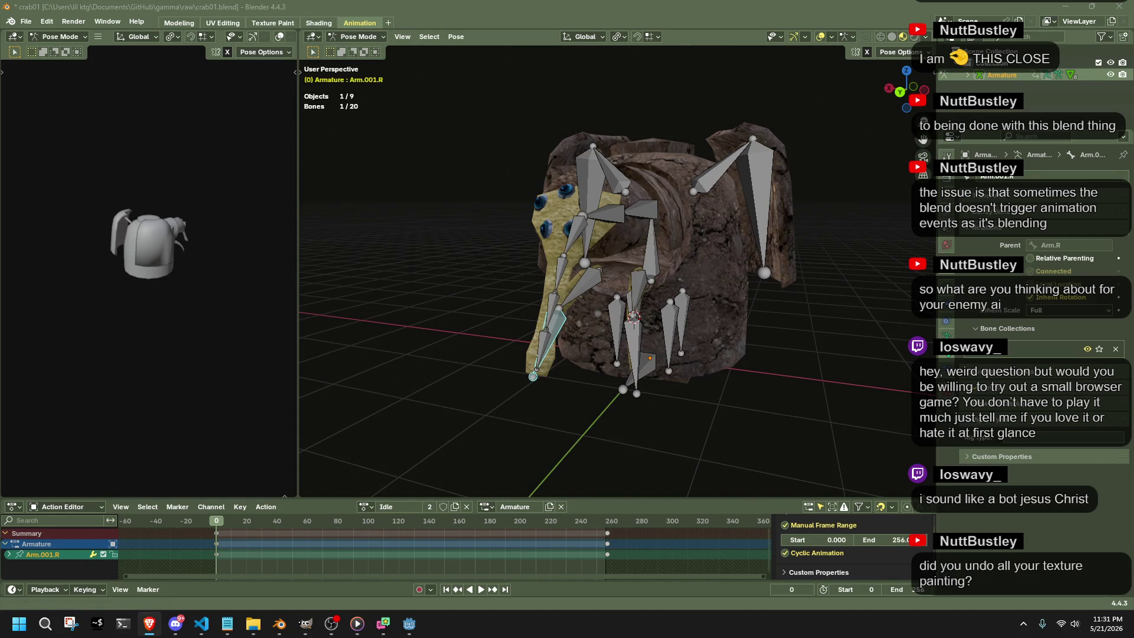
key(a)
Play the Idle cycle to frame 128 and move Arm.001.L into a new pose there.
middle_drag(714, 393, 518, 447)
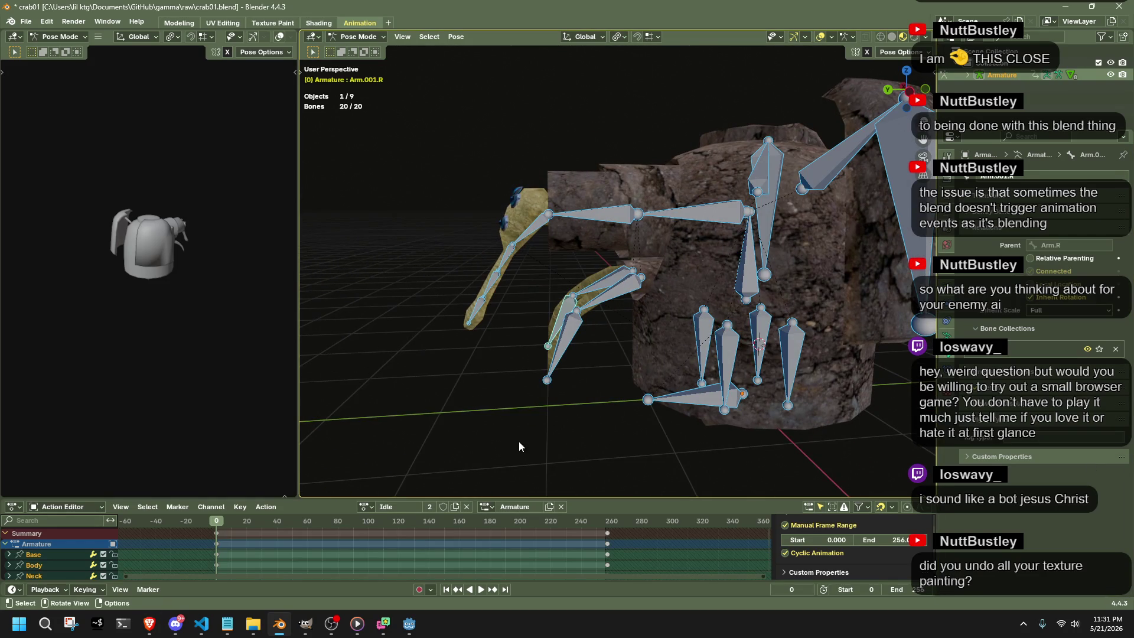
key(space)
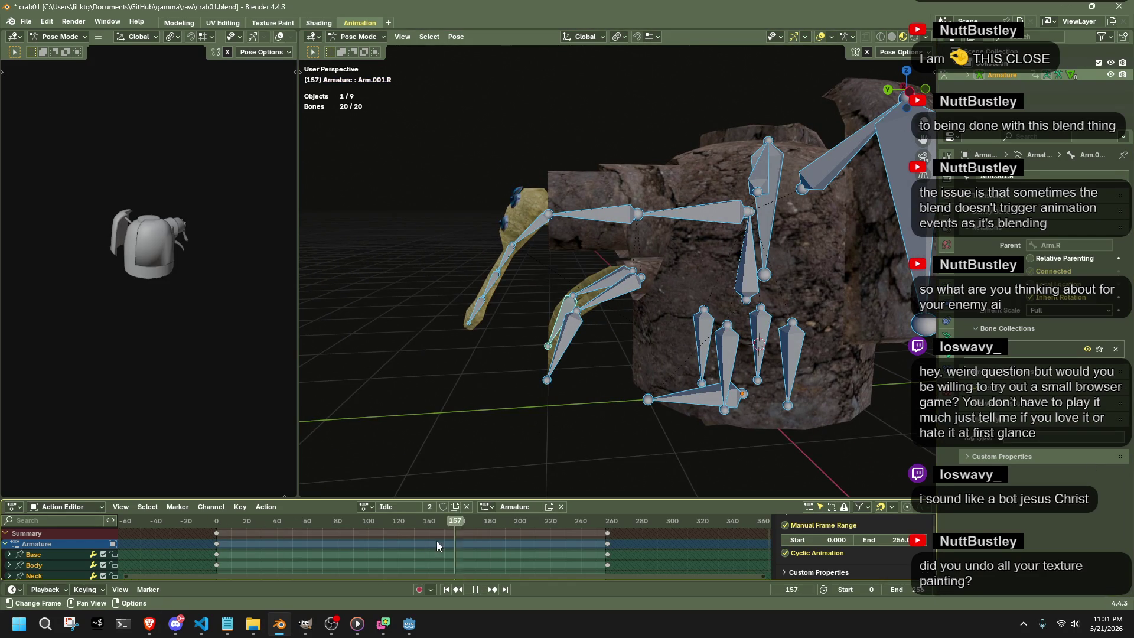
key(space)
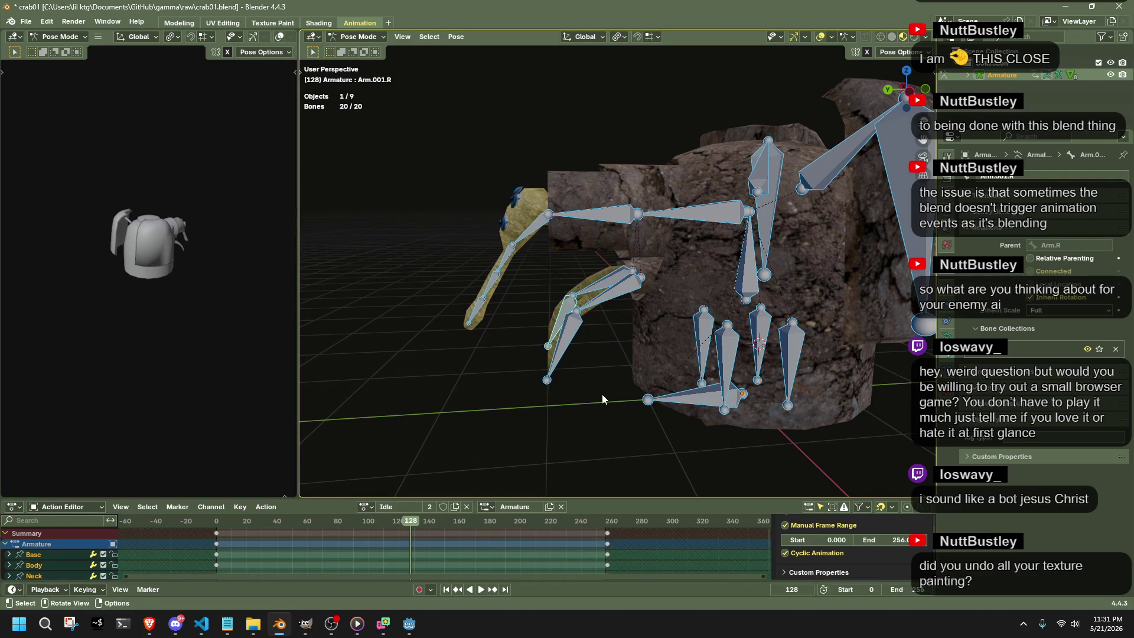
click(564, 361)
key(g)
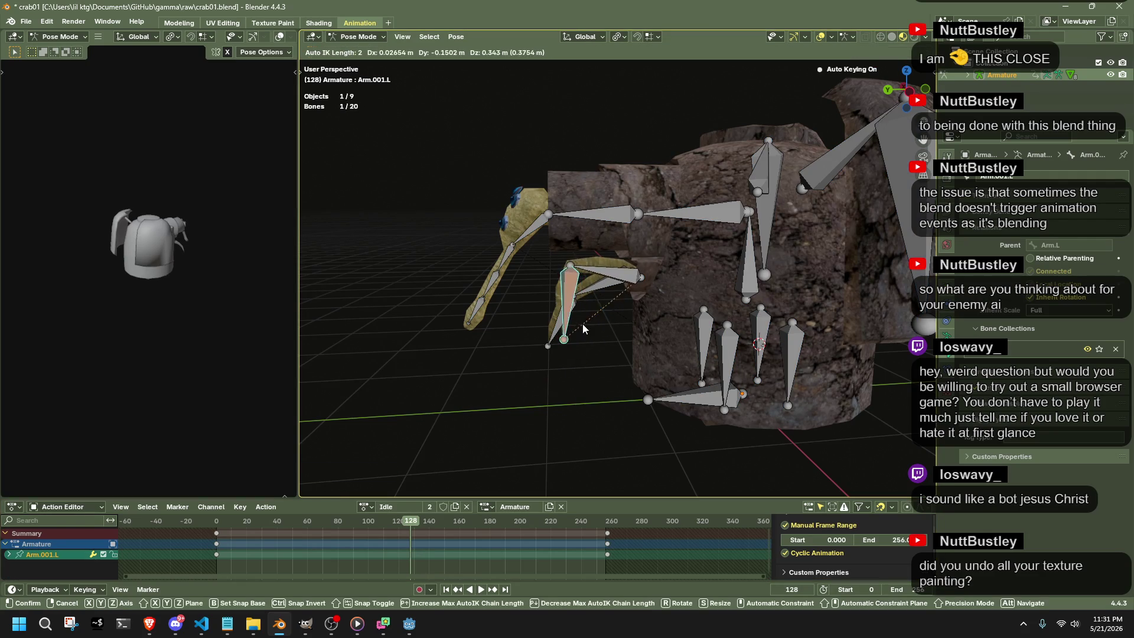
mouse_move(576, 333)
alt+middle_down()
mouse_move(551, 345)
mouse_move(689, 326)
alt+middle_up()
click(552, 326)
From Right view, select all armature bones and clear their motion paths.
click(903, 89)
key(a)
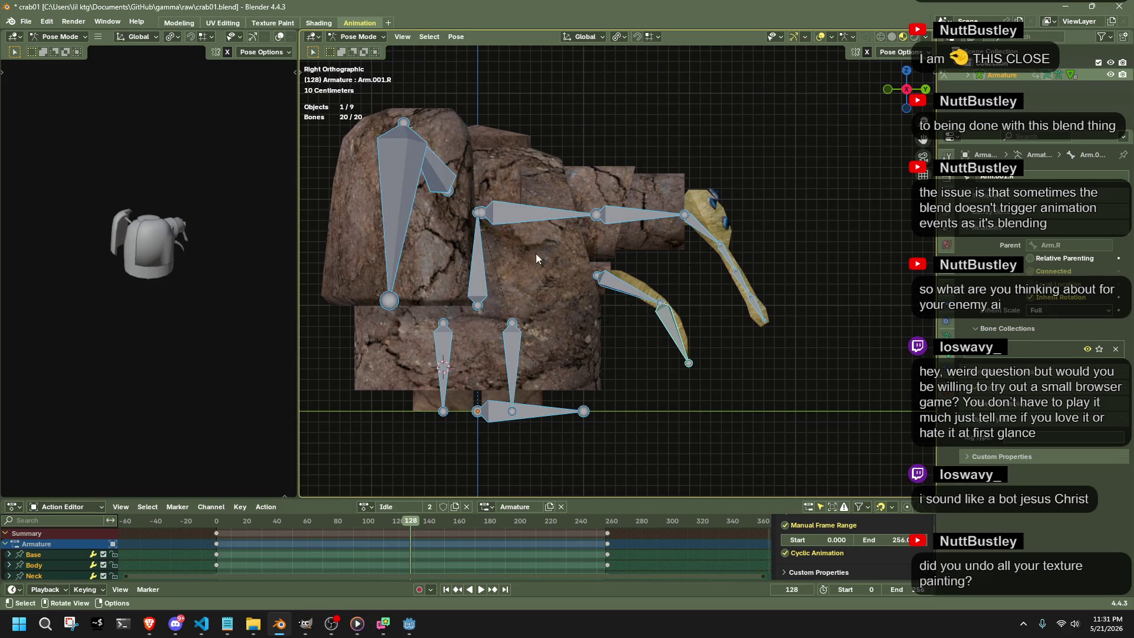
right_click(475, 253)
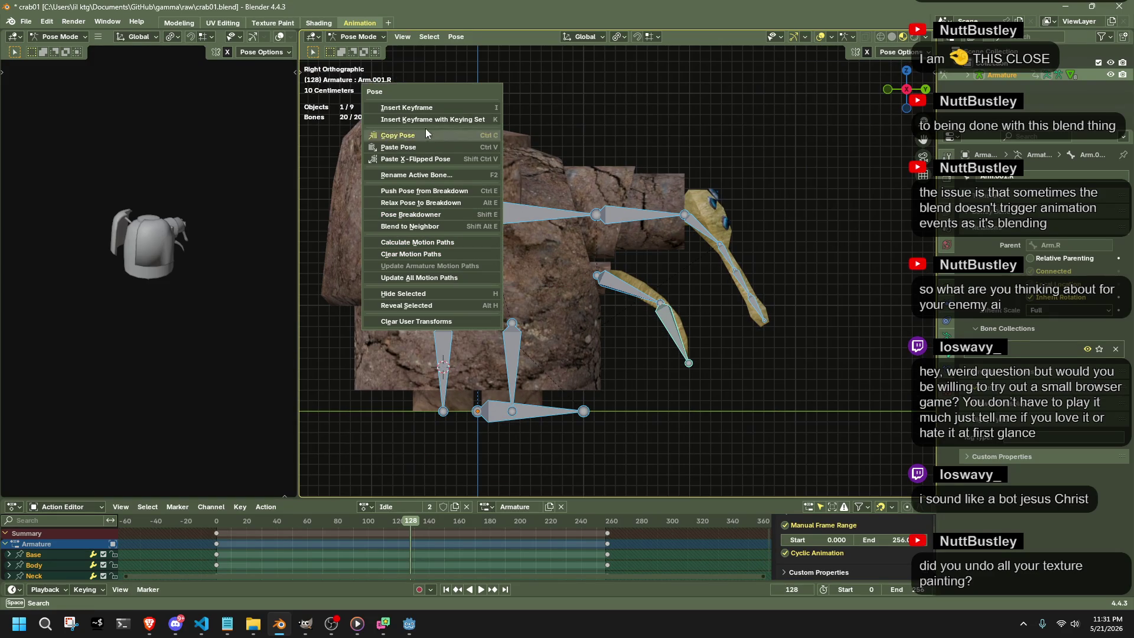
click(446, 249)
right_click(562, 196)
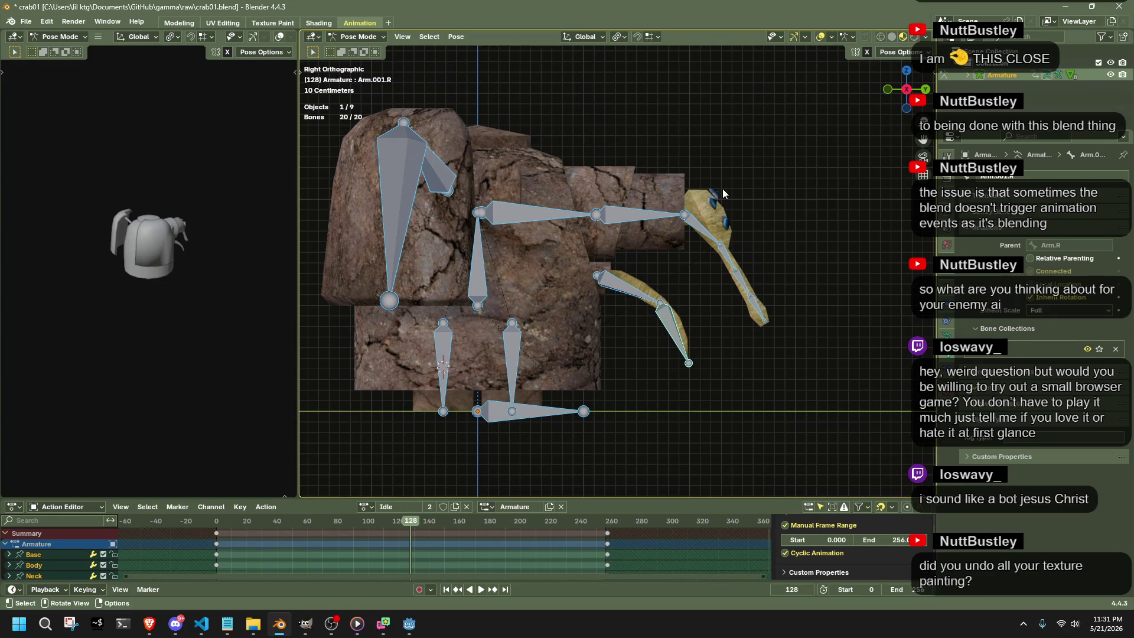
In the sidebar's Randomize Bones Pose panel, randomize the pose and disable Scale randomizing.
key(n)
click(928, 230)
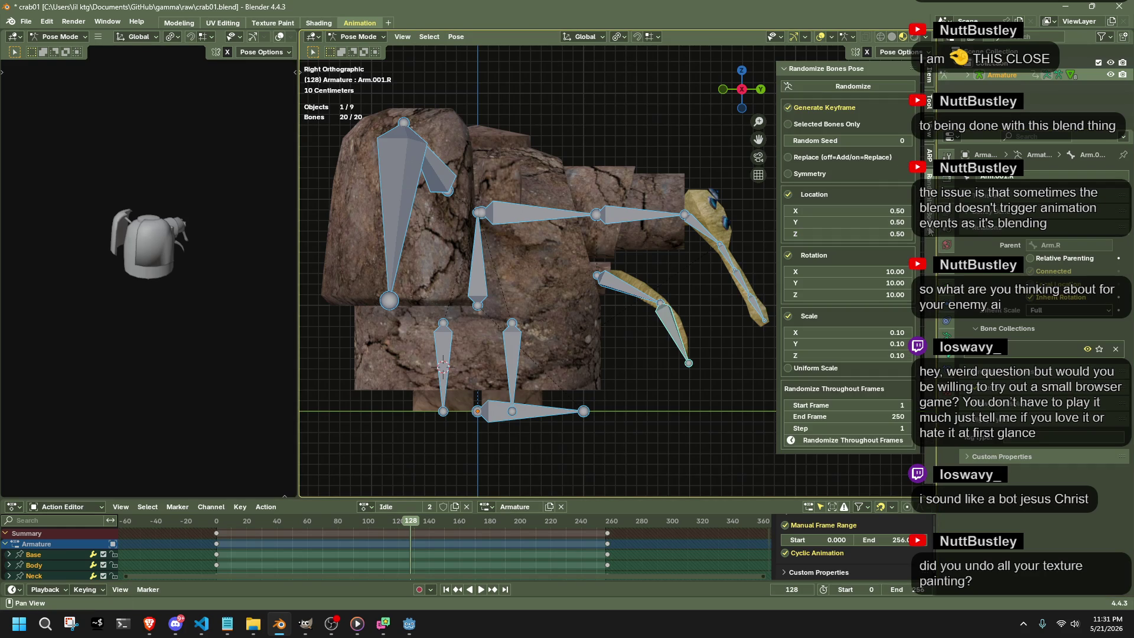
click(816, 81)
click(816, 82)
click(789, 317)
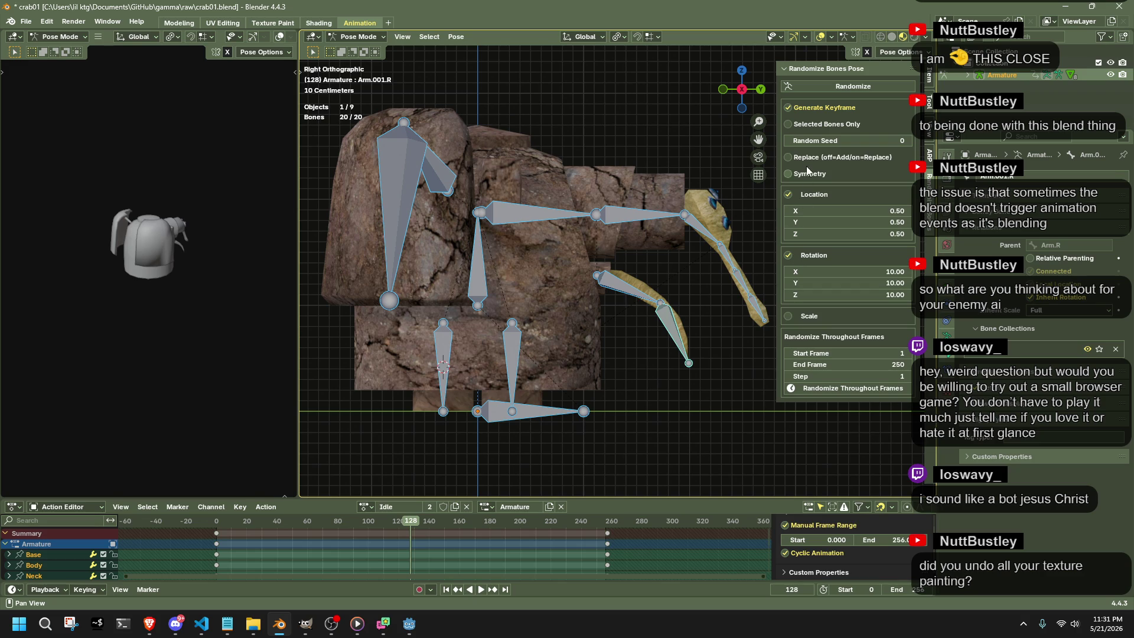
Roll a few scale-free random poses, then undo back to the rest pose.
click(828, 83)
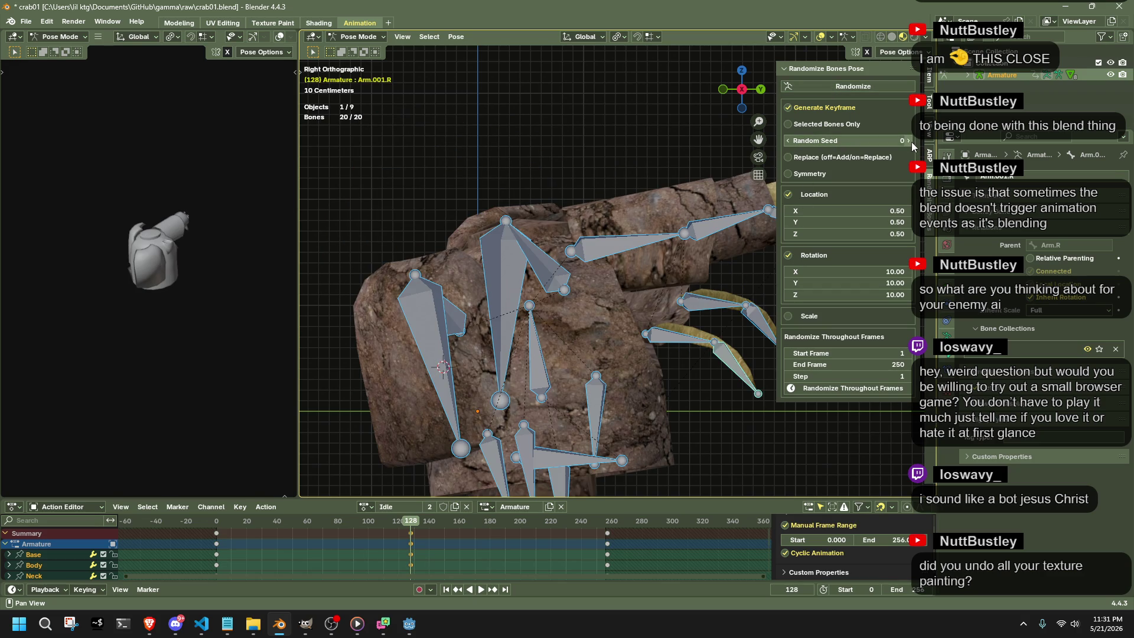
click(877, 83)
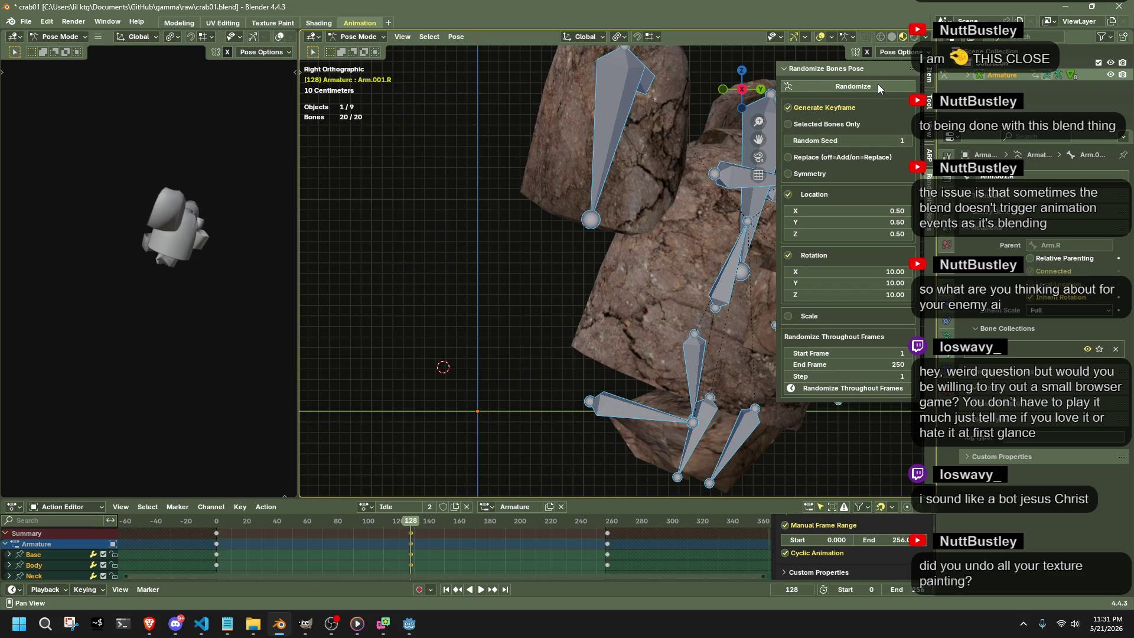
click(879, 85)
key(ctrl+z)
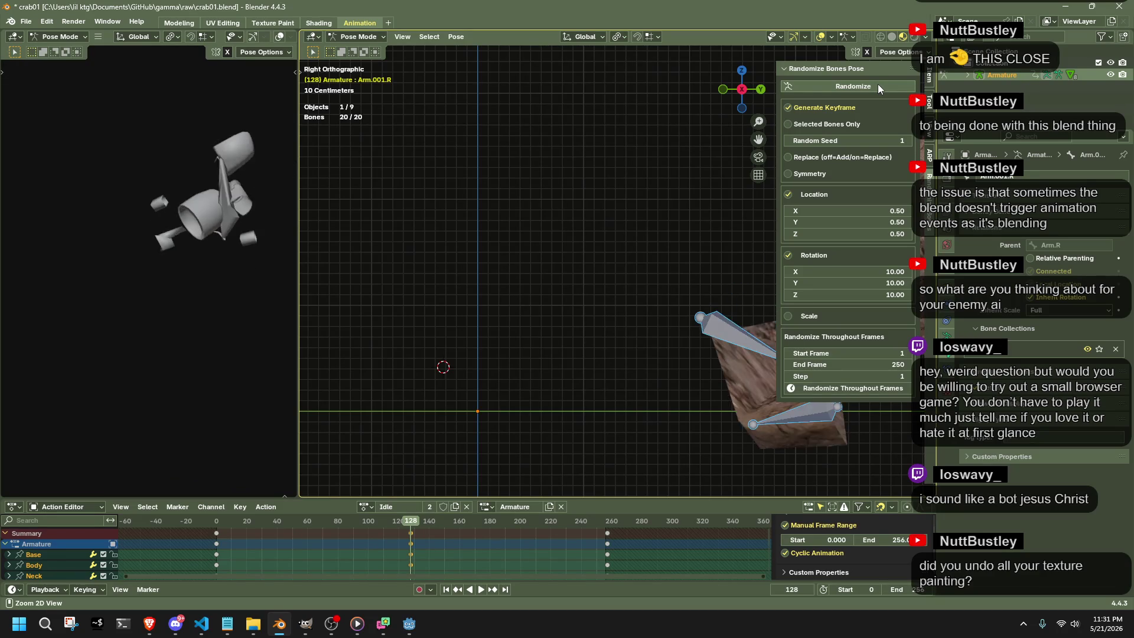
key(ctrl+z)
key(ctrl+z)
key(ctrl+z)
key(ctrl+z)
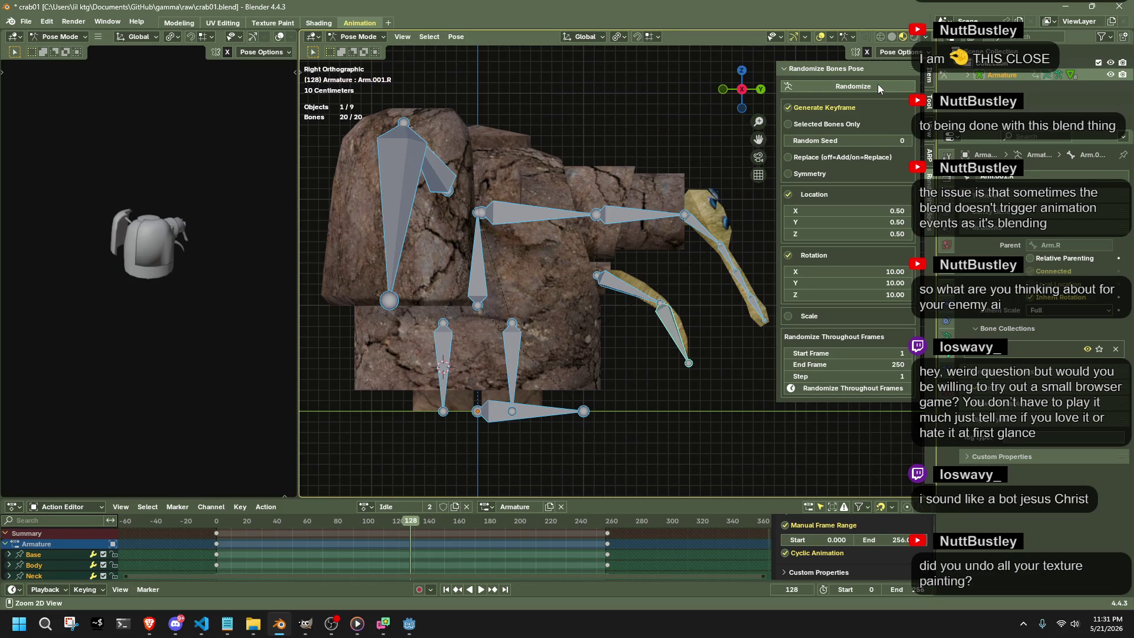
key(ctrl+z)
key(ctrl+z)
Enable Replace and reroll the random location/rotation pose for all bones repeatedly.
click(890, 87)
key(ctrl+z)
click(890, 87)
key(ctrl+z)
key(ctrl+z)
click(889, 85)
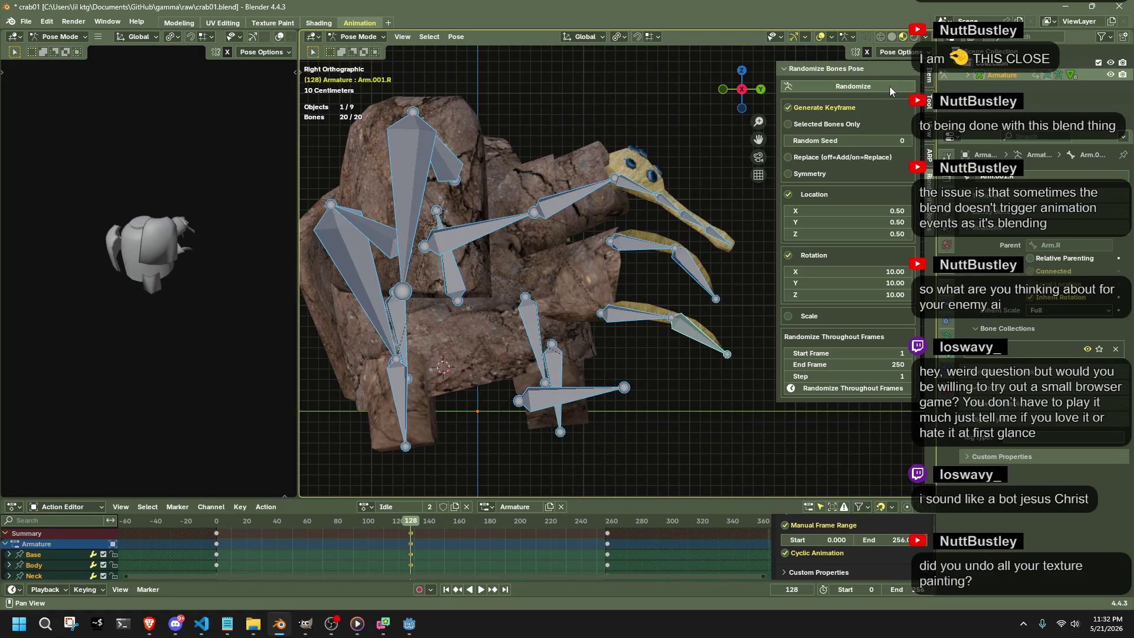
click(851, 156)
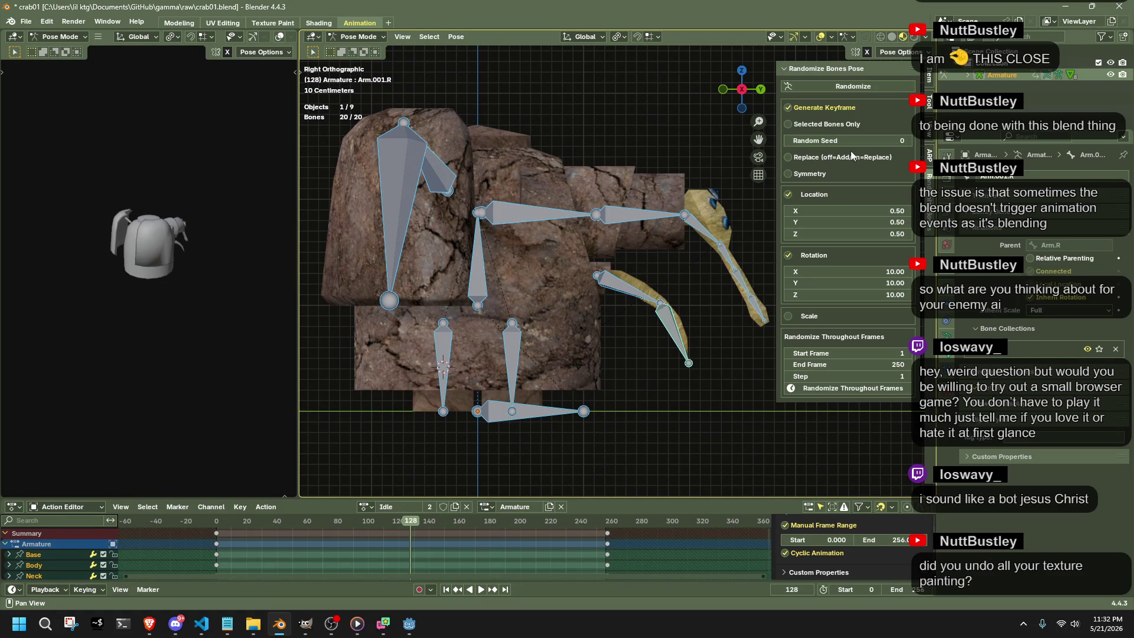
click(850, 88)
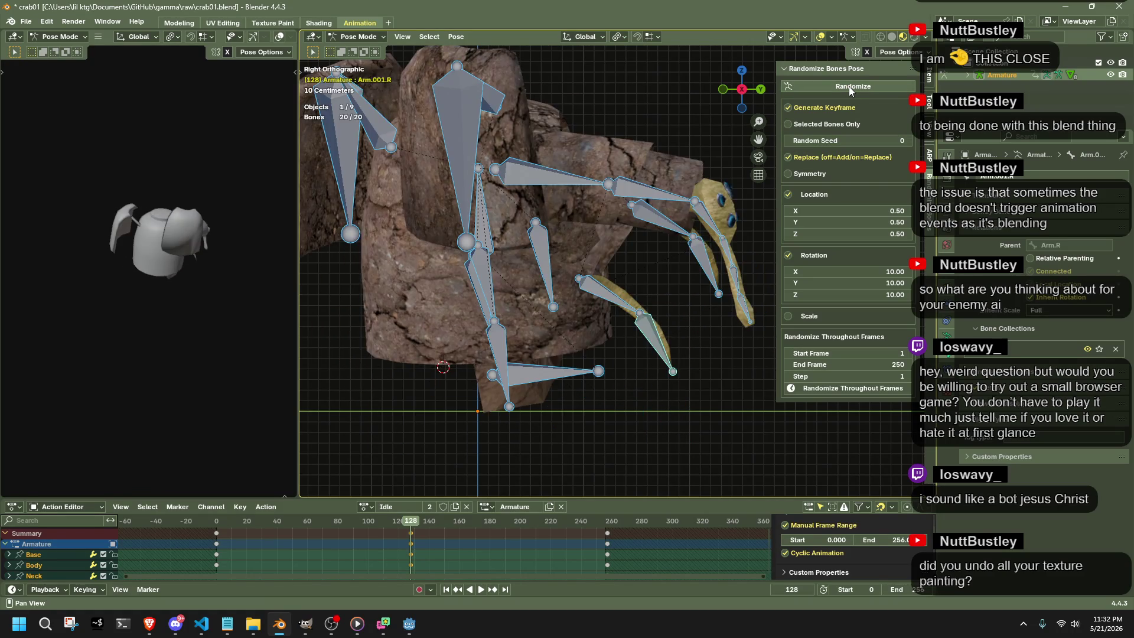
click(850, 87)
click(850, 88)
click(849, 88)
click(849, 88)
click(849, 88)
click(850, 88)
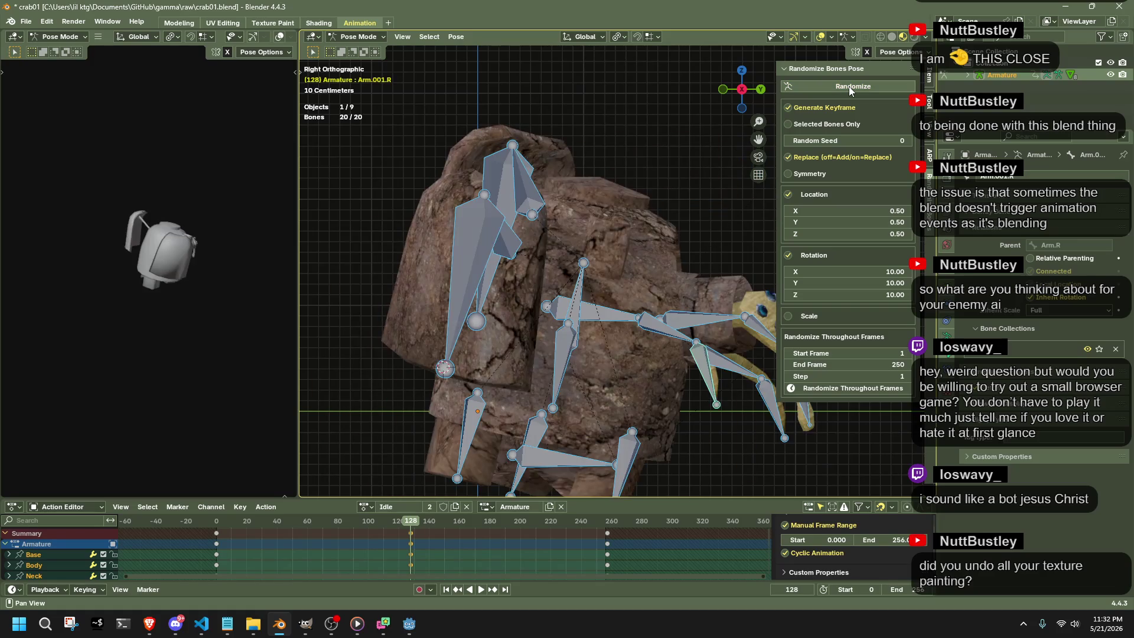
click(850, 88)
click(850, 88)
click(849, 88)
Keep rerolling random poses at frame 128 while inspecting the crab from several angles.
mouse_move(741, 148)
middle_down()
mouse_move(613, 188)
mouse_move(572, 177)
mouse_move(620, 168)
middle_up()
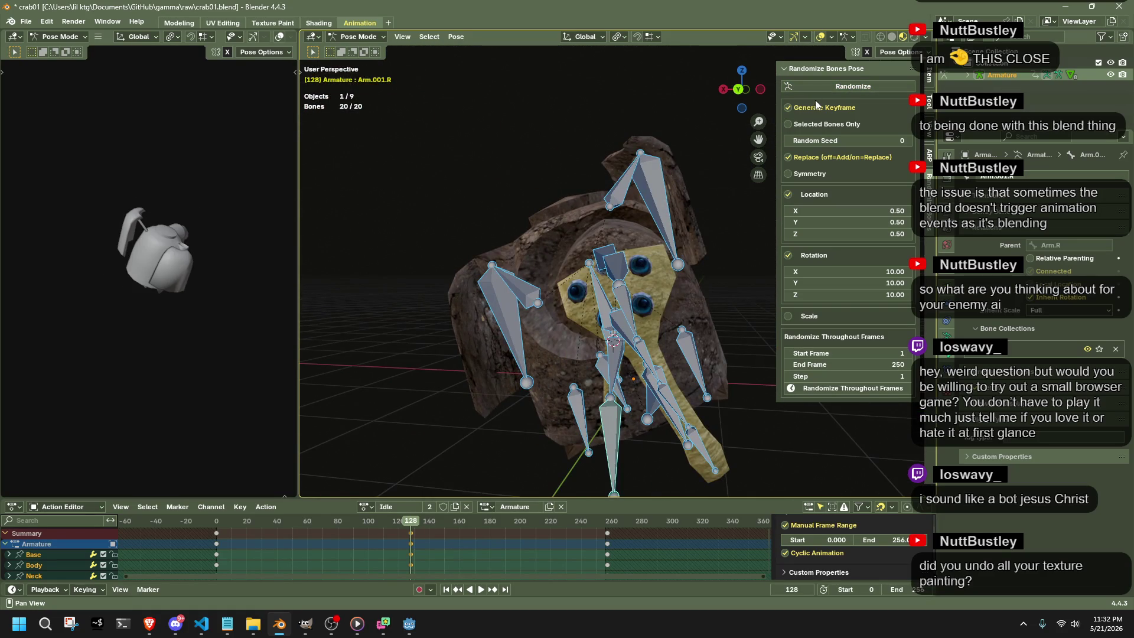
click(815, 87)
mouse_move(762, 106)
middle_down()
mouse_move(785, 122)
mouse_move(750, 143)
middle_up()
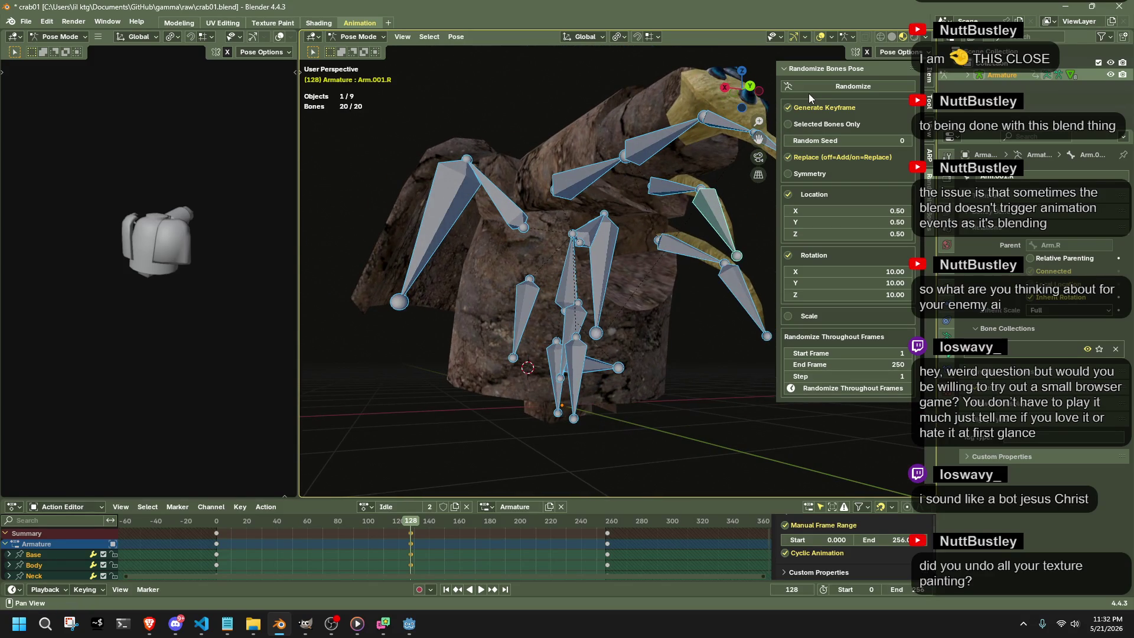
click(806, 88)
click(805, 88)
click(806, 88)
click(806, 88)
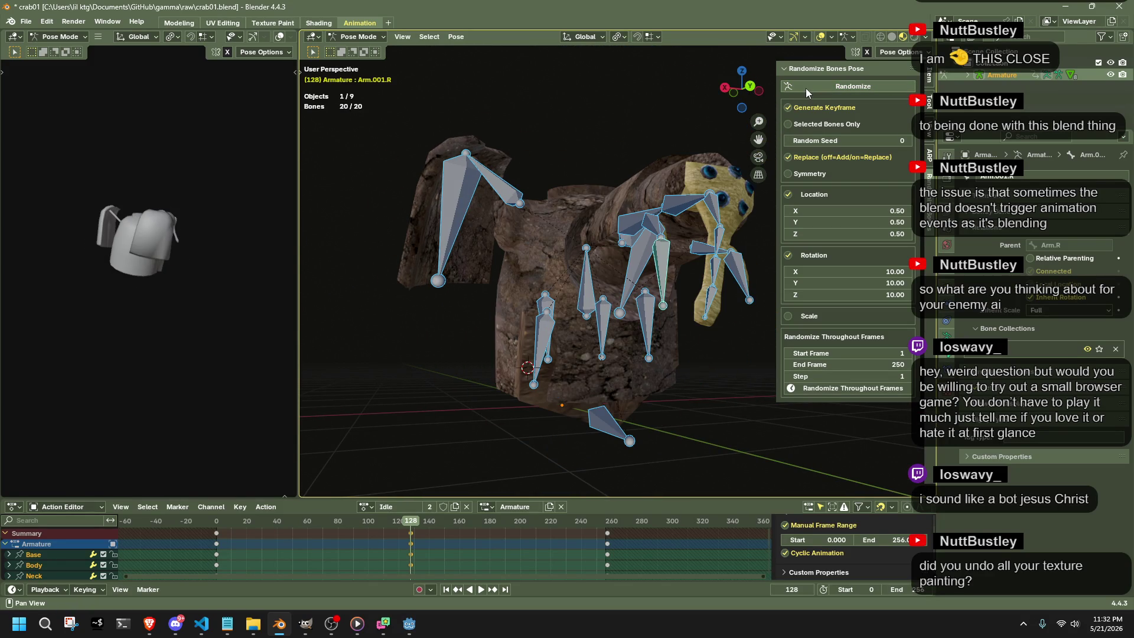
click(806, 88)
mouse_move(658, 240)
middle_down()
mouse_move(675, 285)
mouse_move(656, 288)
middle_up()
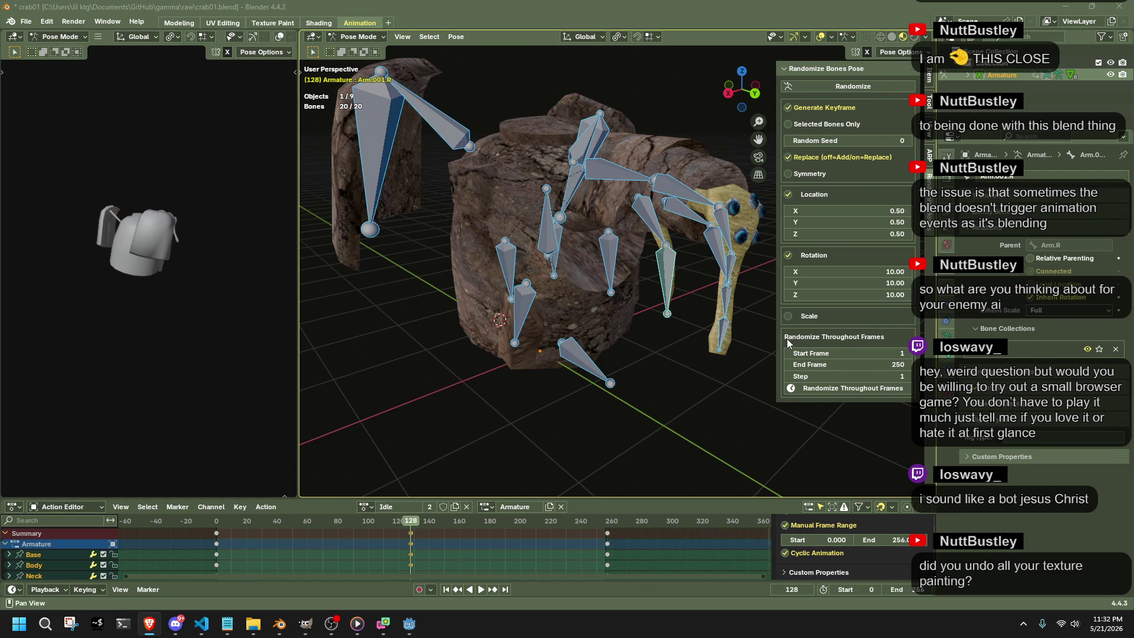
Reset all bones to their rest pose and face the crab from the side.
middle_drag(749, 357, 519, 232)
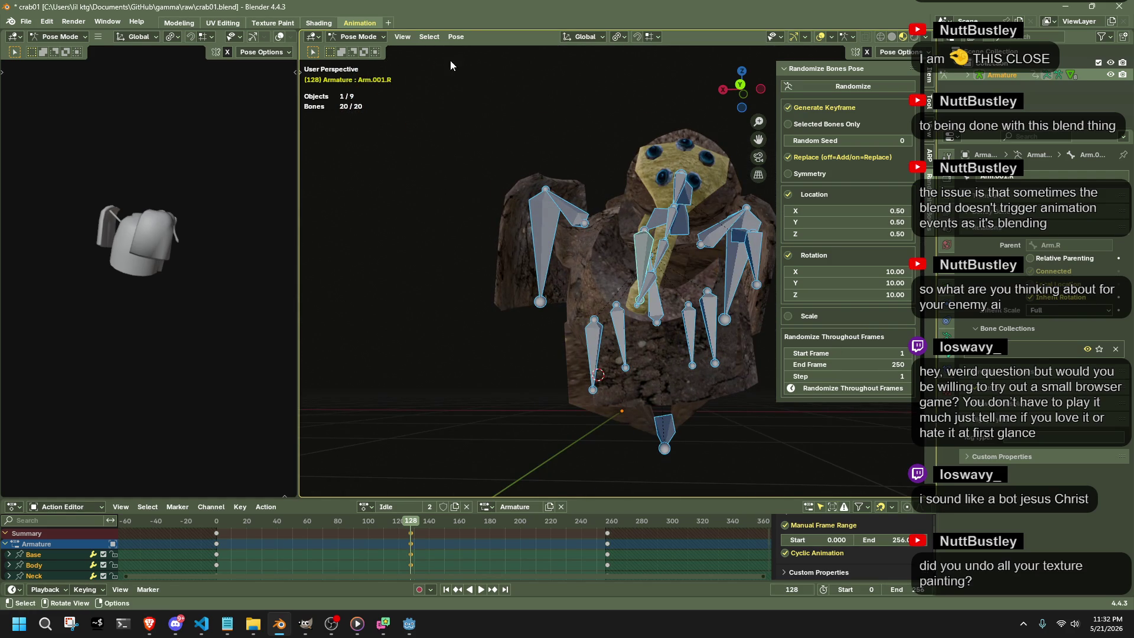
click(456, 36)
click(590, 62)
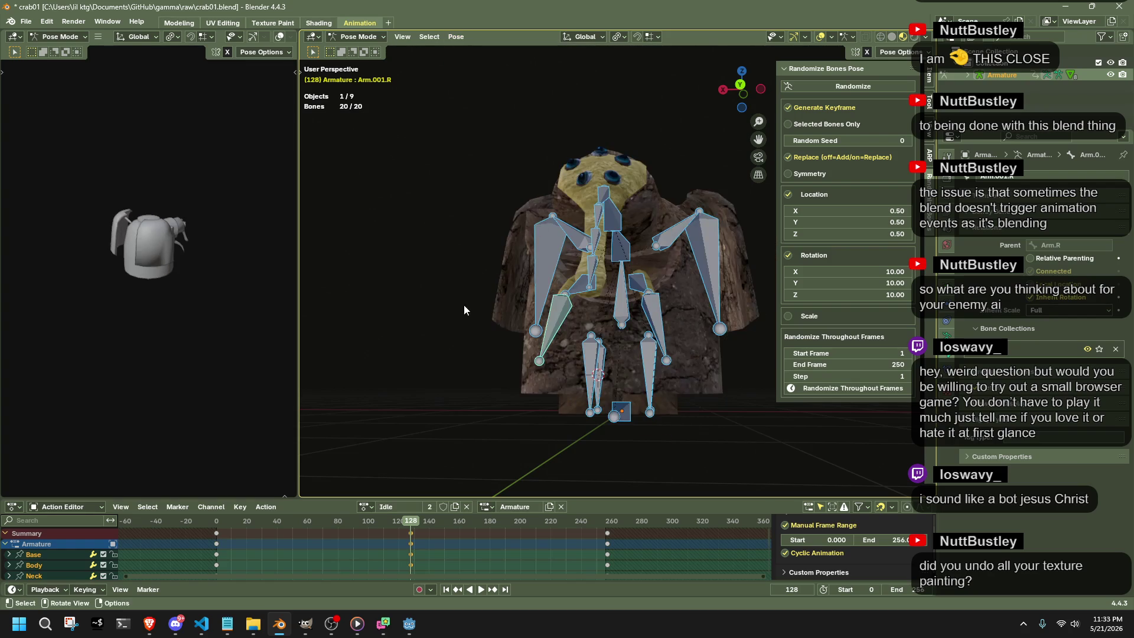
middle_drag(463, 309, 505, 345)
middle_drag(674, 257, 763, 276)
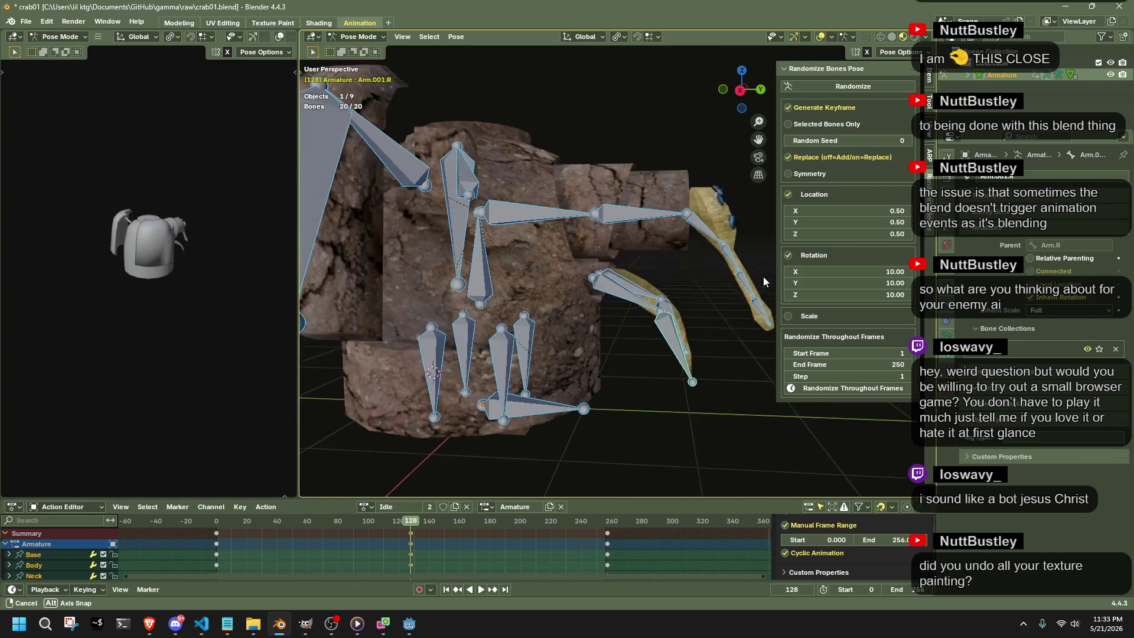
click(741, 89)
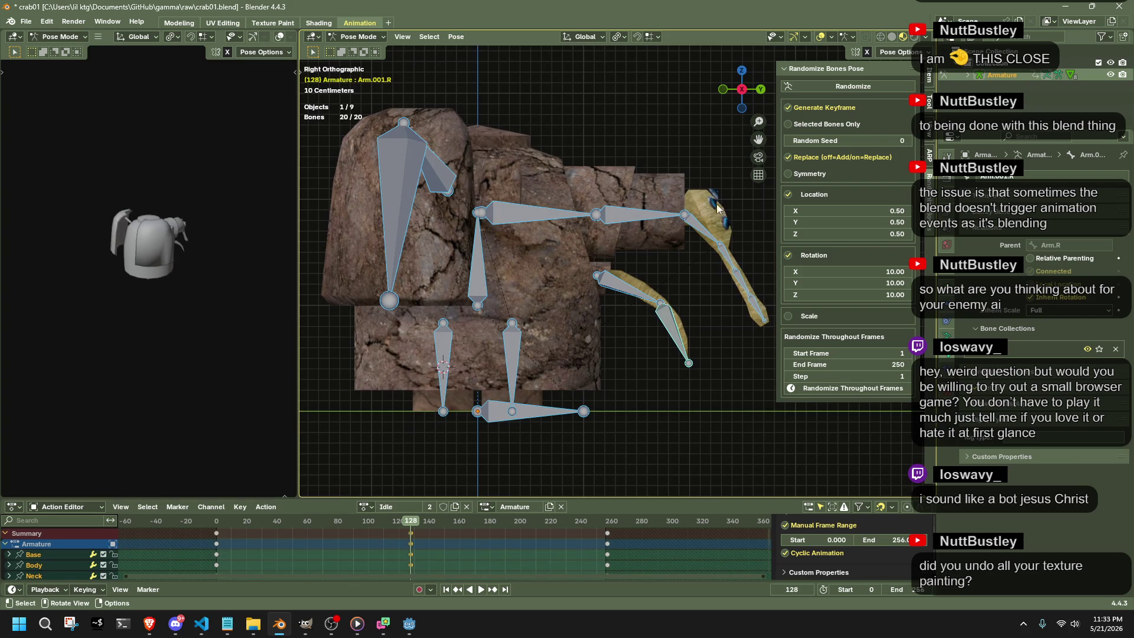
Lower the Head bone in side view, then adjust it from top view.
click(687, 227)
key(g)
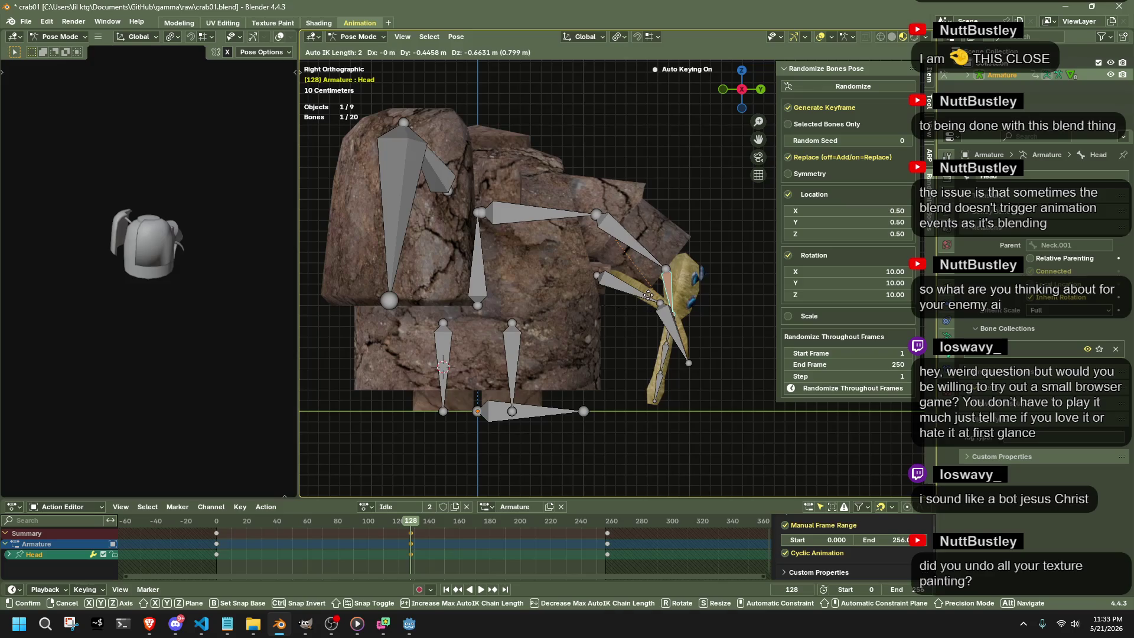
click(659, 284)
middle_drag(660, 285, 759, 159)
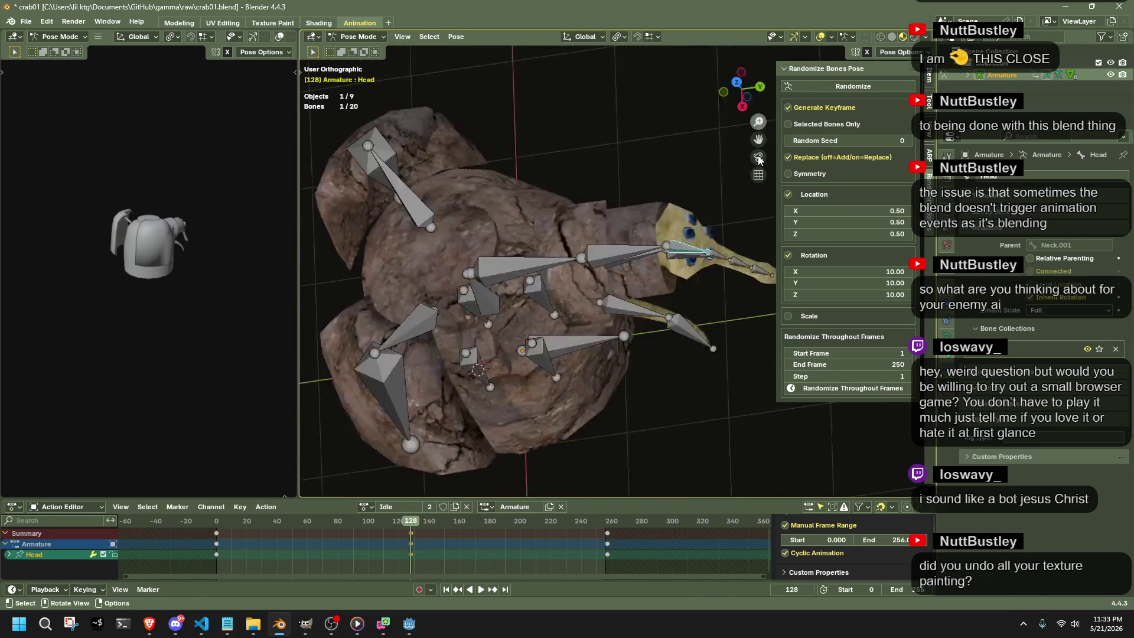
key(KP_7)
key(g)
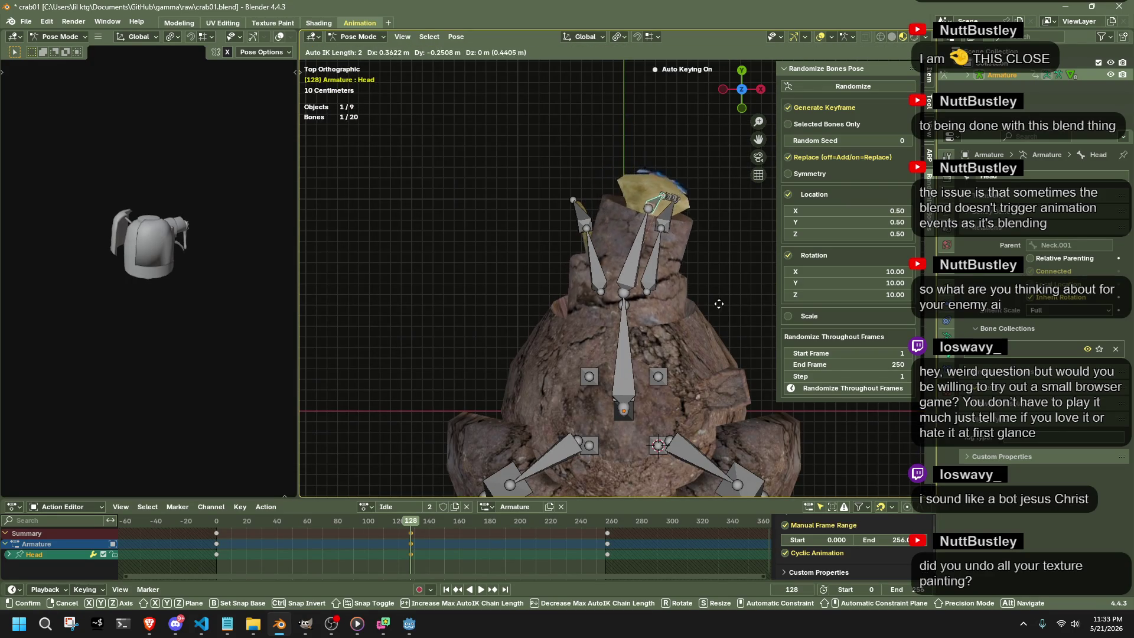
click(700, 293)
Refine the Head bone's final position from side view and finish the adjustment.
middle_drag(692, 289, 733, 104)
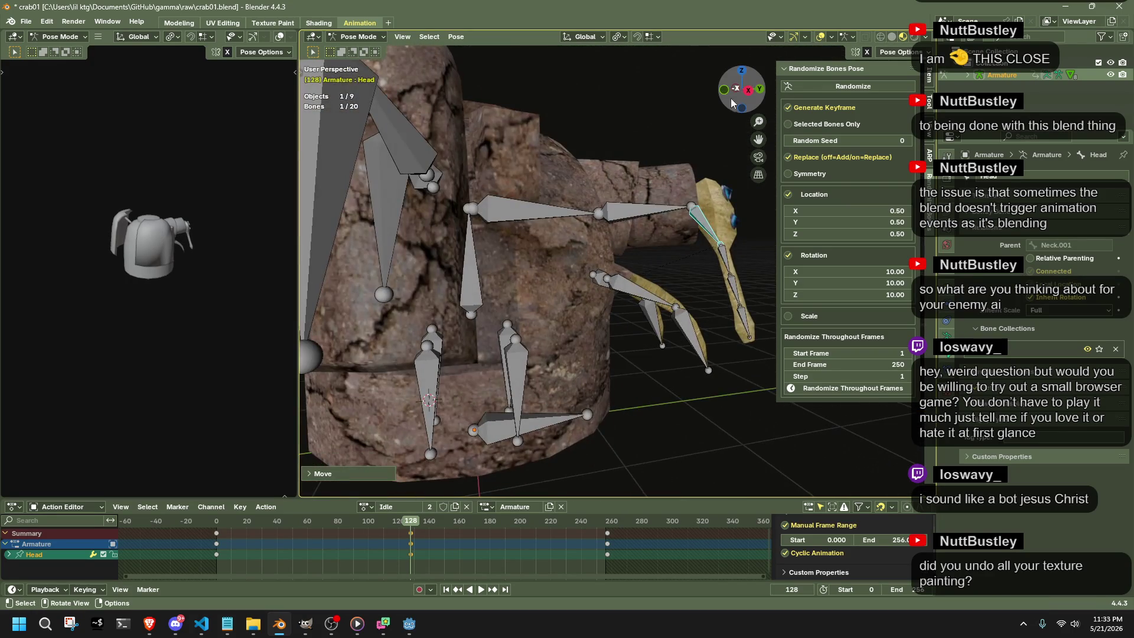
click(749, 91)
key(g)
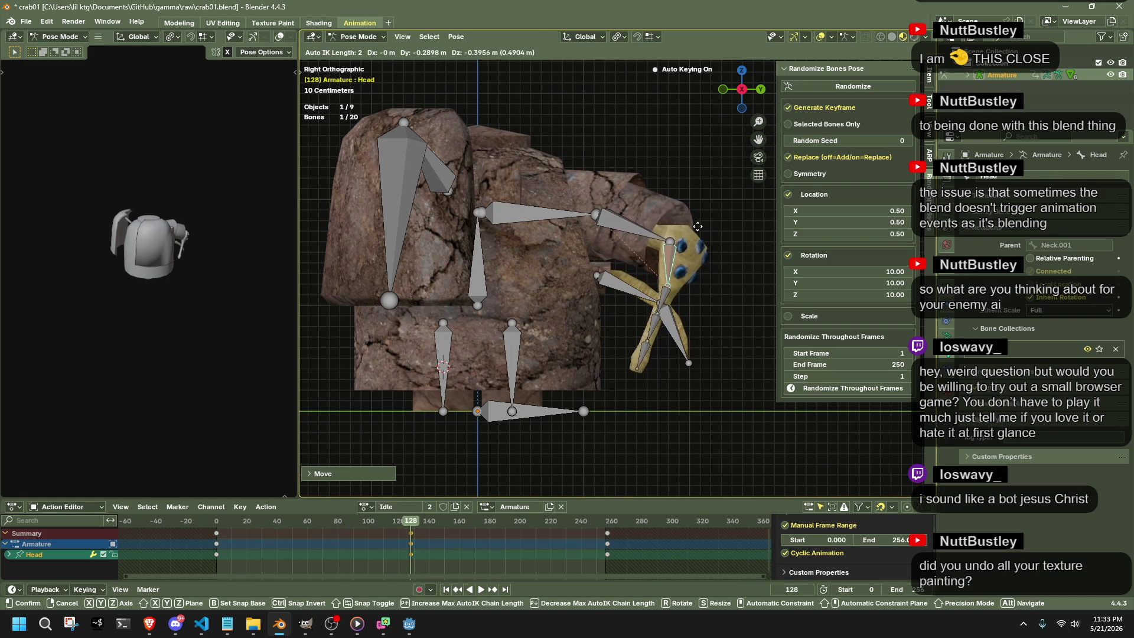
click(694, 229)
mouse_move(694, 230)
middle_down()
mouse_move(621, 262)
mouse_move(556, 223)
mouse_move(535, 340)
mouse_move(597, 324)
mouse_move(778, 320)
middle_up()
click(612, 226)
Move the Arm.001.L bone into a new frame-128 position.
click(542, 335)
click(581, 315)
key(g)
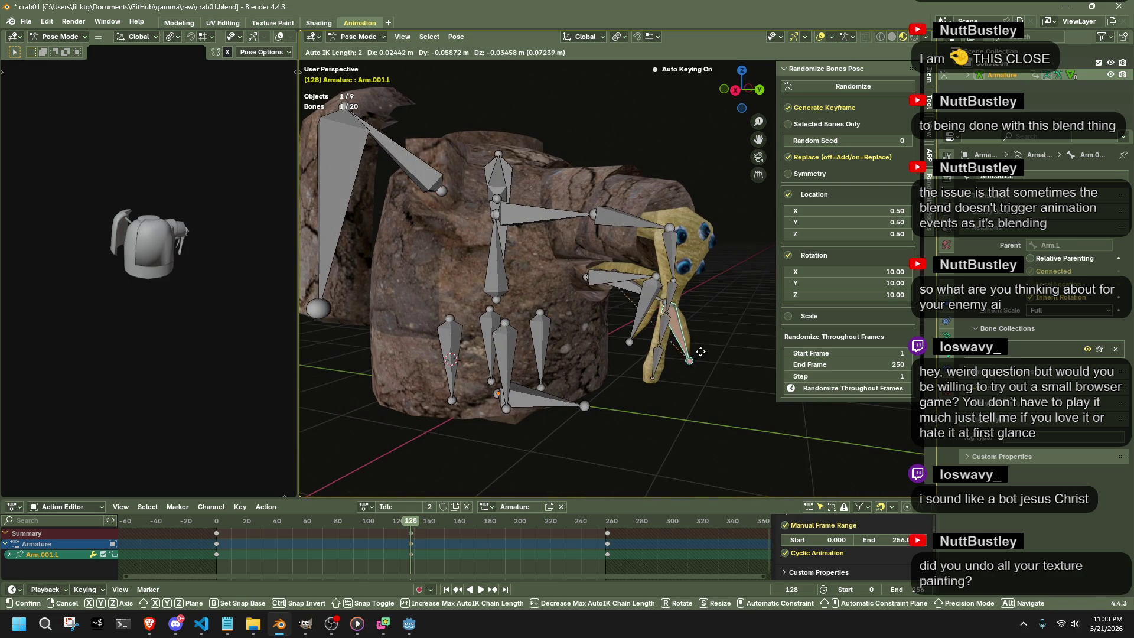
click(677, 359)
click(759, 88)
mouse_move(726, 161)
middle_down()
mouse_move(641, 251)
mouse_move(695, 228)
mouse_move(606, 180)
middle_up()
Rotate the Wing.L bone about the Z axis from top view.
click(724, 225)
click(741, 89)
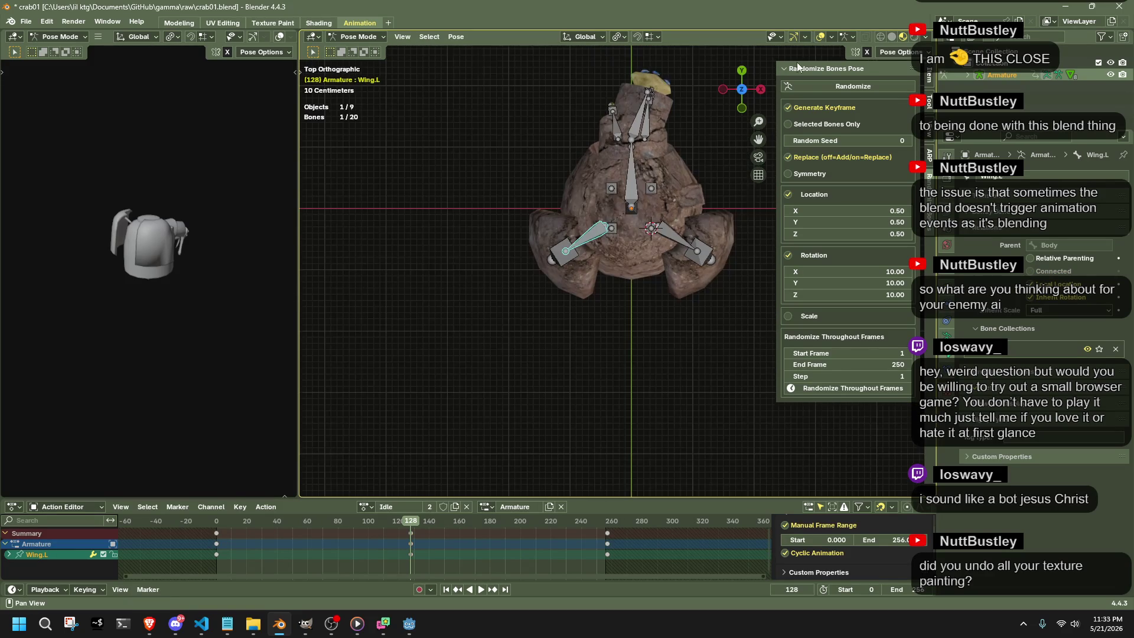
key(r)
key(z)
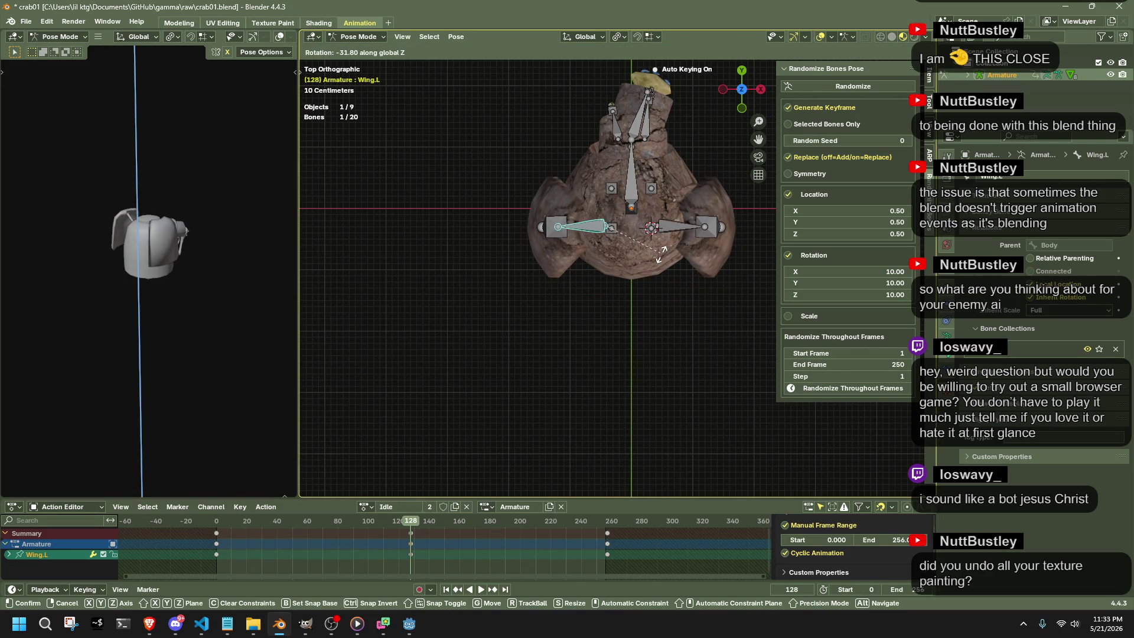
click(660, 256)
middle_drag(616, 276, 661, 113)
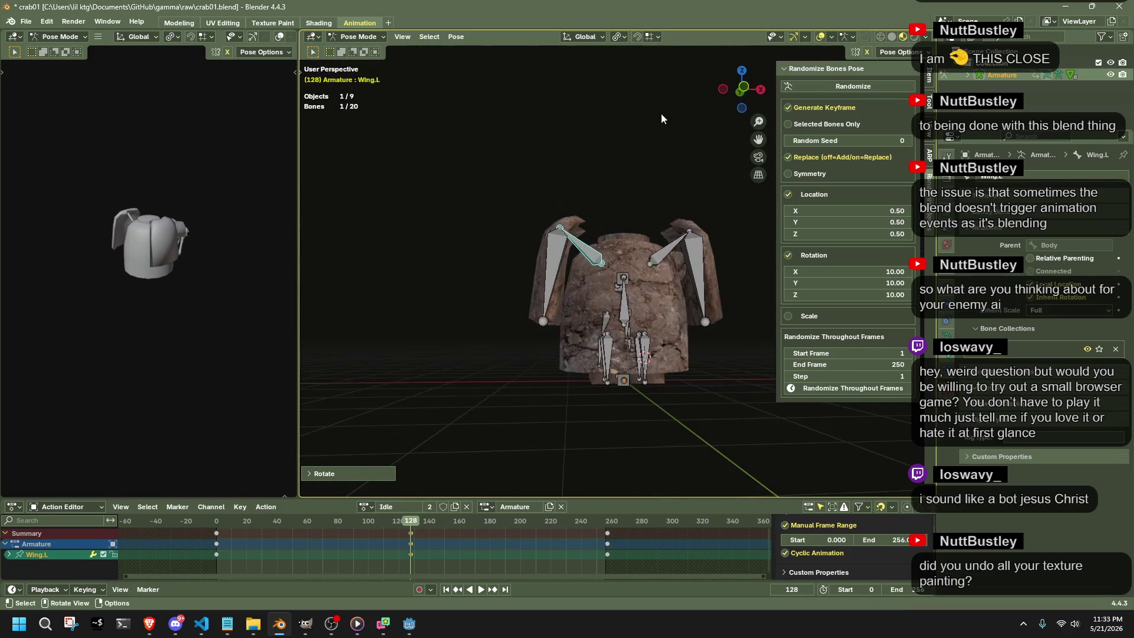
click(745, 88)
Move the Wing.001.L bone and rotate it about the Z axis.
click(556, 272)
key(g)
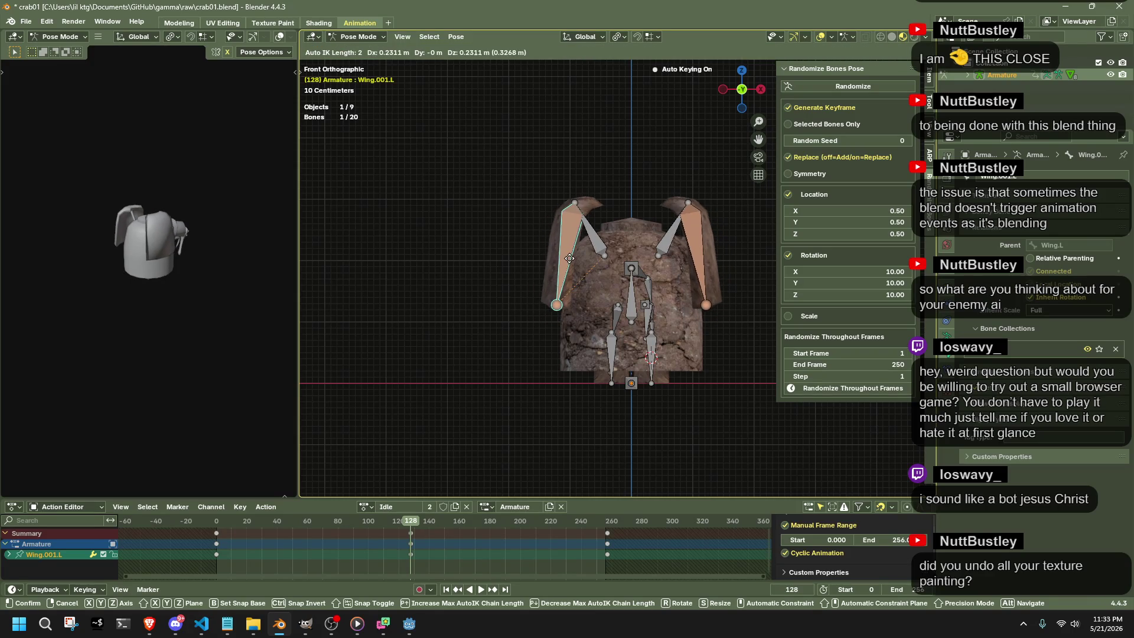
click(570, 258)
middle_drag(570, 258, 720, 152)
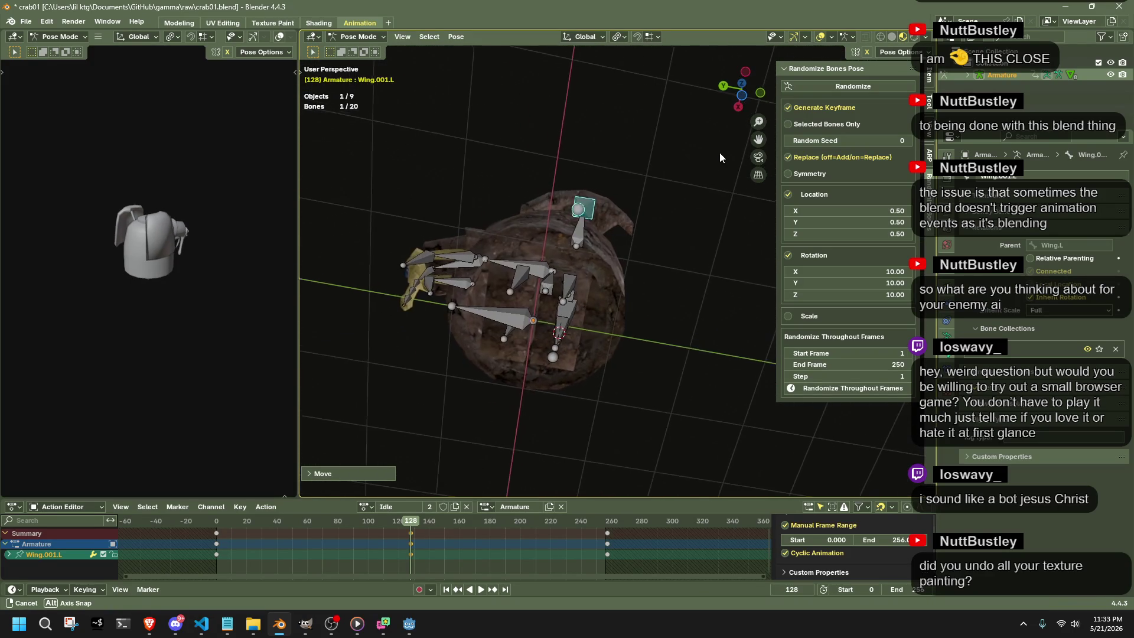
scroll(621, 202, up, 3)
scroll(655, 229, up, 2)
scroll(656, 229, up, 2)
key(r)
key(z)
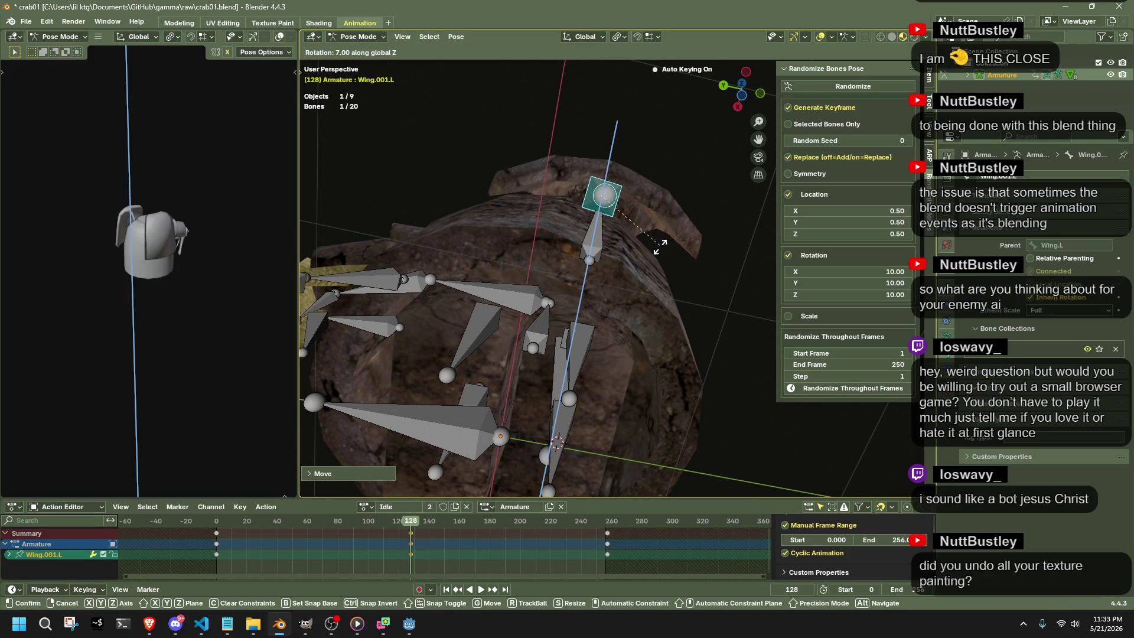
click(657, 249)
Play back the Idle cycle from the start to check the motion.
middle_drag(658, 255, 766, 361)
key(shift+Left)
key(space)
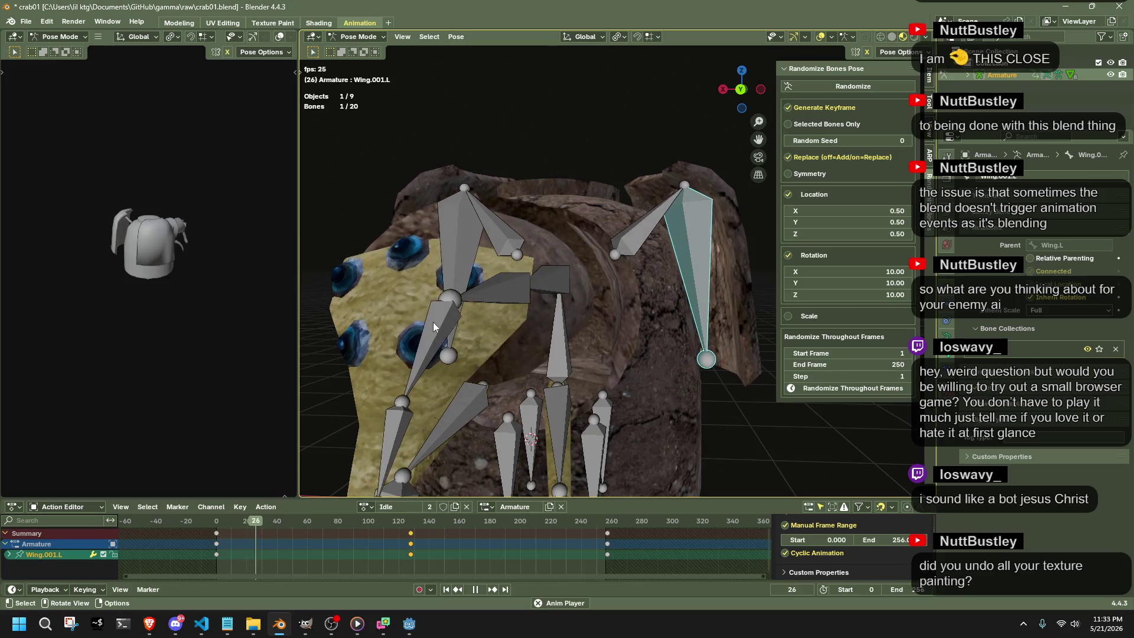
scroll(433, 322, down, 3)
scroll(474, 317, down, 1)
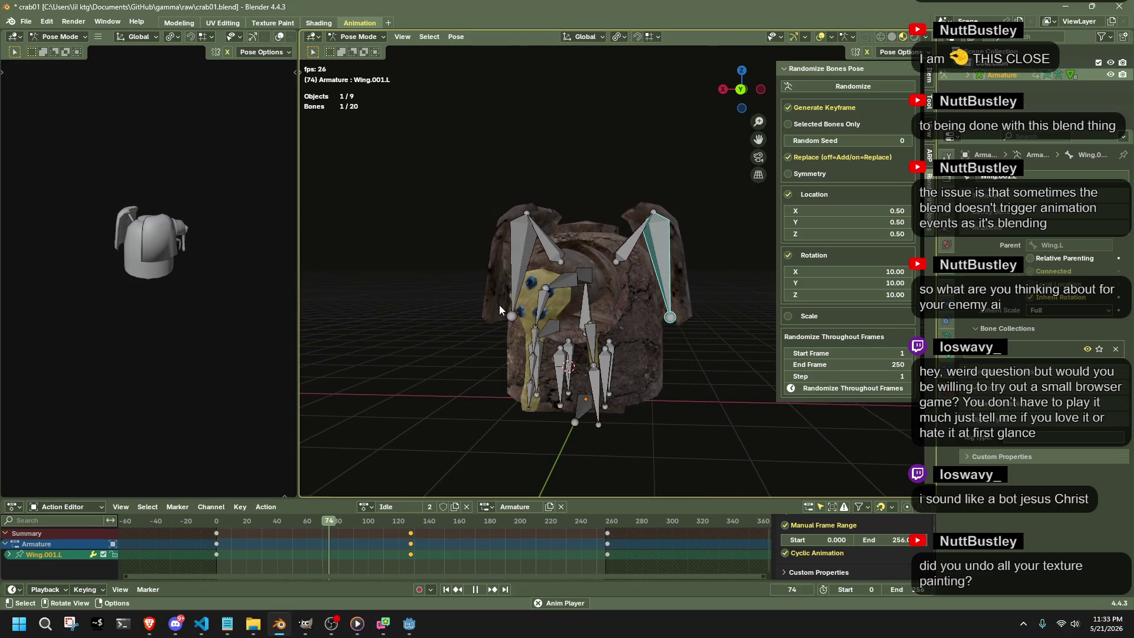
Select the four wing bones and move their frame-128 keys to frame 64.
key(space)
drag(324, 526, 315, 525)
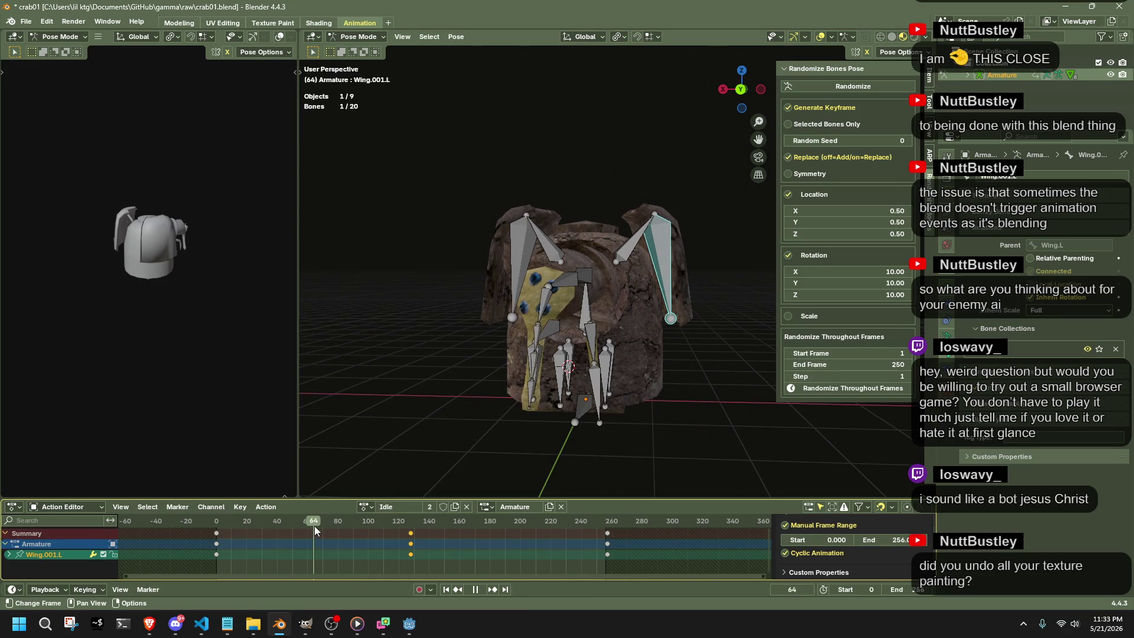
mouse_move(660, 359)
middle_down()
mouse_move(680, 351)
mouse_move(659, 459)
middle_up()
drag(456, 201, 685, 301)
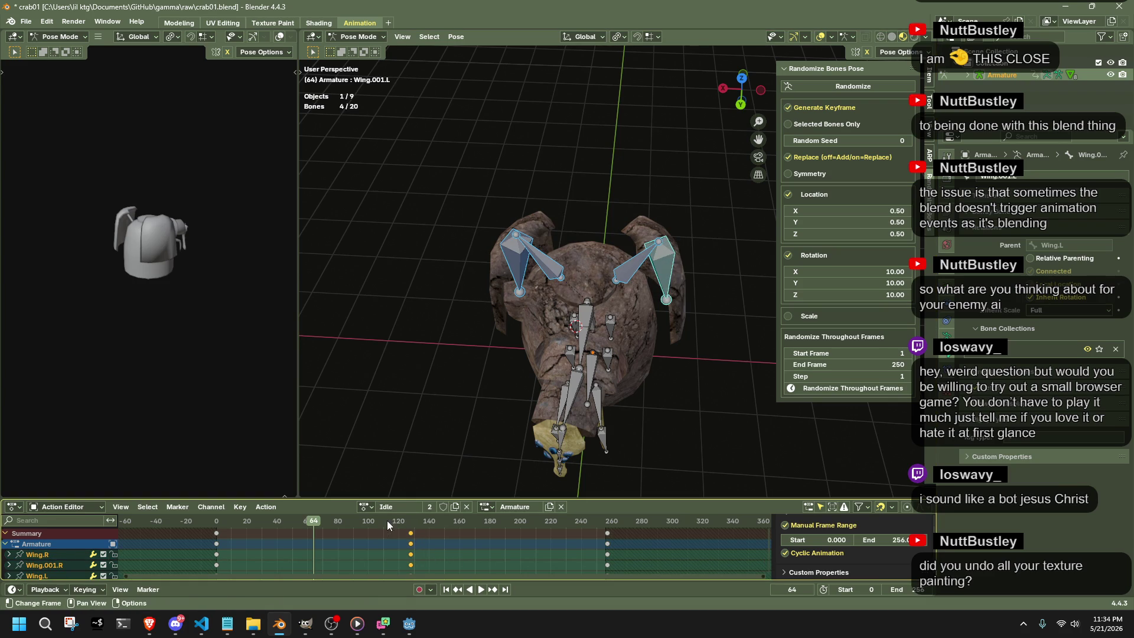
key(g)
click(292, 524)
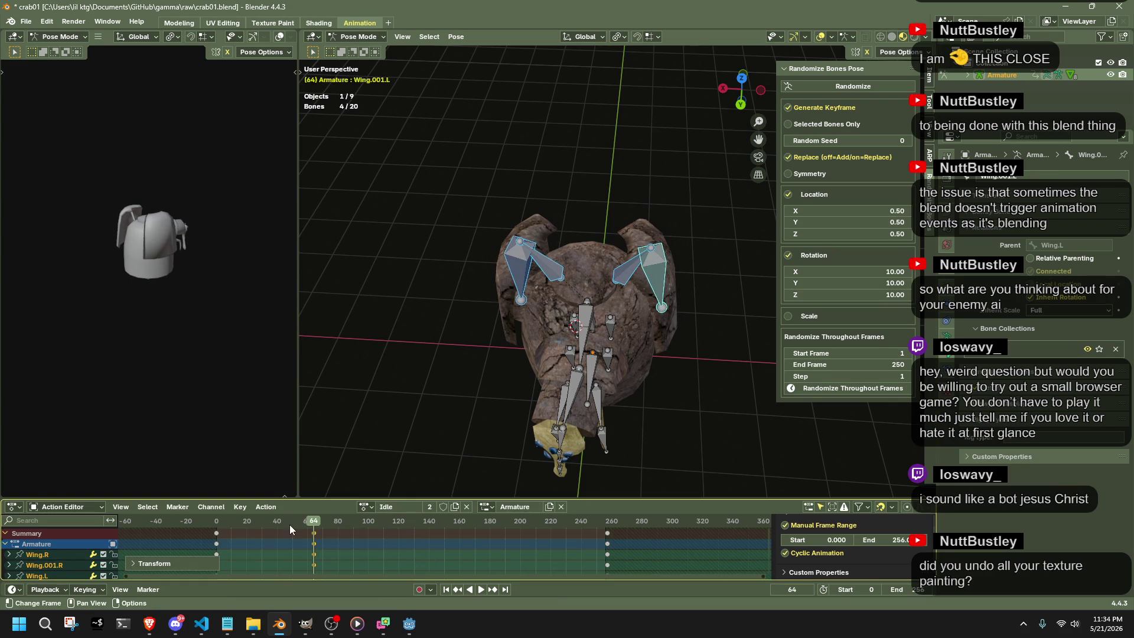
Copy the frame-0 wing keys to mid-cycle and settle them on frame 128.
click(216, 533)
key(g)
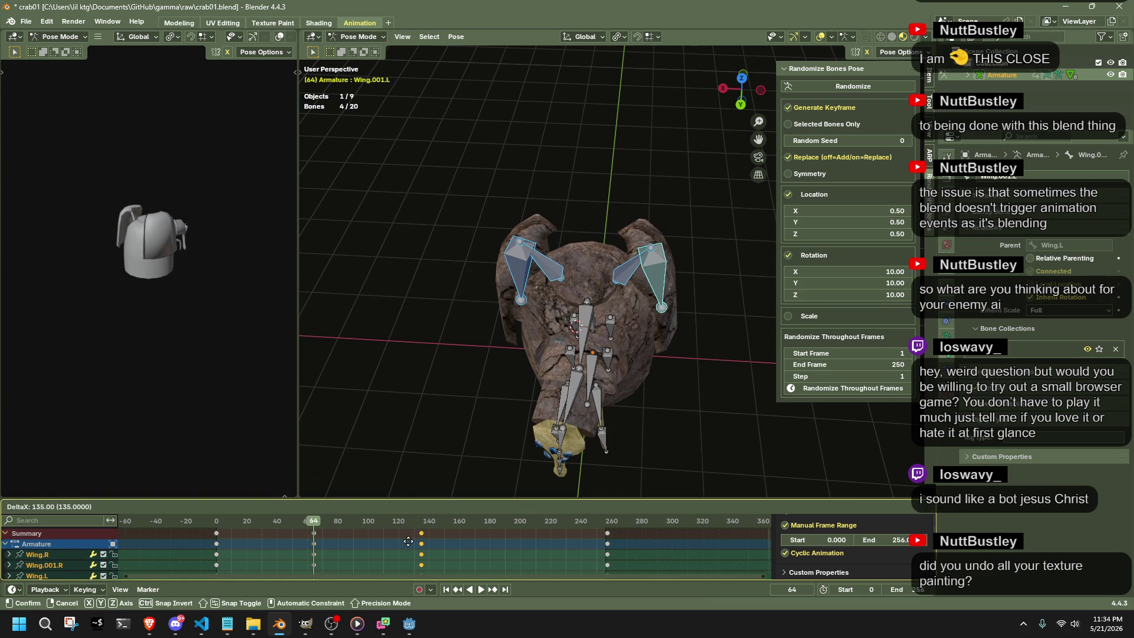
click(404, 542)
click(407, 520)
key(space)
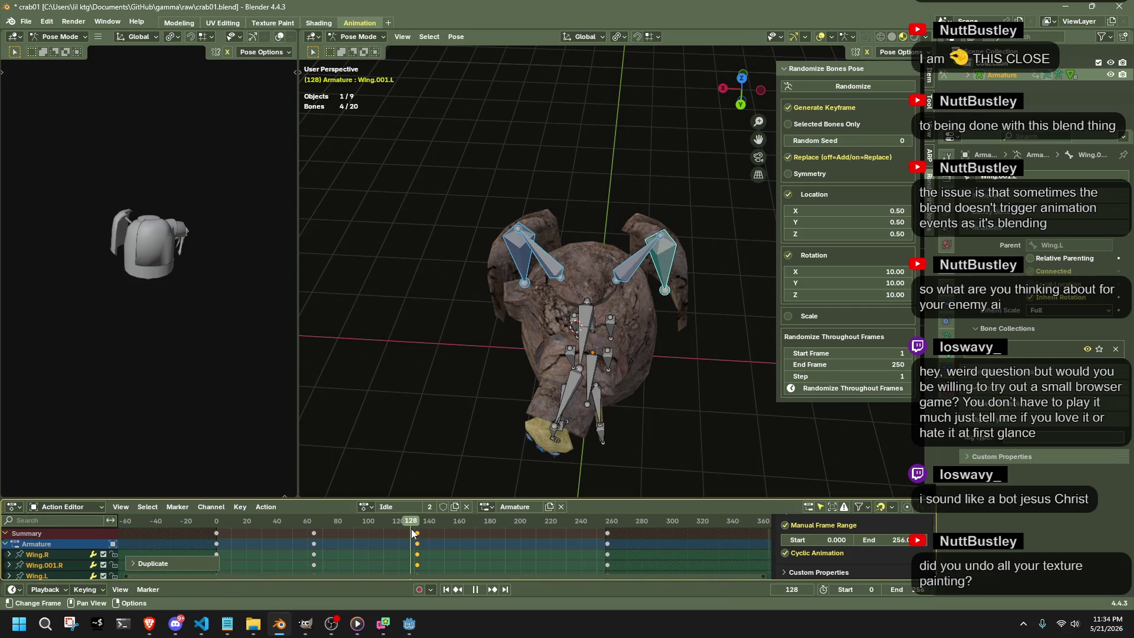
key(space)
key(g)
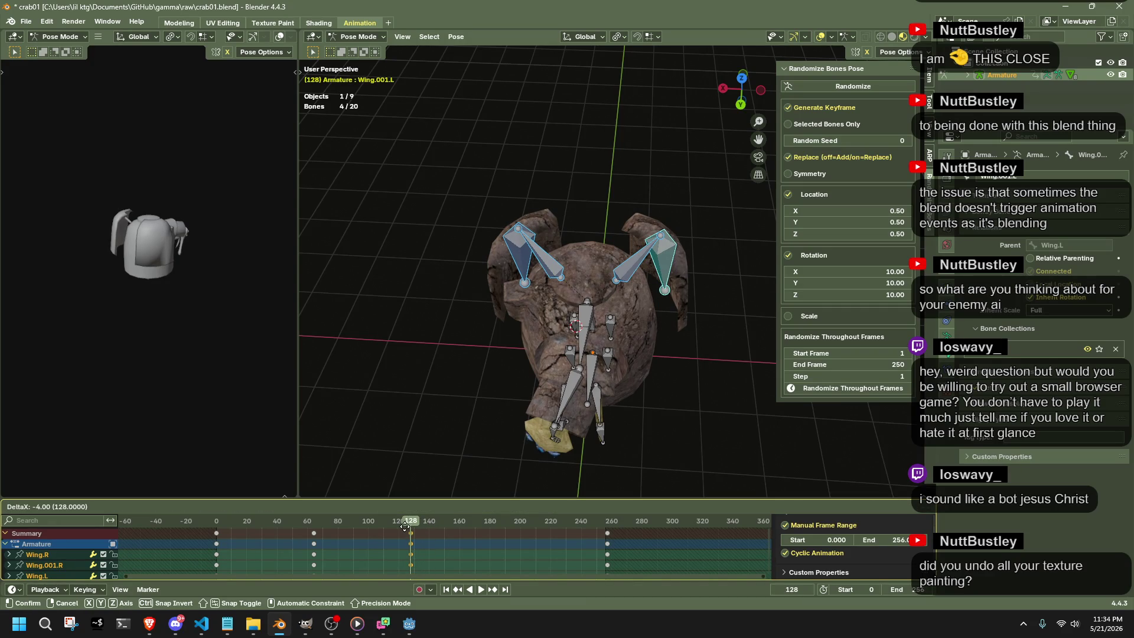
click(407, 524)
Duplicate the mid-cycle wing keys to about frame 192 and play back the cycle.
click(318, 523)
key(space)
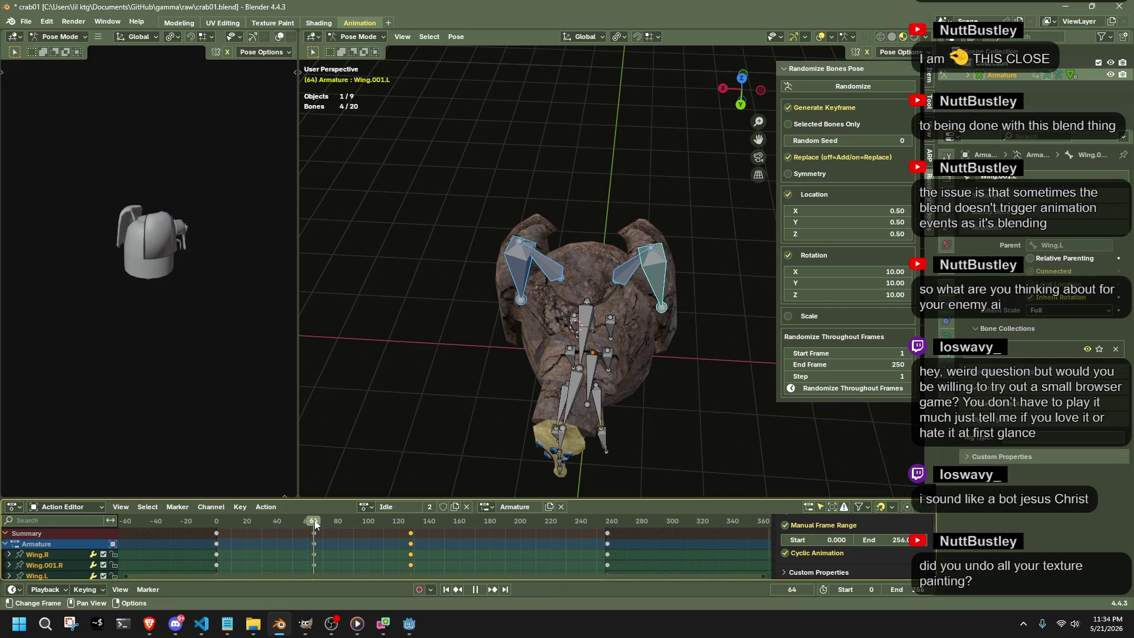
drag(315, 524, 402, 531)
key(shift+d)
click(498, 534)
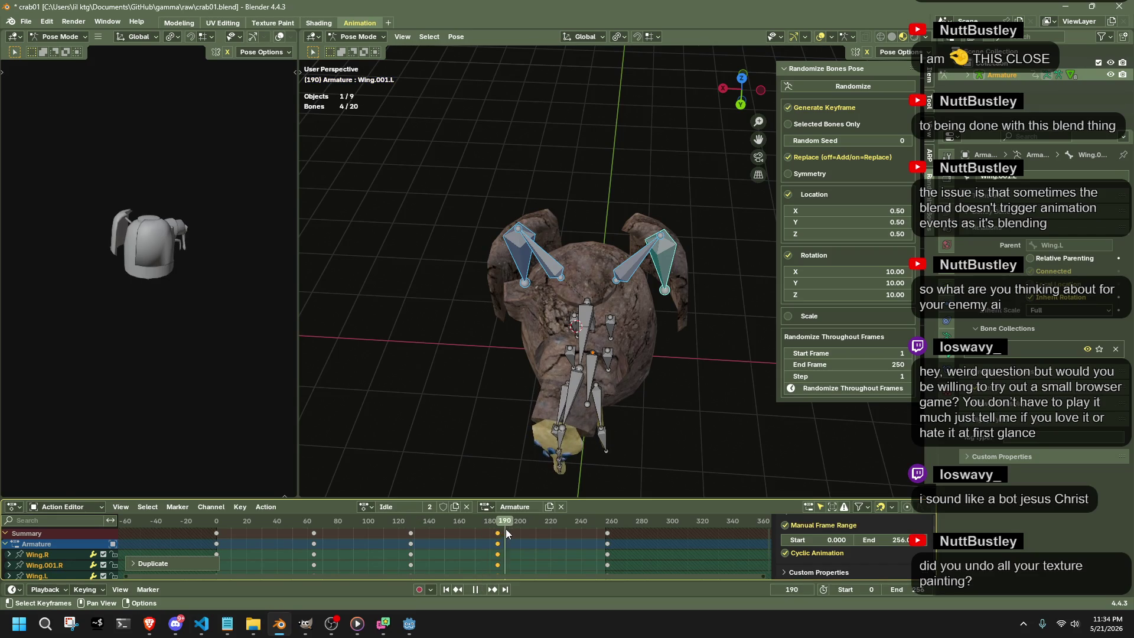
key(space)
key(g)
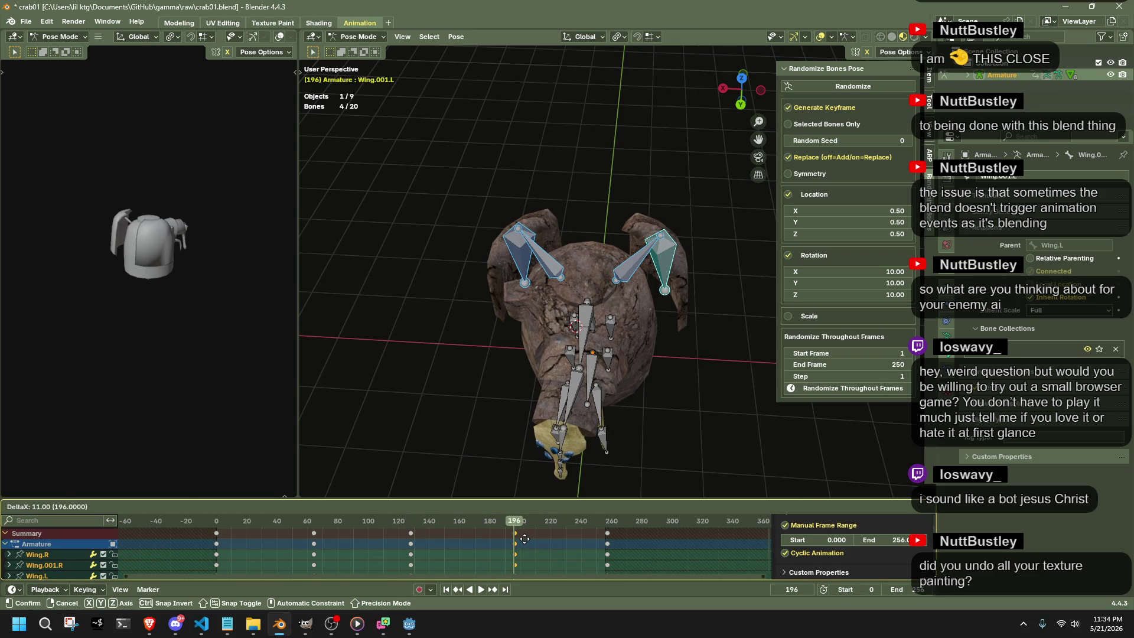
click(522, 539)
key(space)
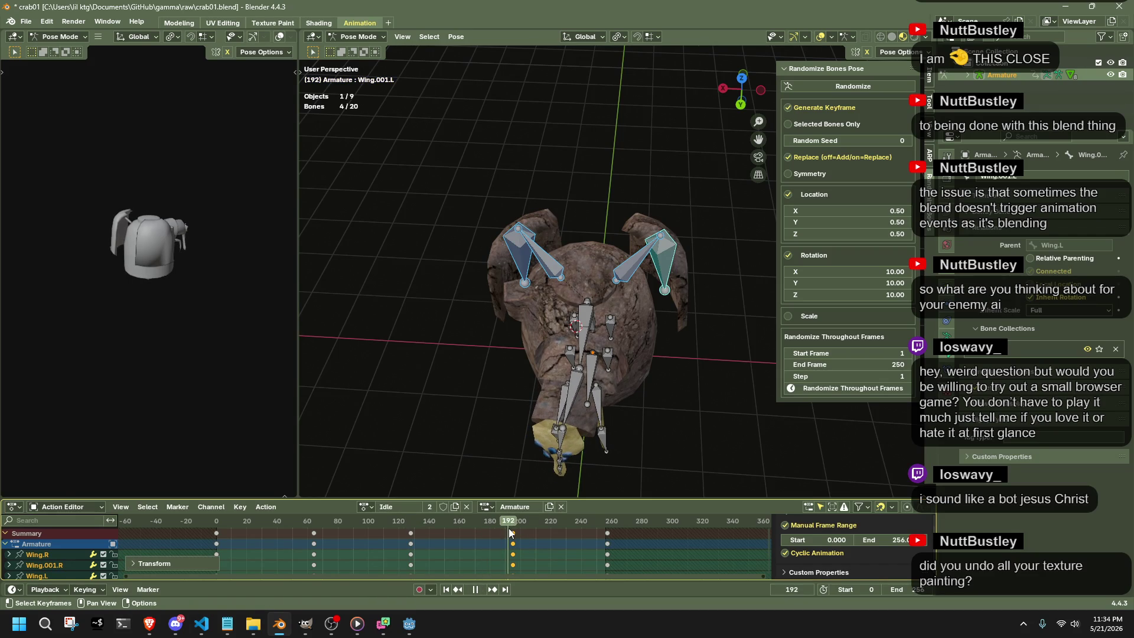
key(shift+s)
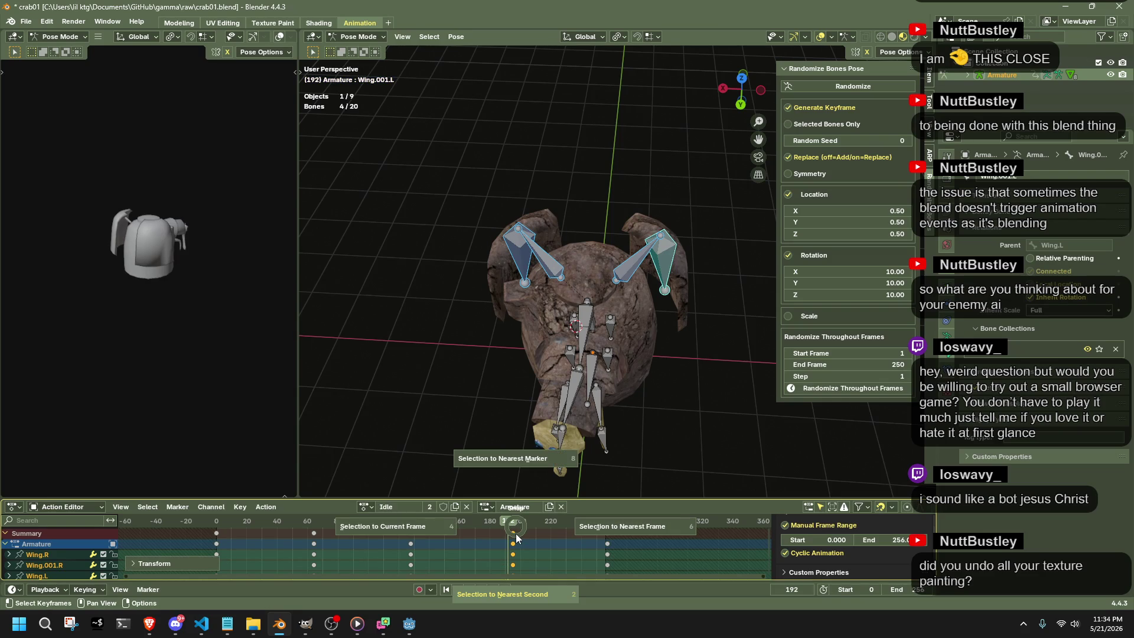
Snap the selected wing keys to a nearby frame and review the pose commands.
click(442, 531)
mouse_move(621, 429)
middle_down()
mouse_move(661, 407)
mouse_move(512, 394)
middle_up()
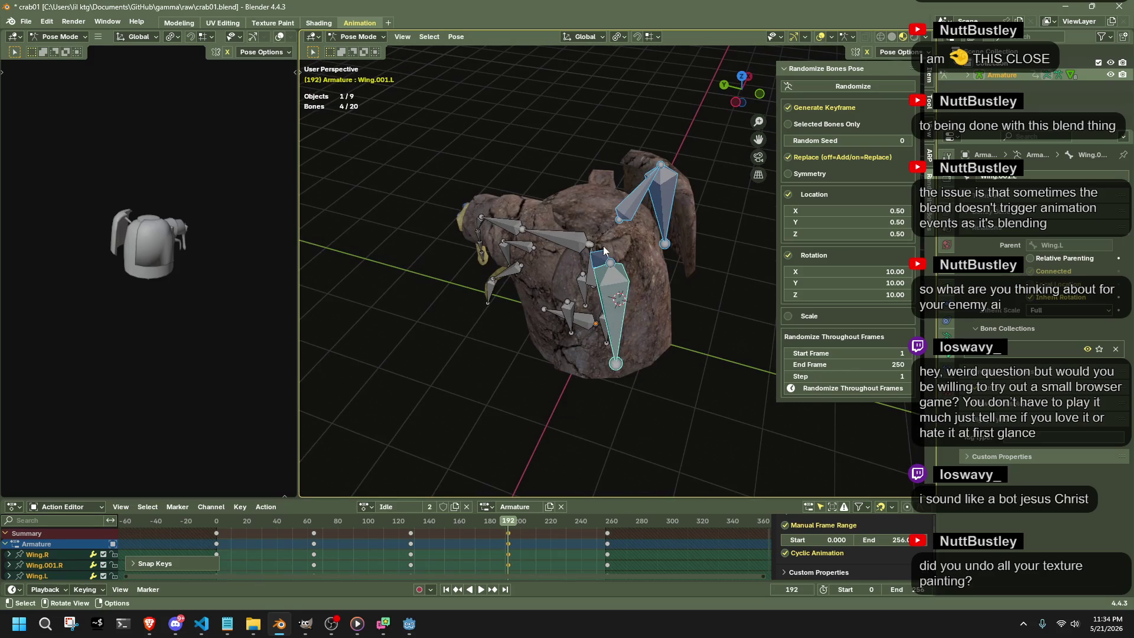
click(456, 36)
click(616, 63)
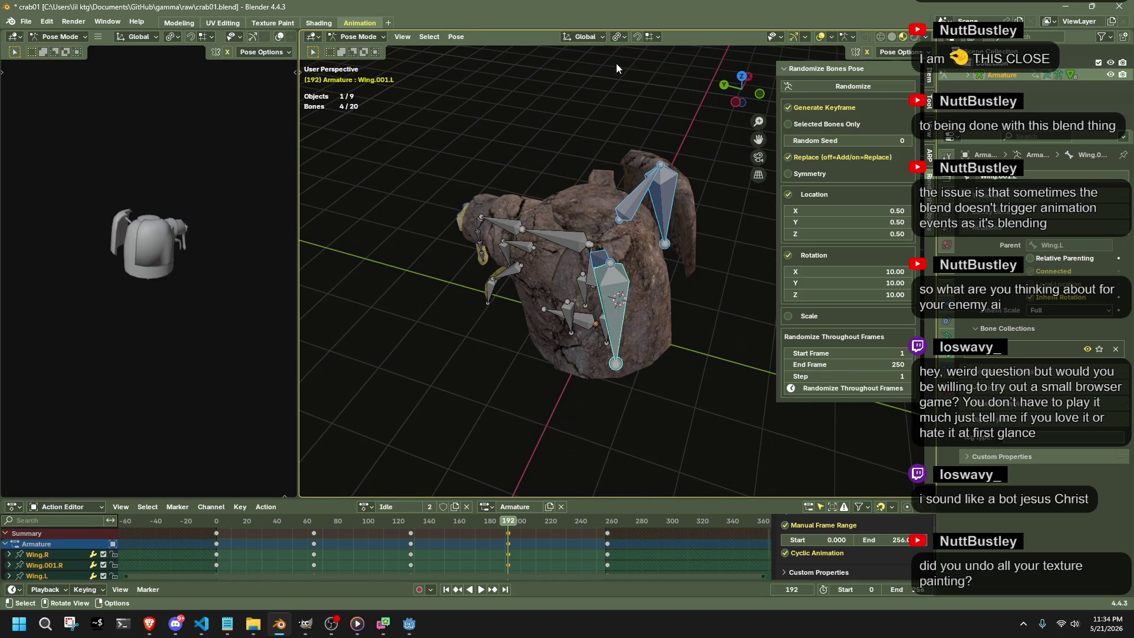
mouse_move(650, 282)
middle_down()
mouse_move(676, 318)
mouse_move(649, 164)
middle_up()
Move the Wing.001.L bone to a new frame-192 position and look down from above.
click(580, 222)
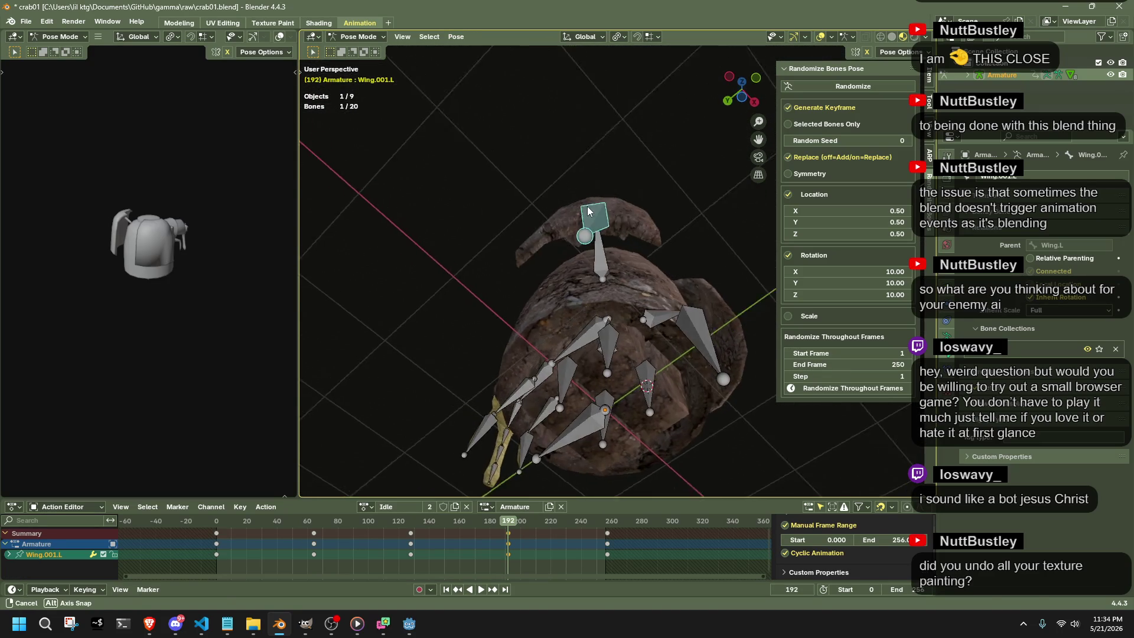
key(g)
click(576, 222)
mouse_move(576, 221)
middle_down()
mouse_move(502, 357)
mouse_move(565, 293)
mouse_move(529, 277)
mouse_move(458, 284)
mouse_move(710, 107)
middle_up()
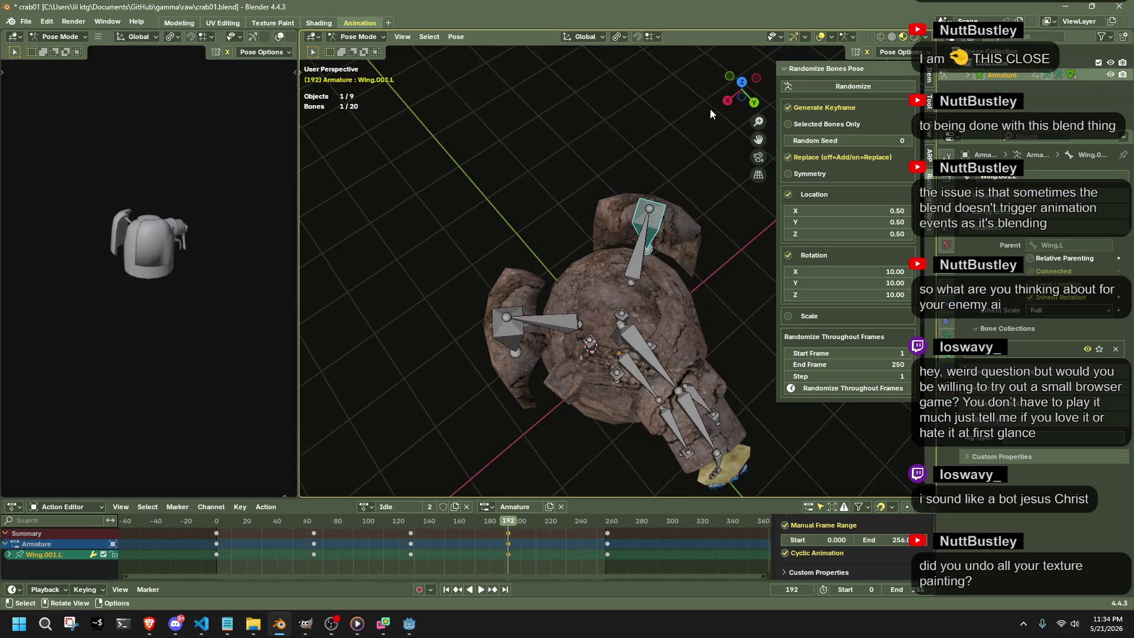
click(741, 83)
Reposition the outer left wing bone twice in top view.
click(608, 263)
key(r)
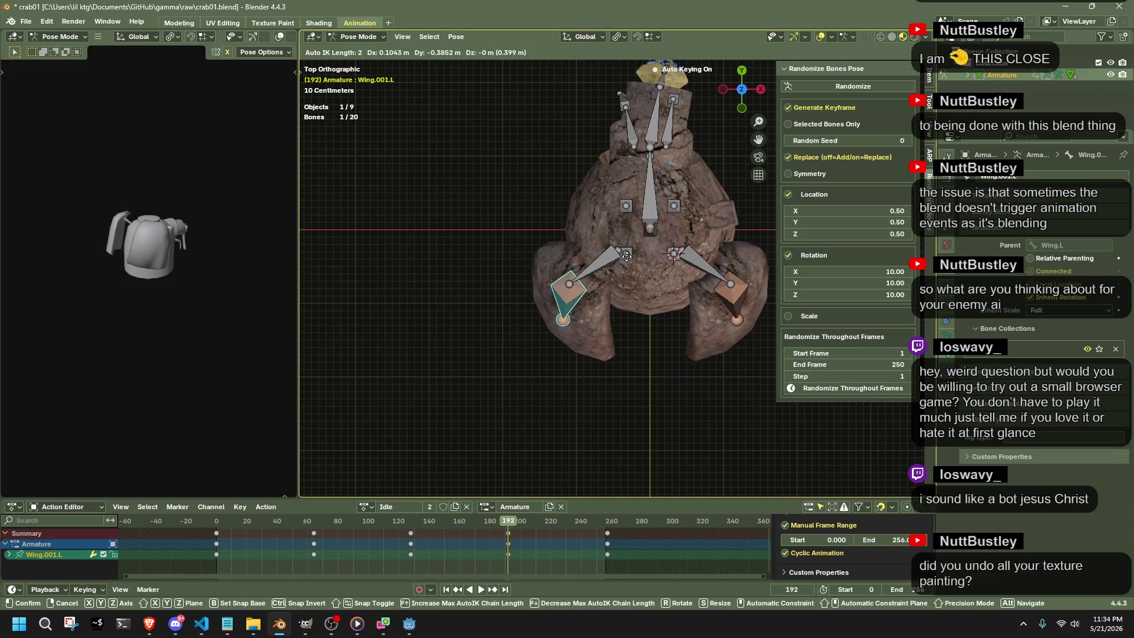
click(608, 264)
key(g)
click(585, 306)
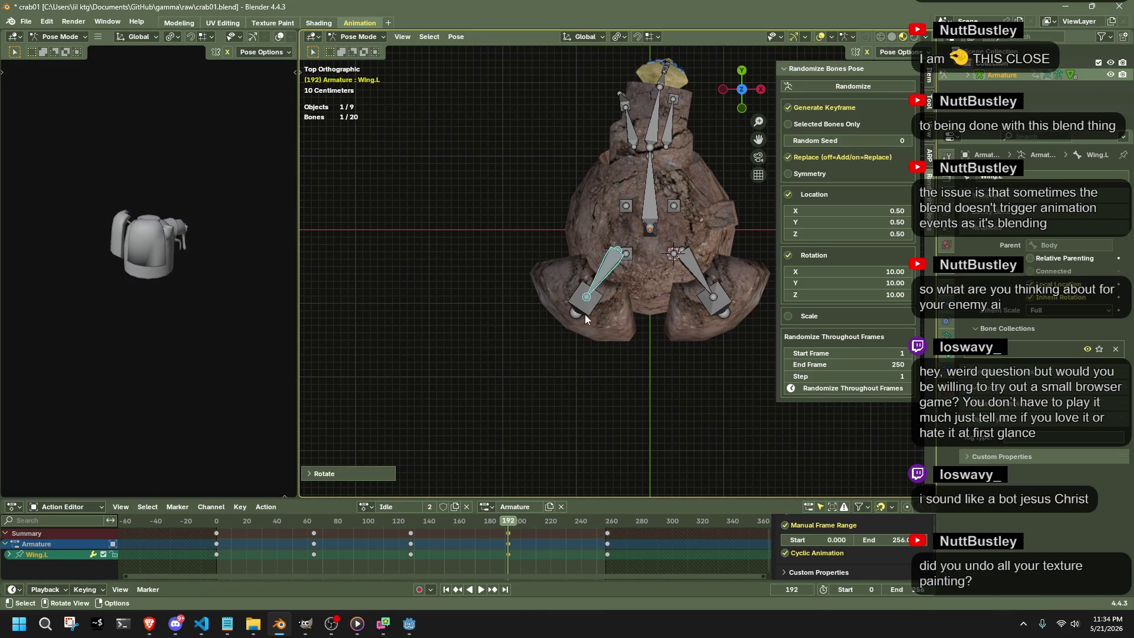
key(g)
click(574, 324)
Jump to the start of the cycle and play the Idle animation.
middle_drag(573, 325, 760, 196)
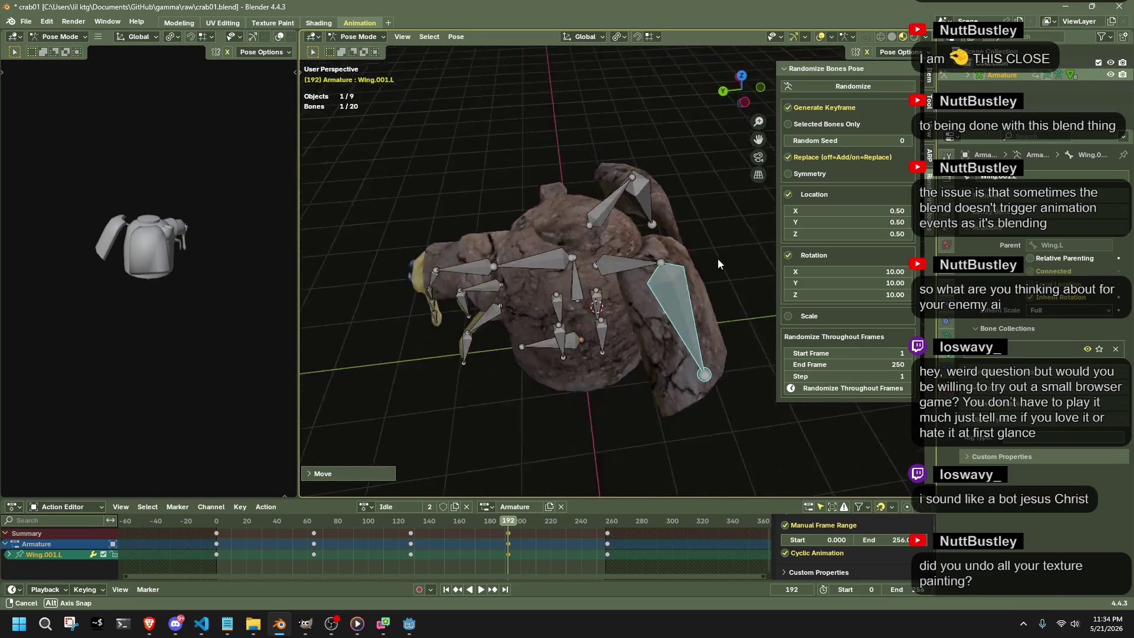
key(shift+Left)
key(space)
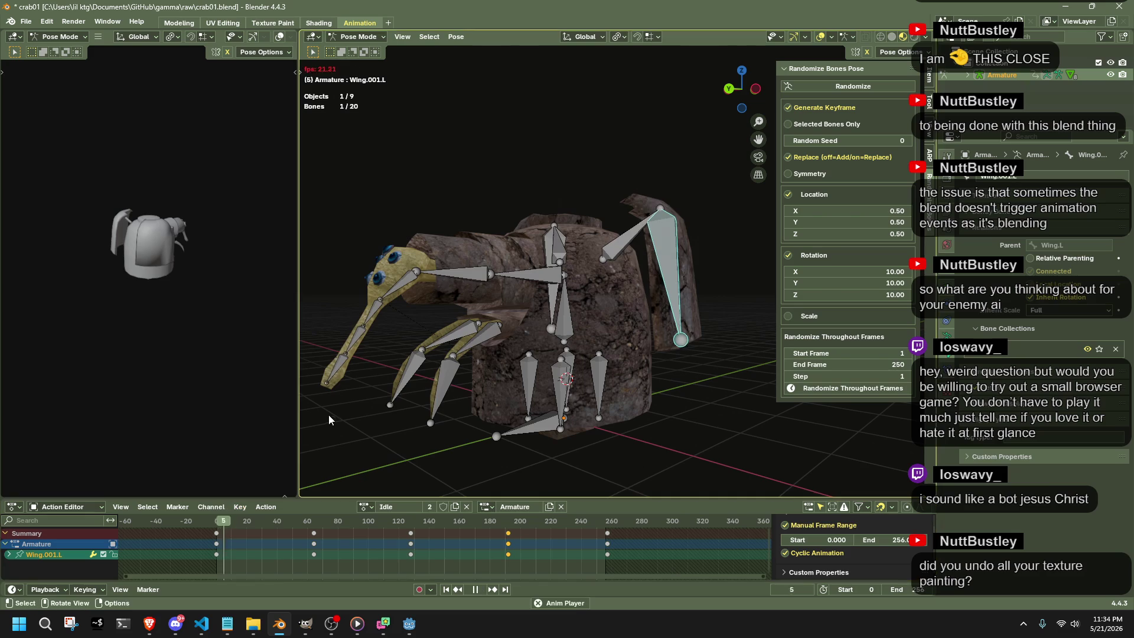
Watch the Idle cycle, then stop playback with the playhead scrubbed to frame 192.
middle_drag(459, 357, 535, 346)
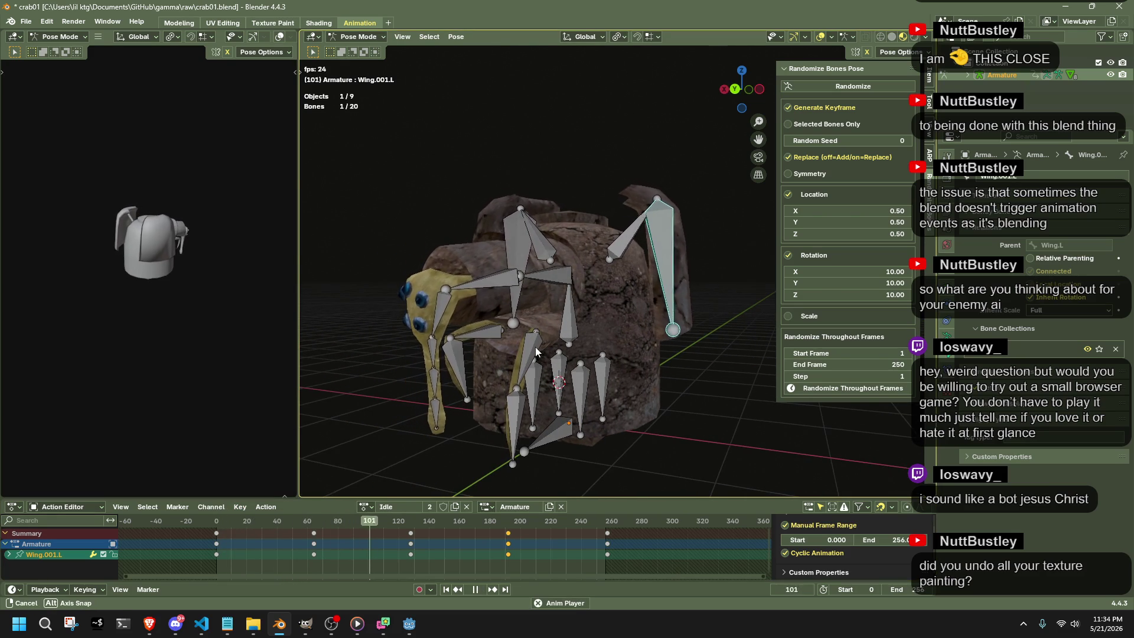
key(space)
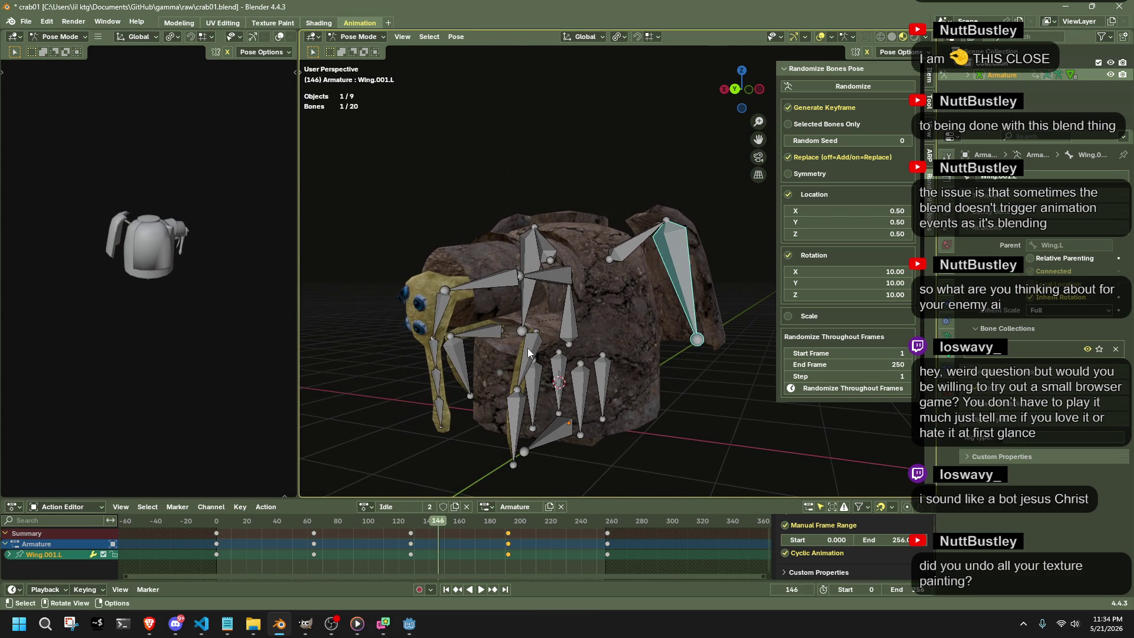
key(space)
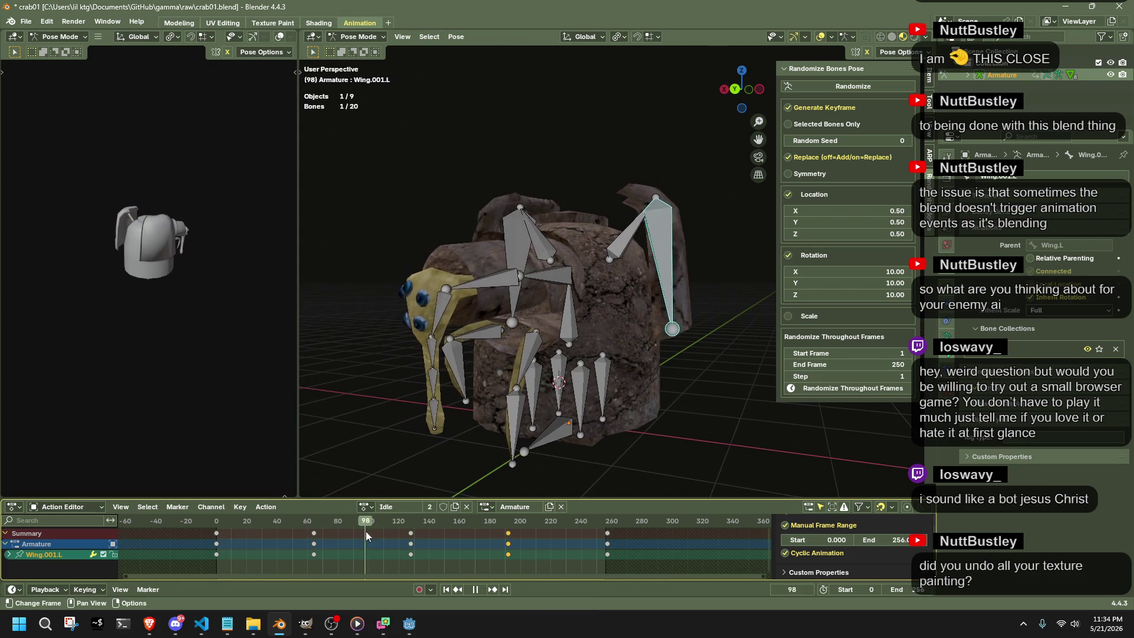
click(410, 540)
drag(410, 541, 508, 556)
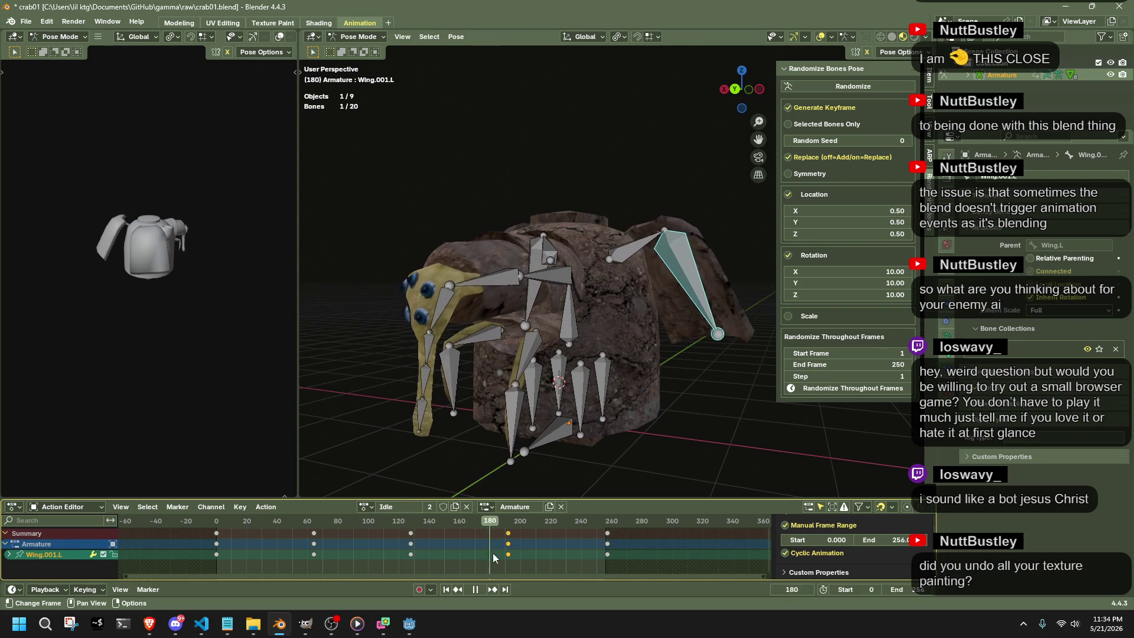
key(space)
Orbit around the crab and switch to the top view via the gizmo Z axis.
mouse_move(510, 478)
middle_down()
mouse_move(515, 380)
mouse_move(544, 385)
middle_up()
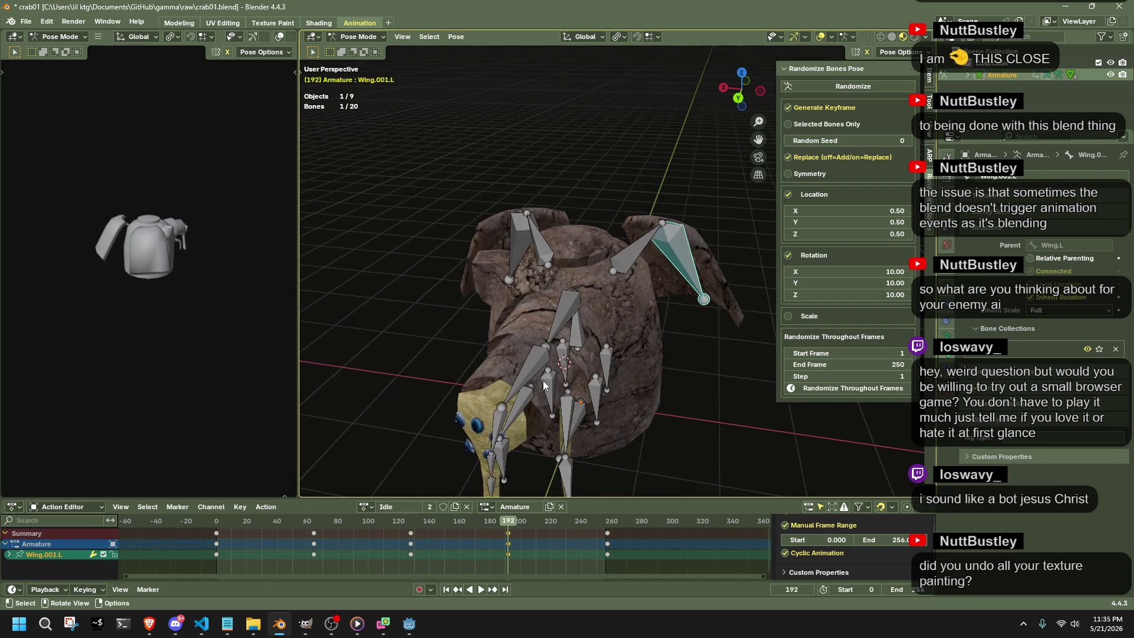
drag(744, 86, 741, 73)
click(741, 71)
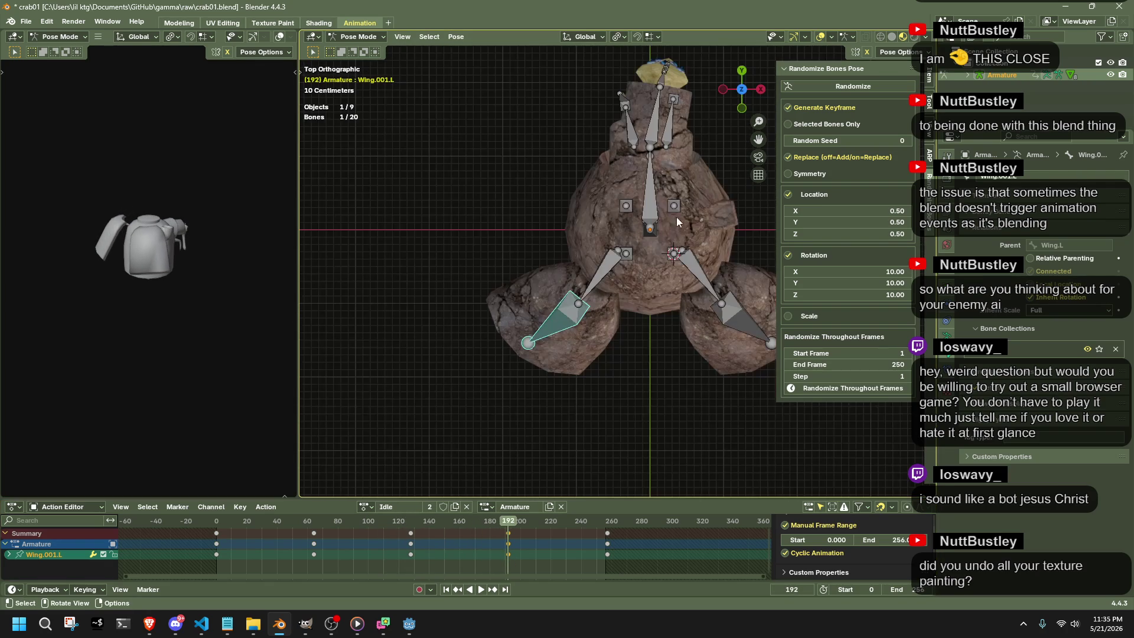
Cancel a stray Neck.001 move, then clear all transforms on the head and neck bones.
drag(659, 104, 627, 100)
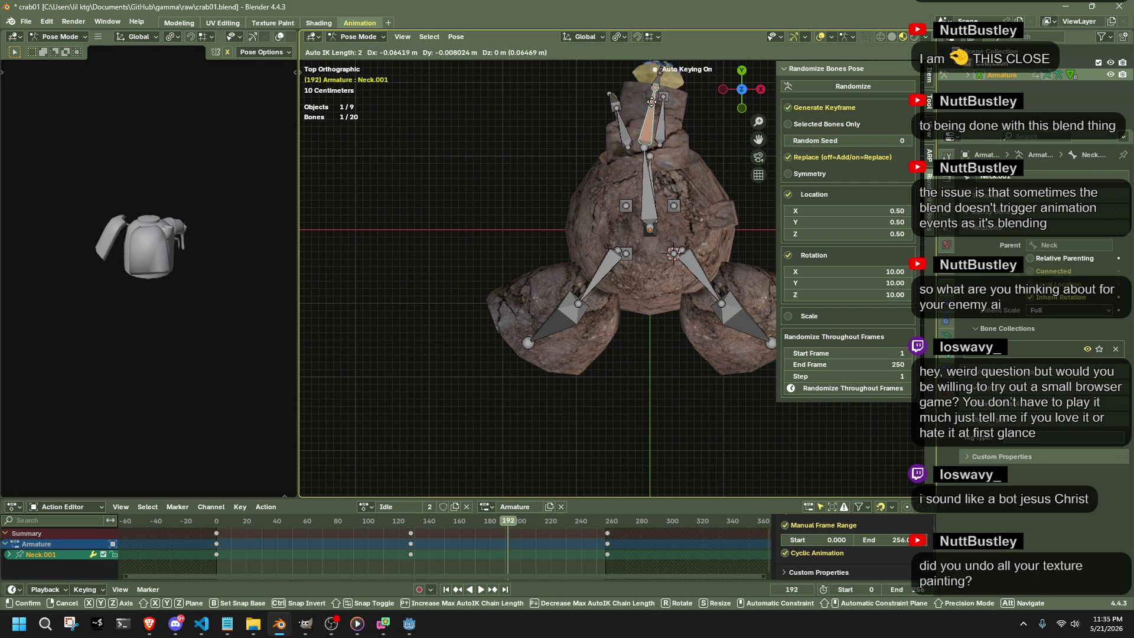
right_click(631, 103)
scroll(632, 104, down, 1)
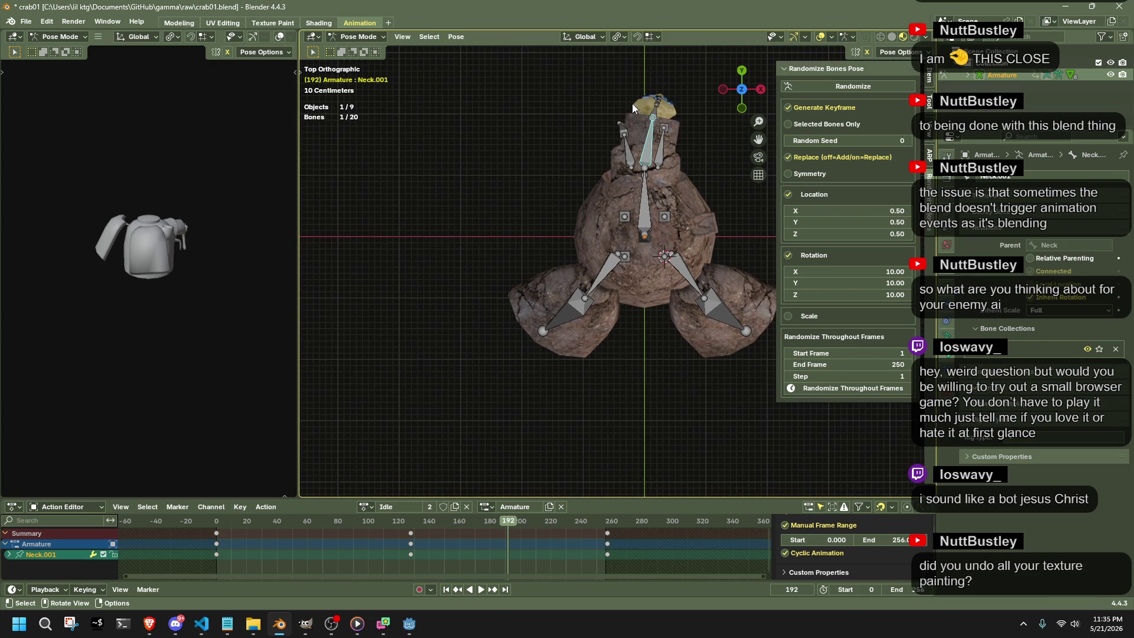
drag(595, 79, 667, 127)
drag(702, 172, 703, 173)
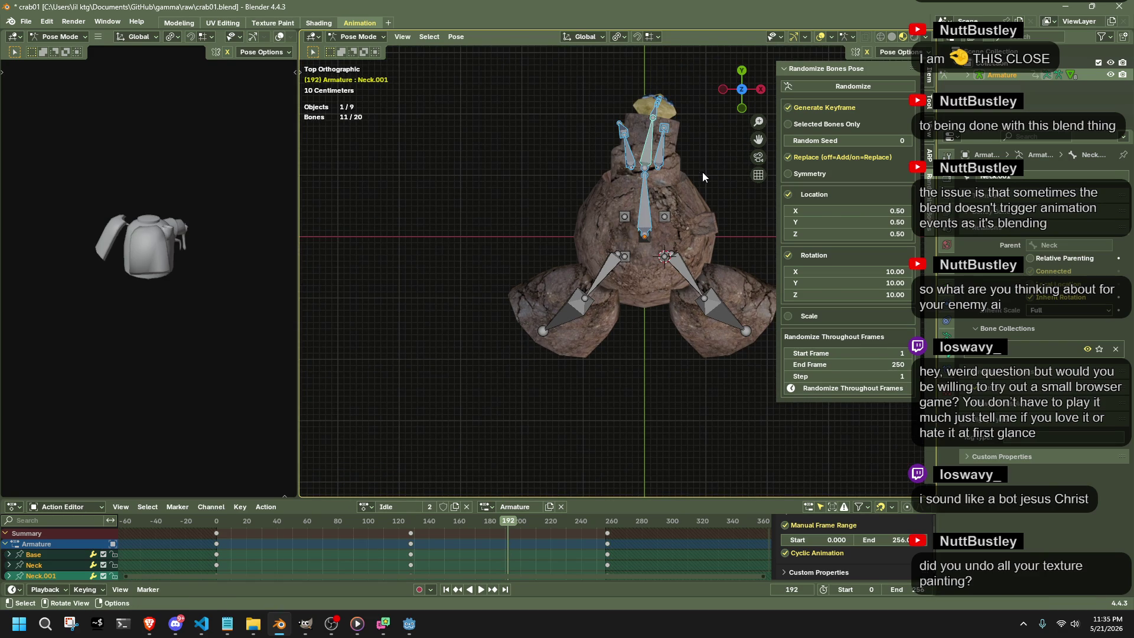
click(455, 37)
mouse_move(488, 63)
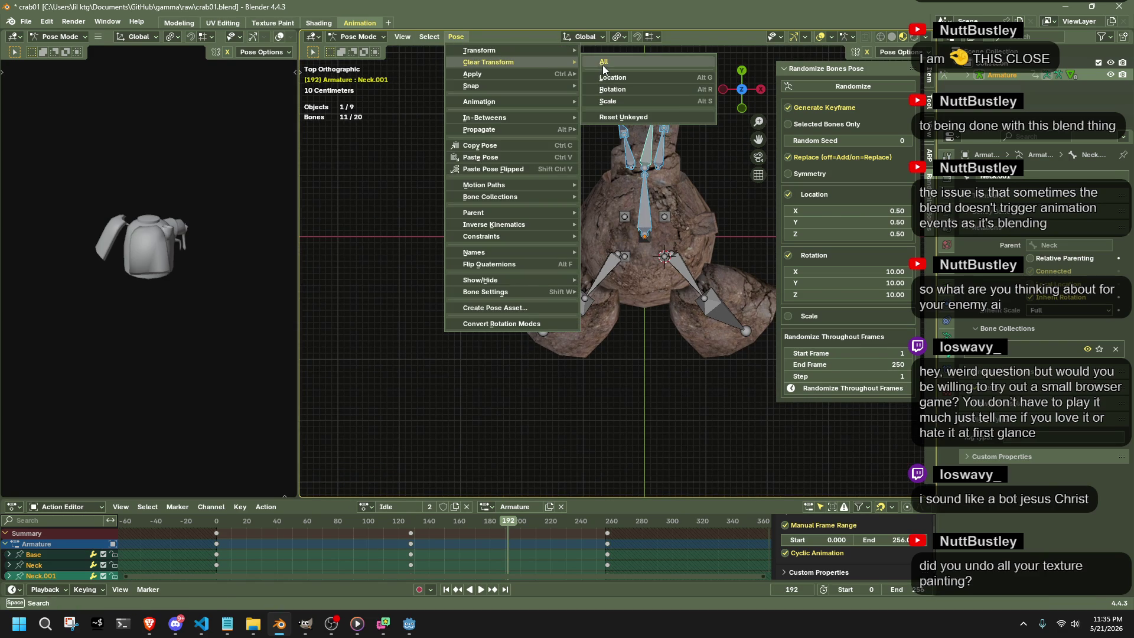
click(603, 62)
Shift the Head bone slightly to key a new pose at frame 192, then check it in perspective.
drag(638, 115, 626, 113)
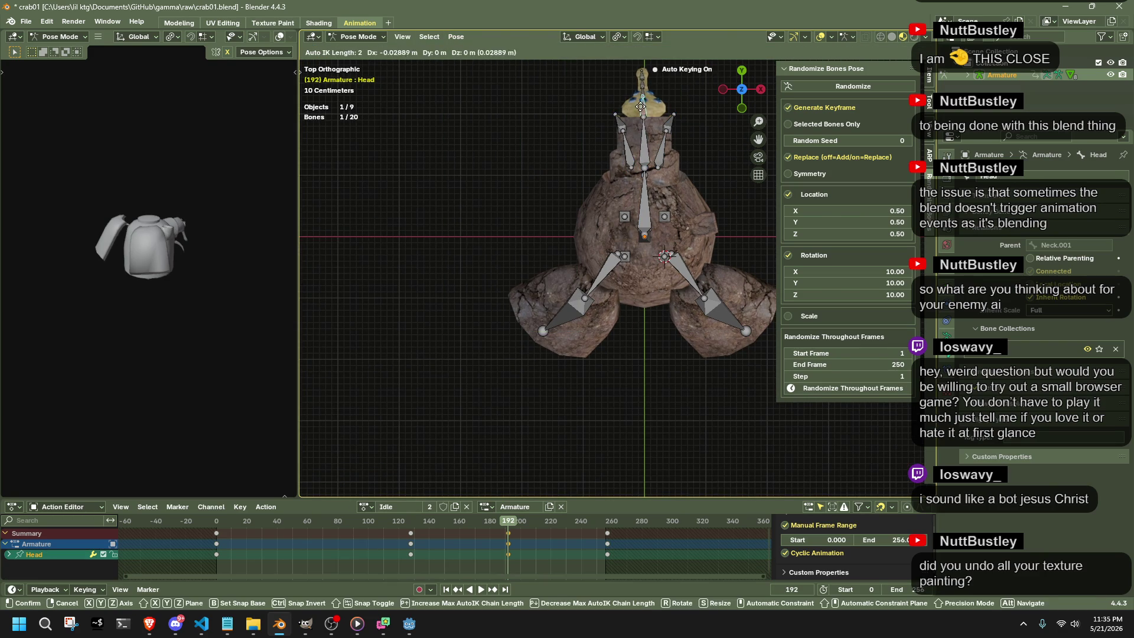
click(626, 112)
mouse_move(627, 113)
middle_down()
mouse_move(407, 460)
mouse_move(483, 476)
mouse_move(514, 330)
mouse_move(473, 345)
mouse_move(523, 326)
middle_up()
click(473, 345)
Reposition Arm.001.L and Arm.001.R together from the side view to key them at frame 192.
click(731, 88)
scroll(432, 335, up, 2)
shift+click(550, 382)
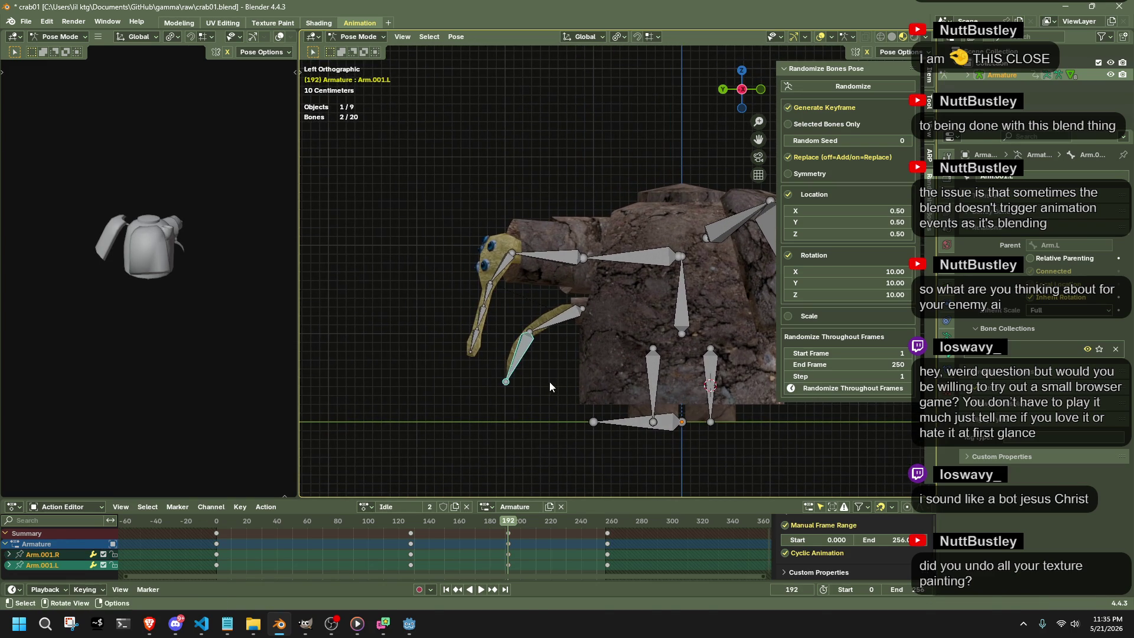
key(g)
click(619, 369)
mouse_move(618, 370)
middle_down()
mouse_move(617, 380)
mouse_move(723, 355)
mouse_move(736, 403)
middle_up()
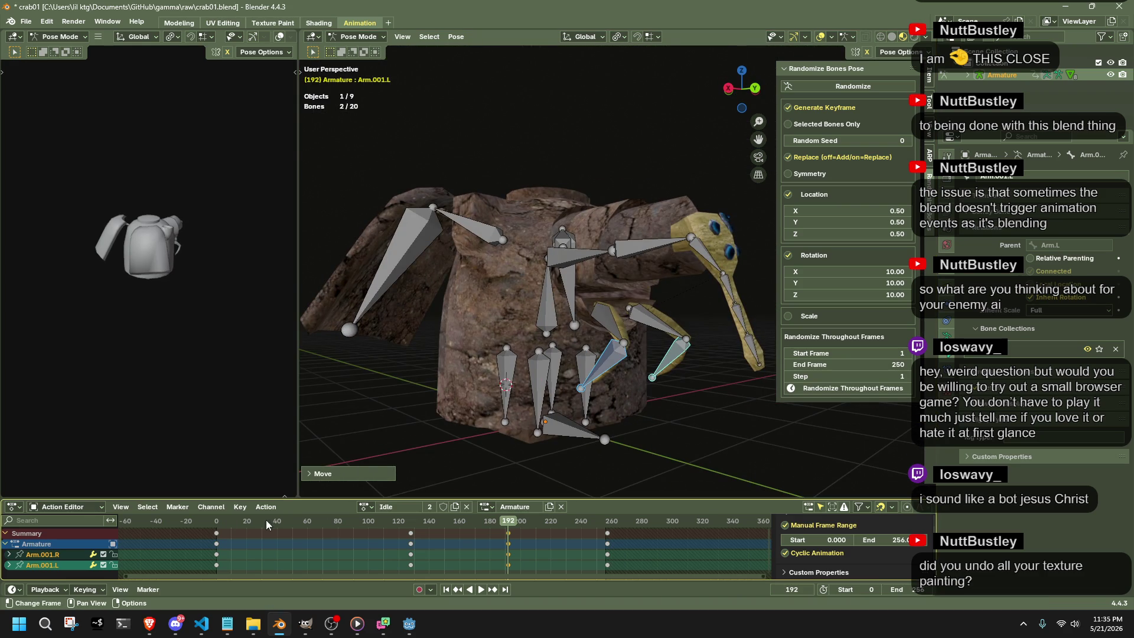
Preview the Idle cycle from frame 0, stop it, and deselect all keyframes.
click(215, 525)
key(space)
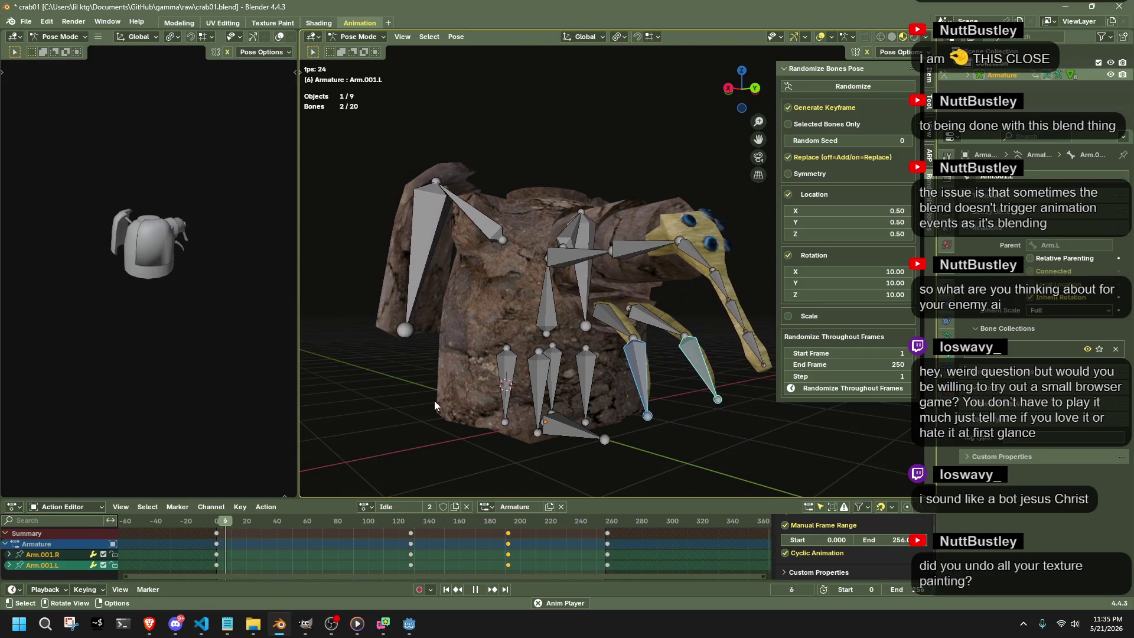
key(space)
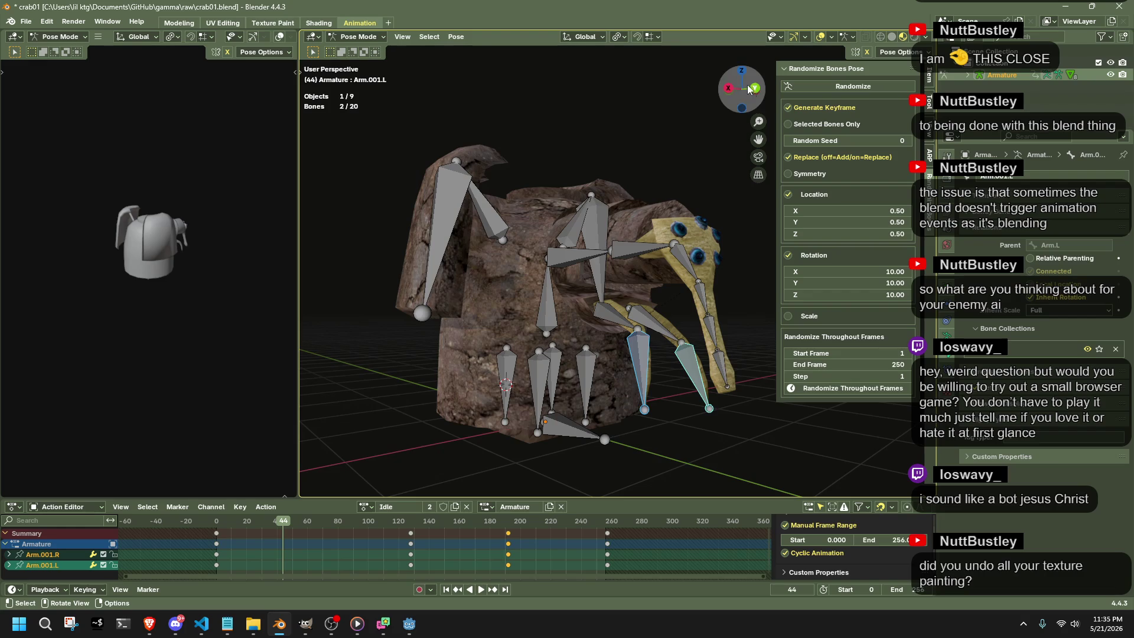
click(736, 86)
key(alt+a)
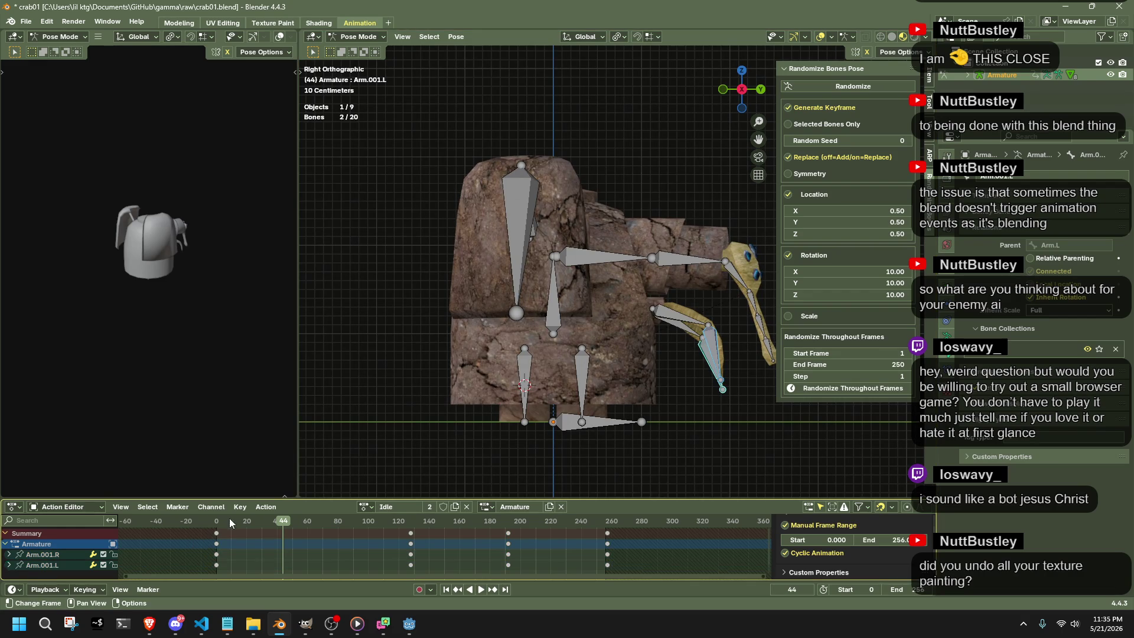
click(217, 523)
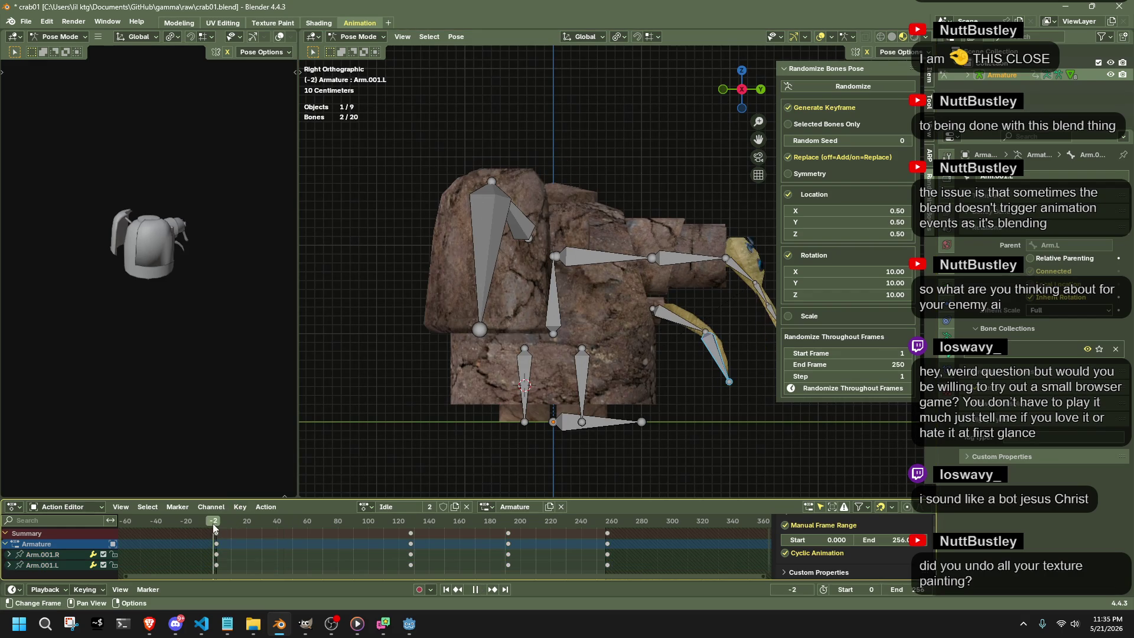
Deselect the bones, save the blend file and leave the Idle cycle looping.
click(702, 364)
click(729, 423)
mouse_move(715, 367)
middle_down()
mouse_move(693, 417)
mouse_move(585, 429)
middle_up()
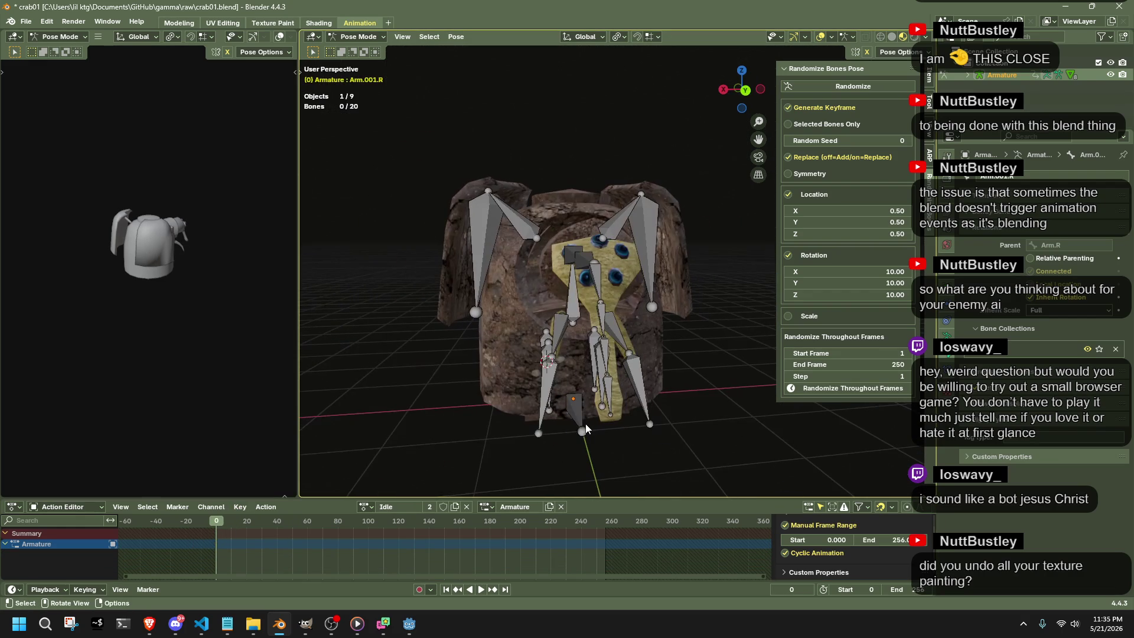
key(ctrl+s)
key(space)
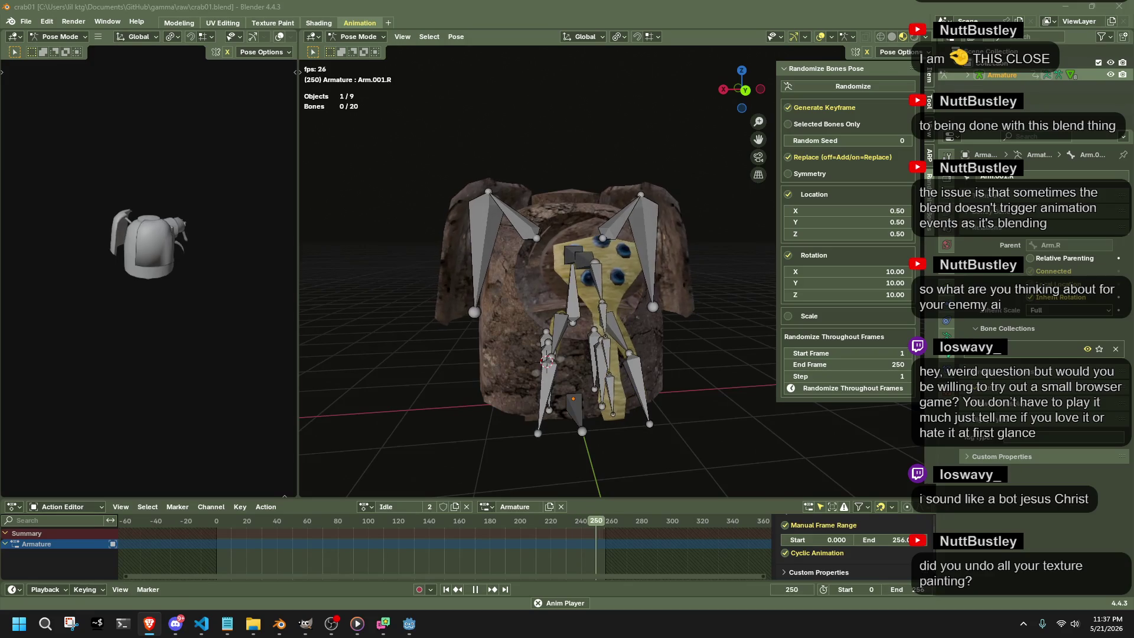
scroll(700, 390, down, 5)
middle_drag(699, 391, 772, 392)
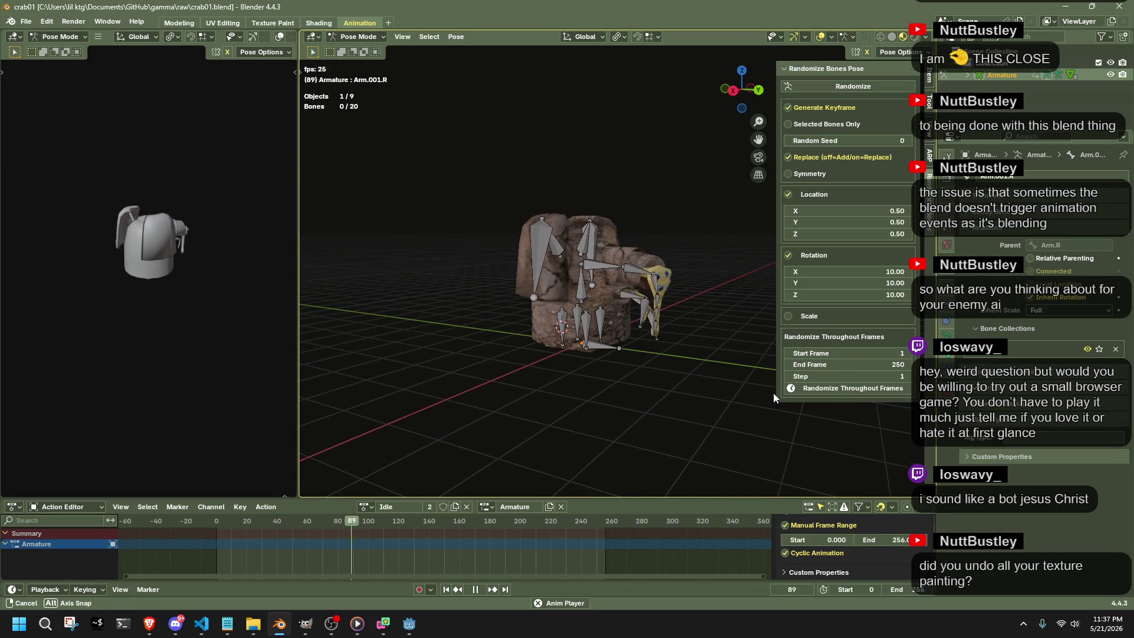
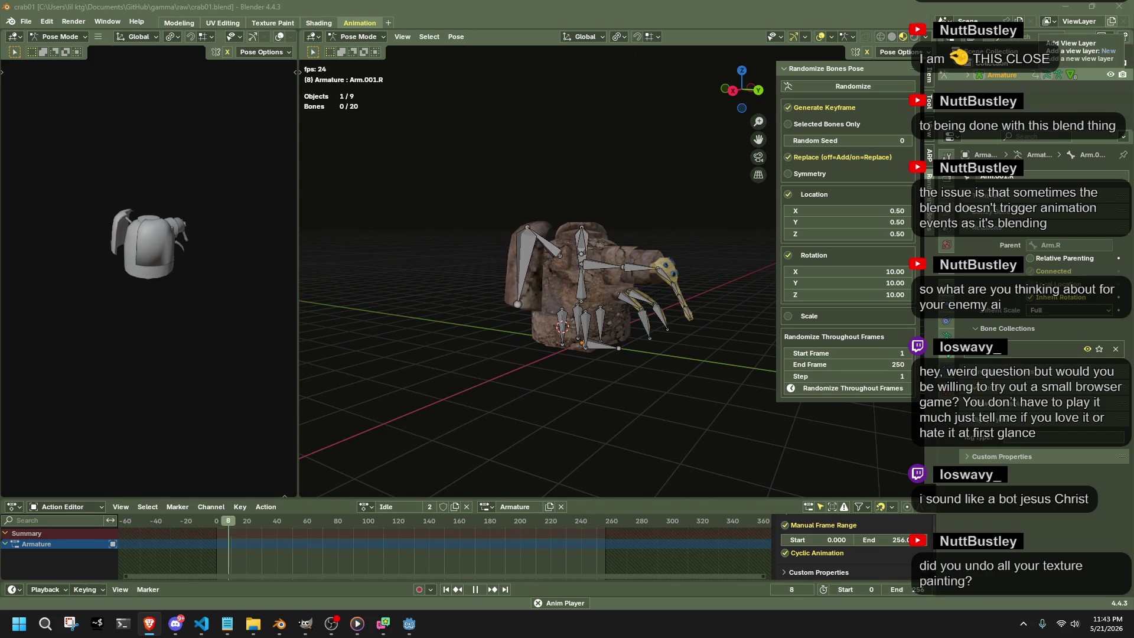
Return the armature to object mode, halt playback and move to the UV Editing workspace.
mouse_move(736, 369)
middle_down()
mouse_move(591, 342)
mouse_move(570, 372)
middle_up()
scroll(583, 355, up, 3)
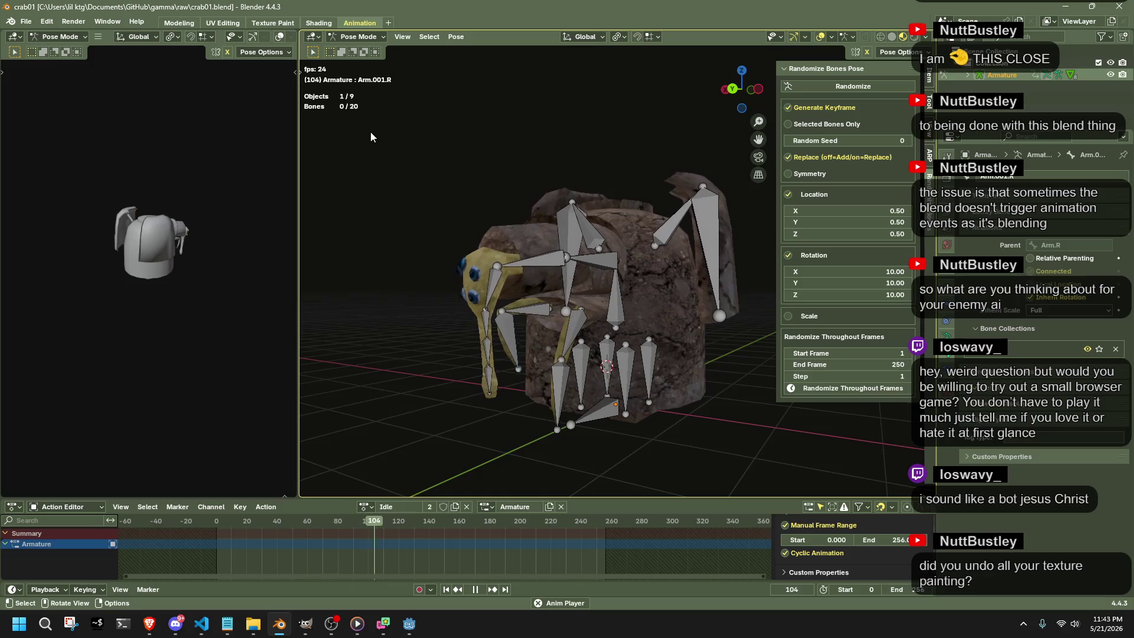
click(346, 36)
click(502, 157)
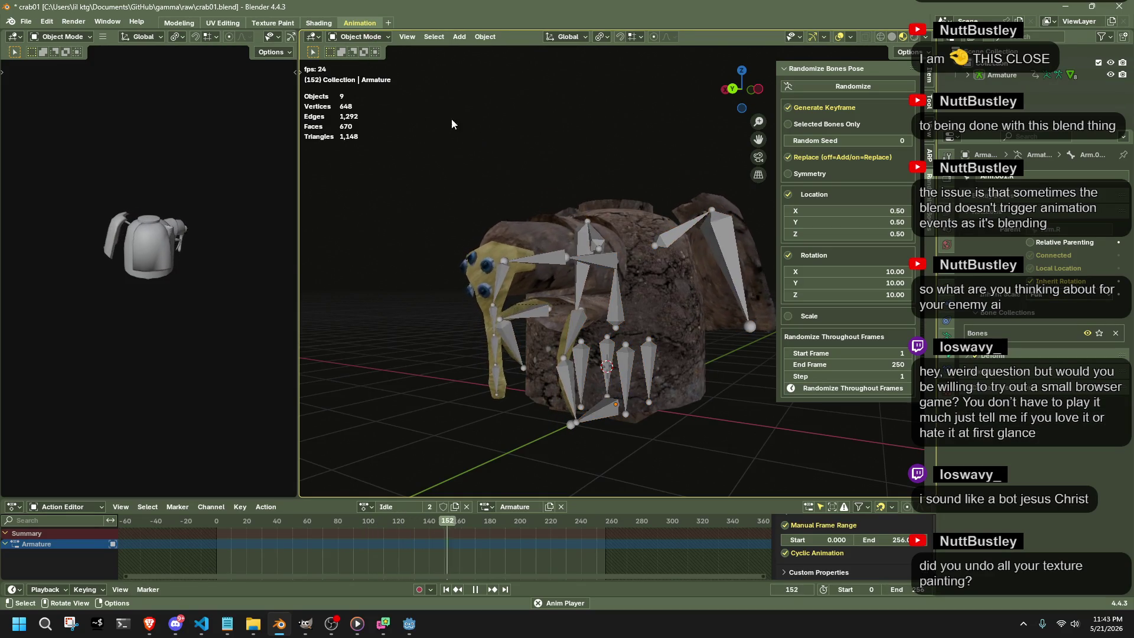
key(space)
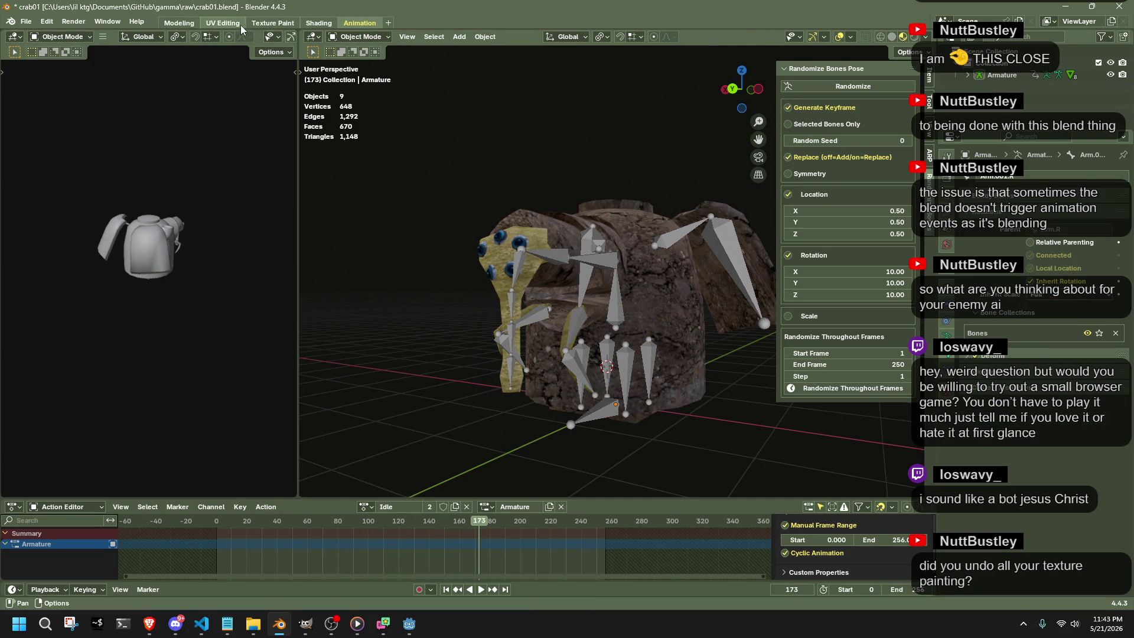
click(235, 22)
middle_drag(652, 321, 750, 386)
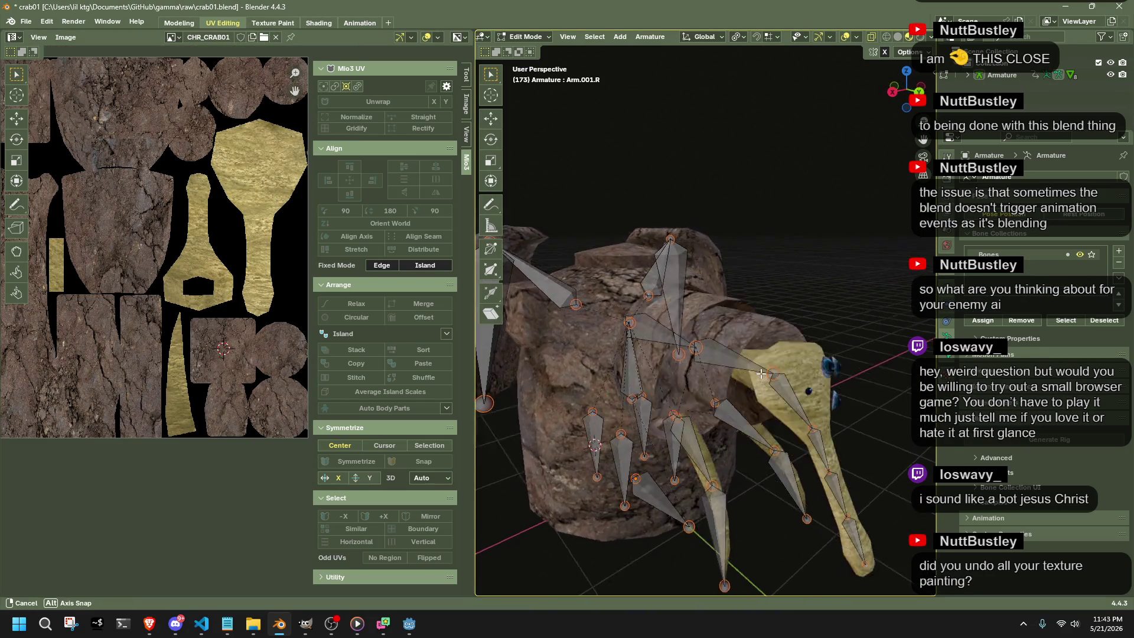
Toggle the armature between edit and object mode to compare its rest pose from several angles.
middle_drag(750, 386, 720, 332)
key(Tab)
key(Tab)
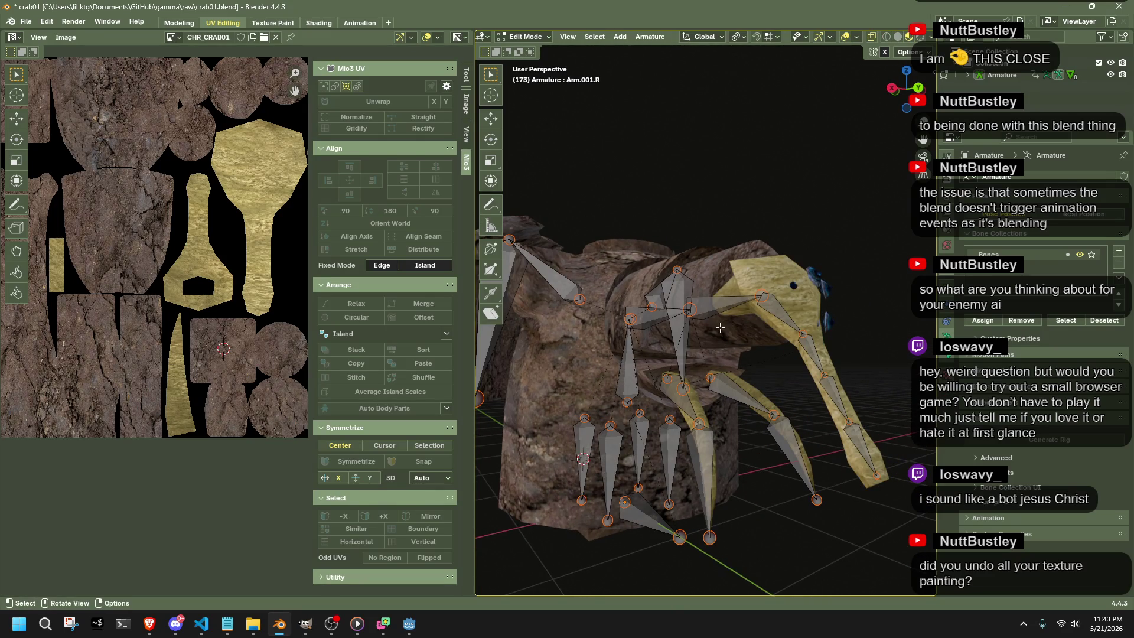
middle_drag(809, 265, 759, 223)
key(Tab)
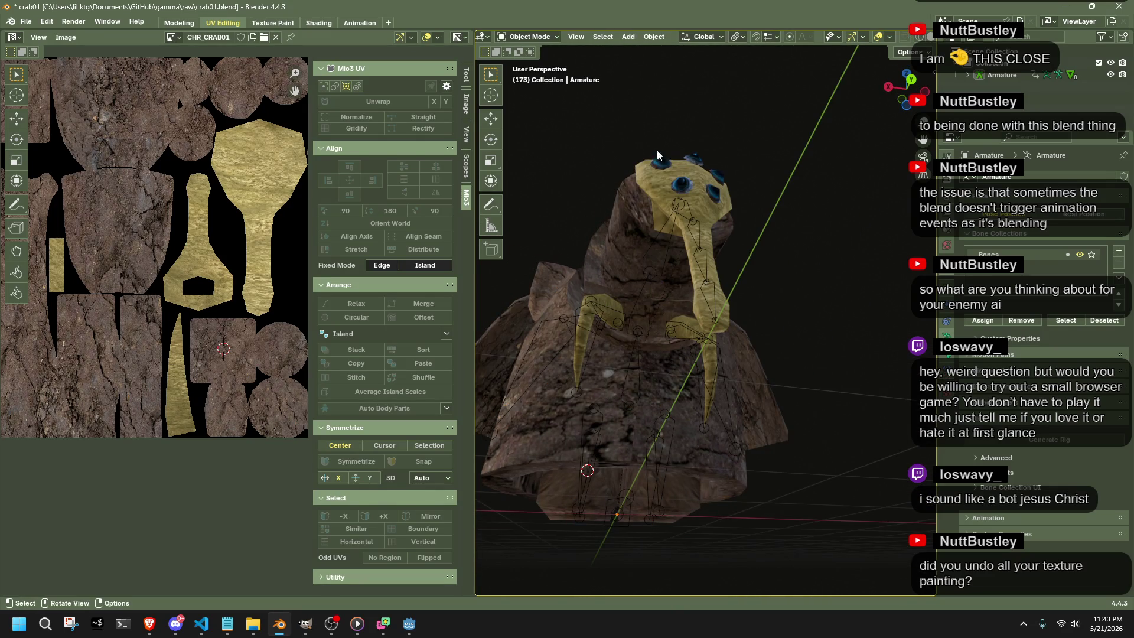
key(Tab)
key(Tab)
key(Tab)
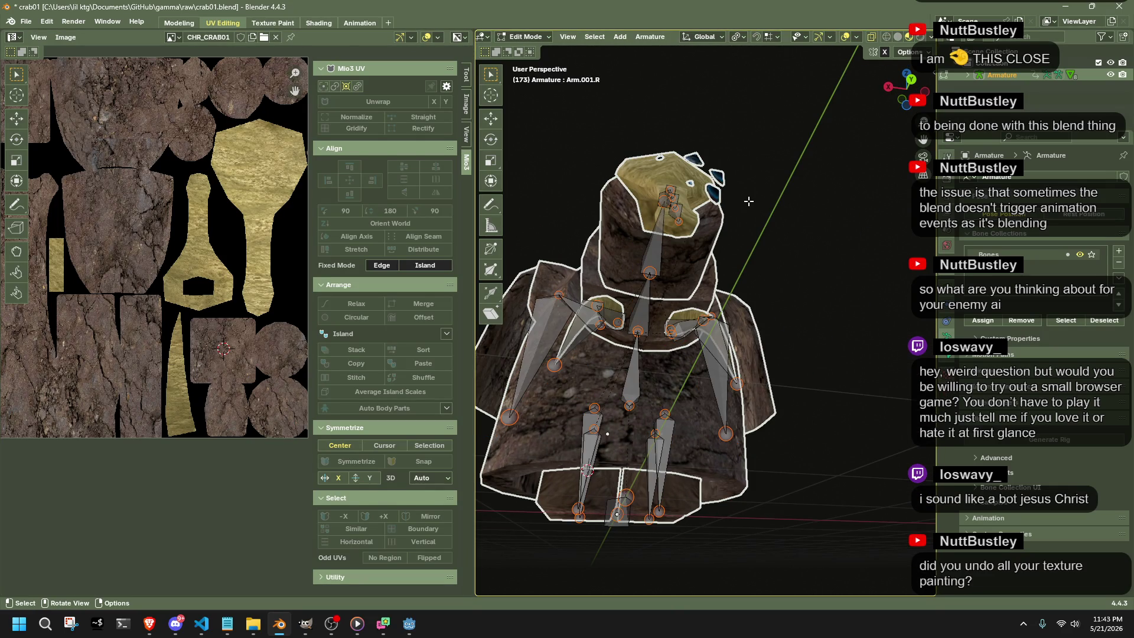
key(Tab)
Select the Eyes, the armature and then the Neck.001 cylinder, and move to the Texture Paint workspace.
click(714, 184)
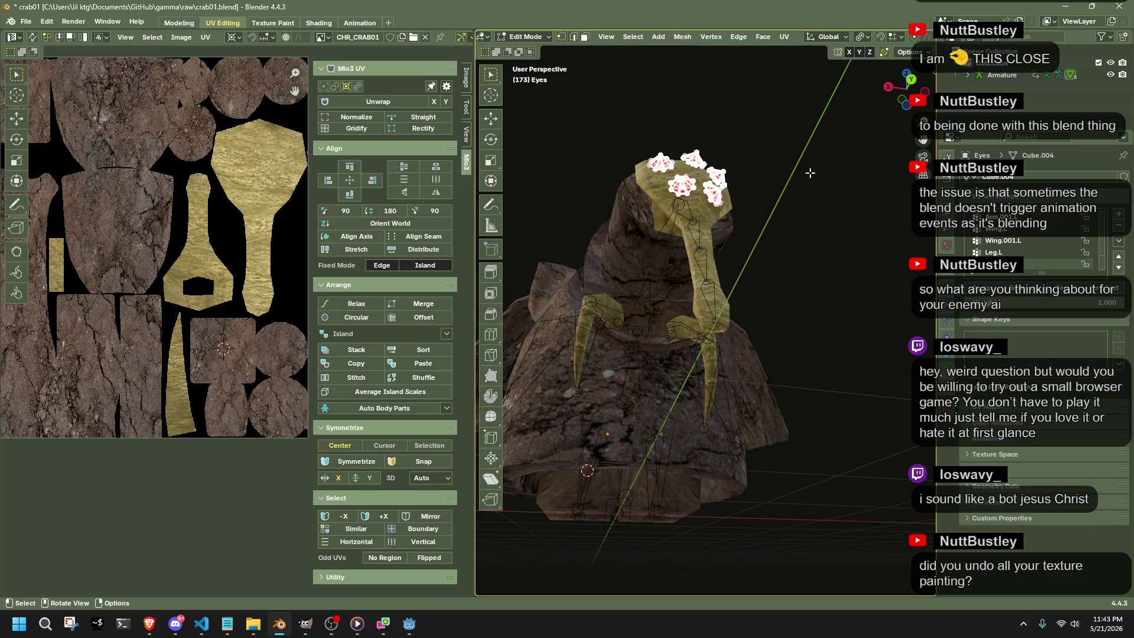
middle_drag(715, 185, 867, 381)
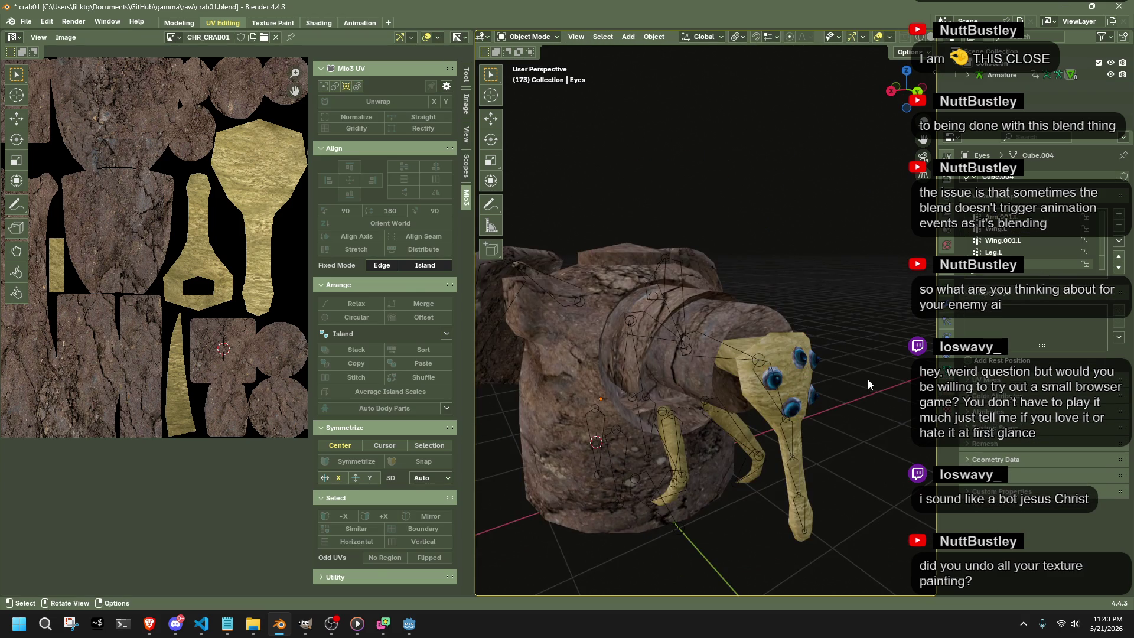
click(764, 366)
click(525, 37)
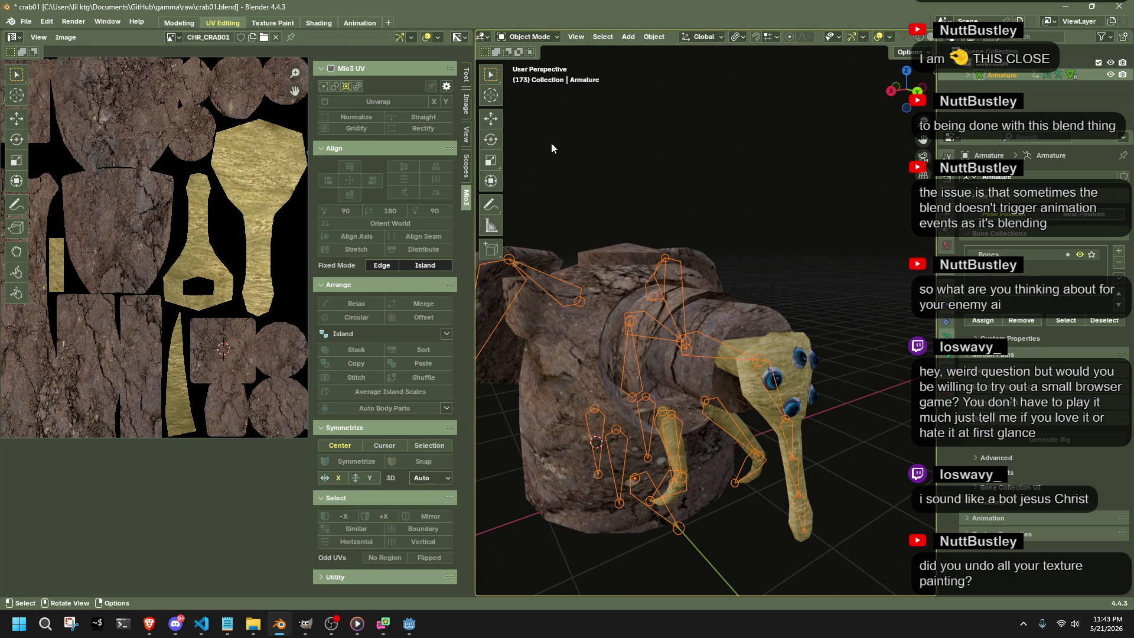
mouse_move(823, 292)
middle_down()
mouse_move(814, 407)
mouse_move(694, 387)
middle_up()
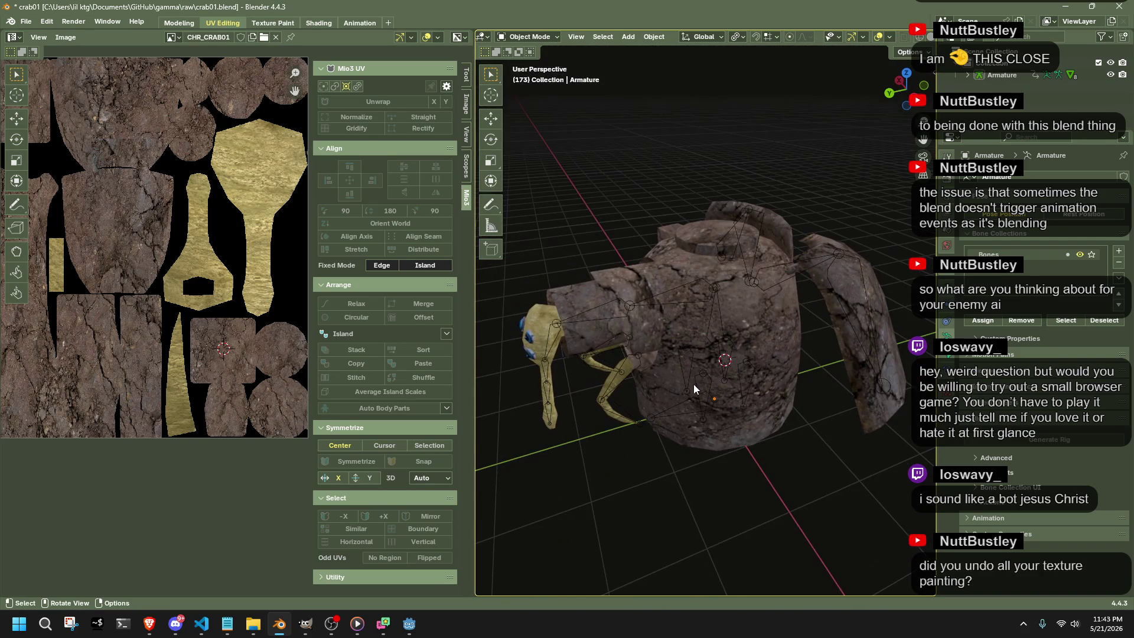
click(568, 306)
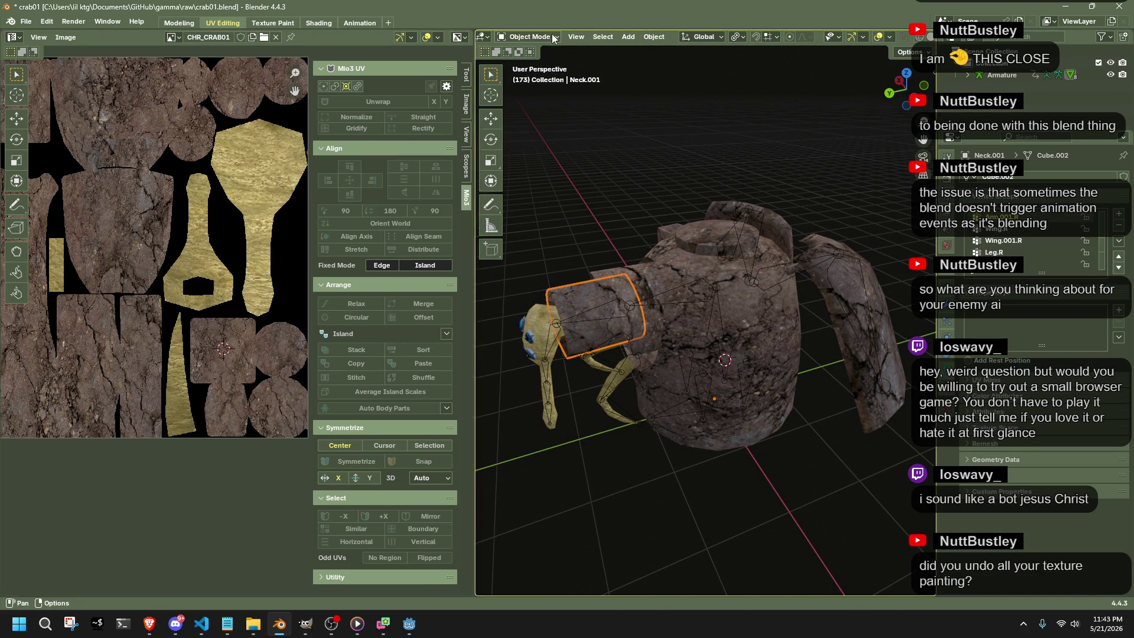
click(292, 24)
scroll(683, 266, up, 5)
middle_drag(683, 265, 648, 359)
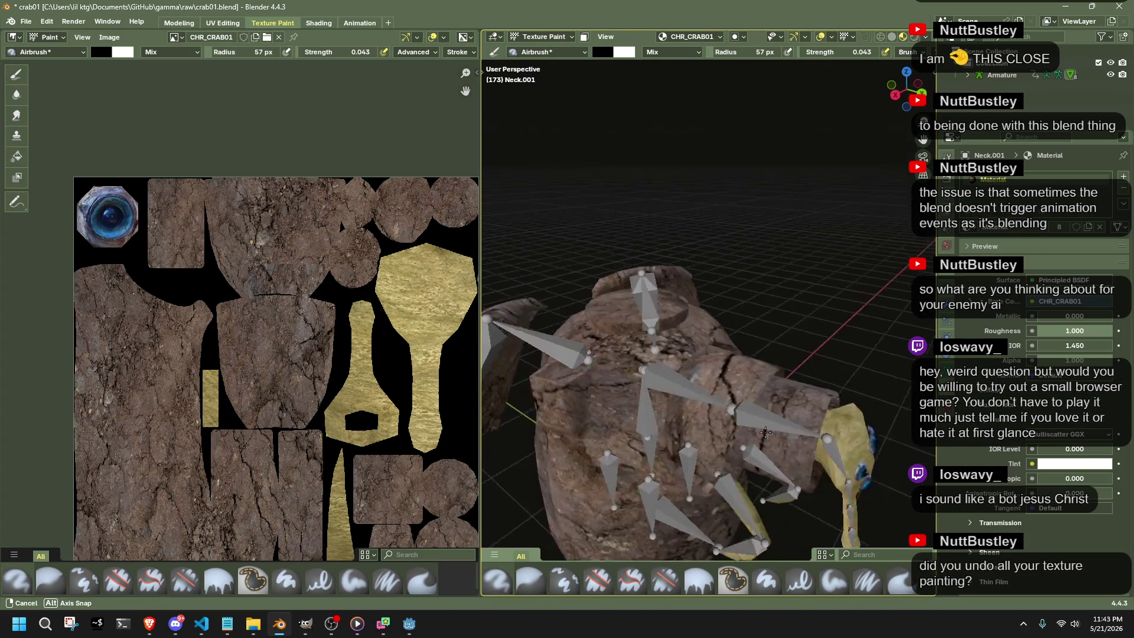
Airbrush dirt onto the crab's neck and raise the brush strength from 0.043 to 0.107.
drag(647, 358, 621, 374)
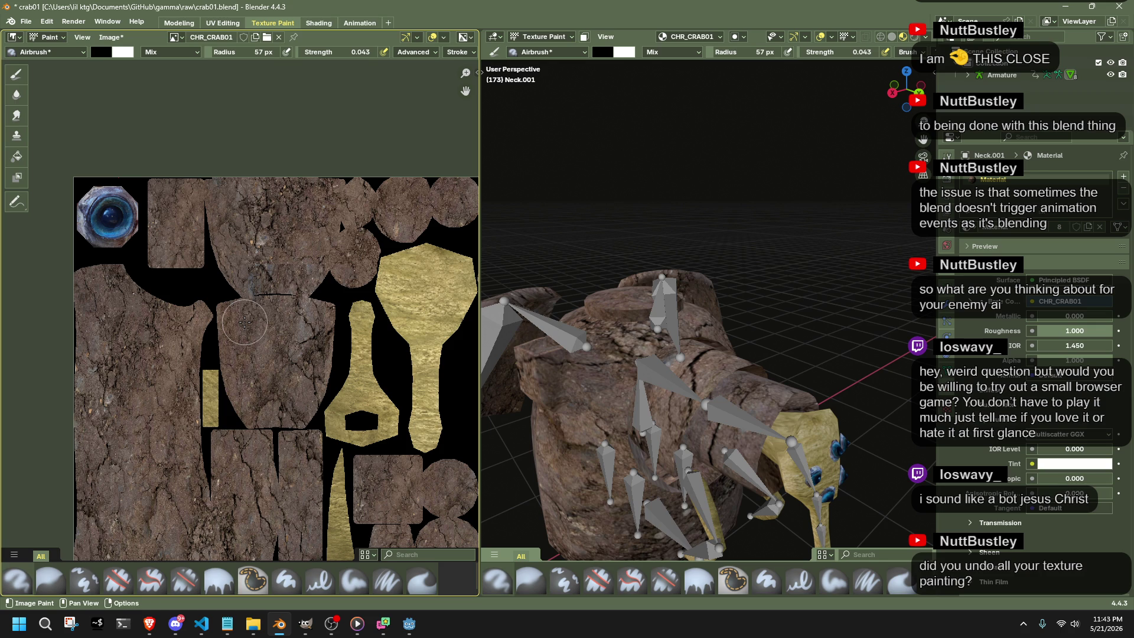
click(22, 53)
drag(304, 54, 306, 56)
middle_drag(532, 400, 575, 474)
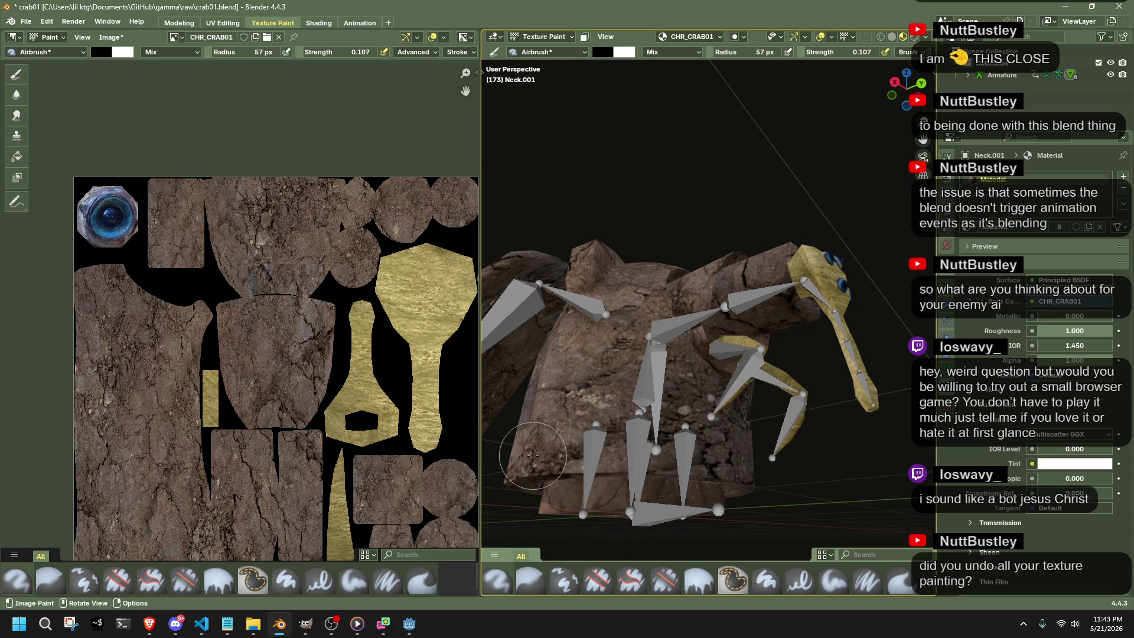
Orbit the crab to inspect the painted texture from behind, above and the front.
mouse_move(768, 301)
middle_down()
mouse_move(648, 251)
mouse_move(696, 233)
middle_up()
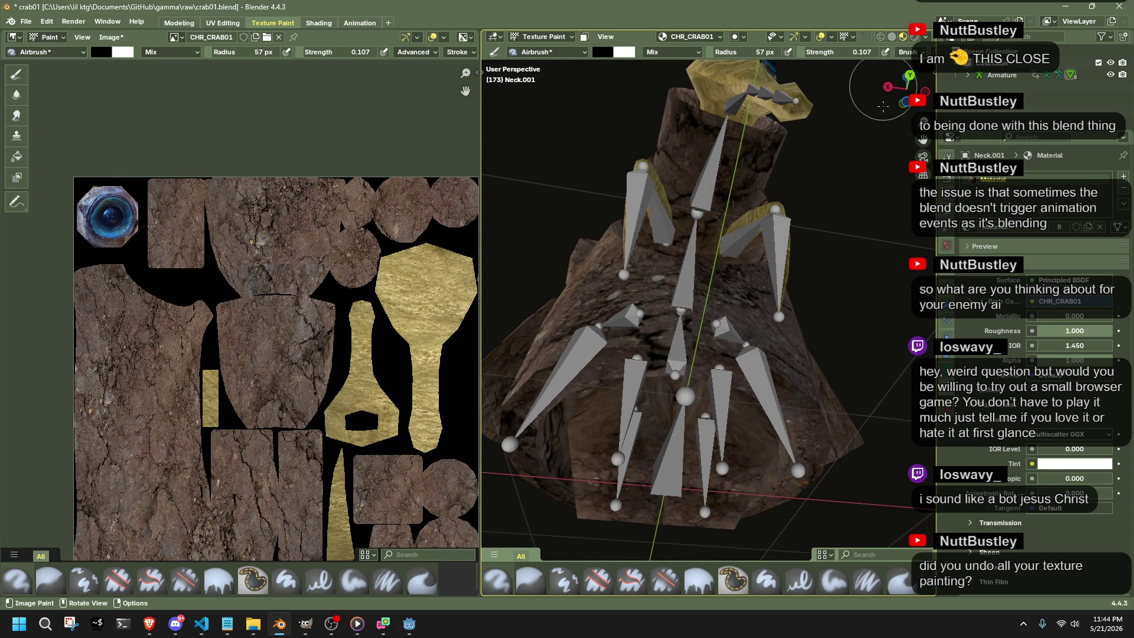
mouse_move(532, 372)
middle_down()
mouse_move(571, 345)
mouse_move(649, 385)
middle_up()
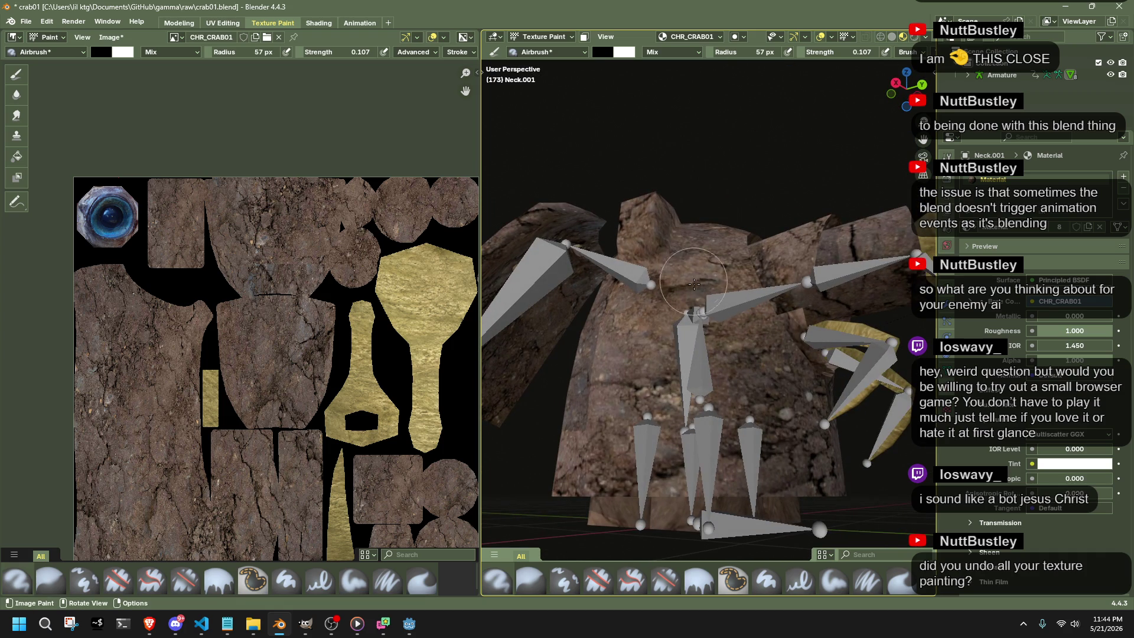
middle_drag(696, 239, 603, 74)
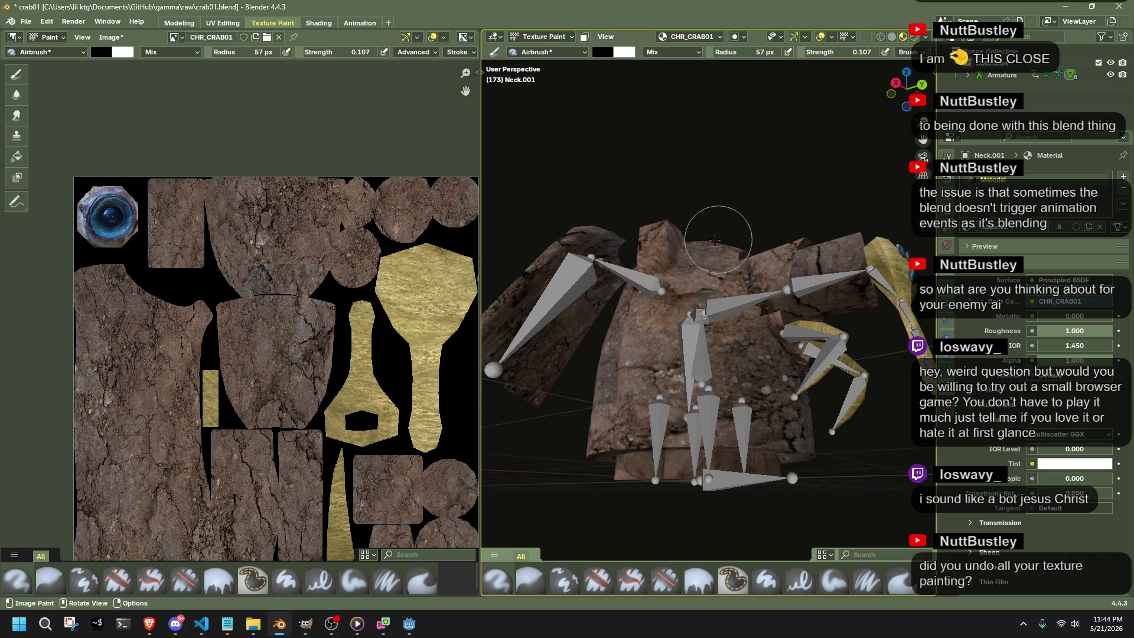
middle_drag(822, 249, 826, 299)
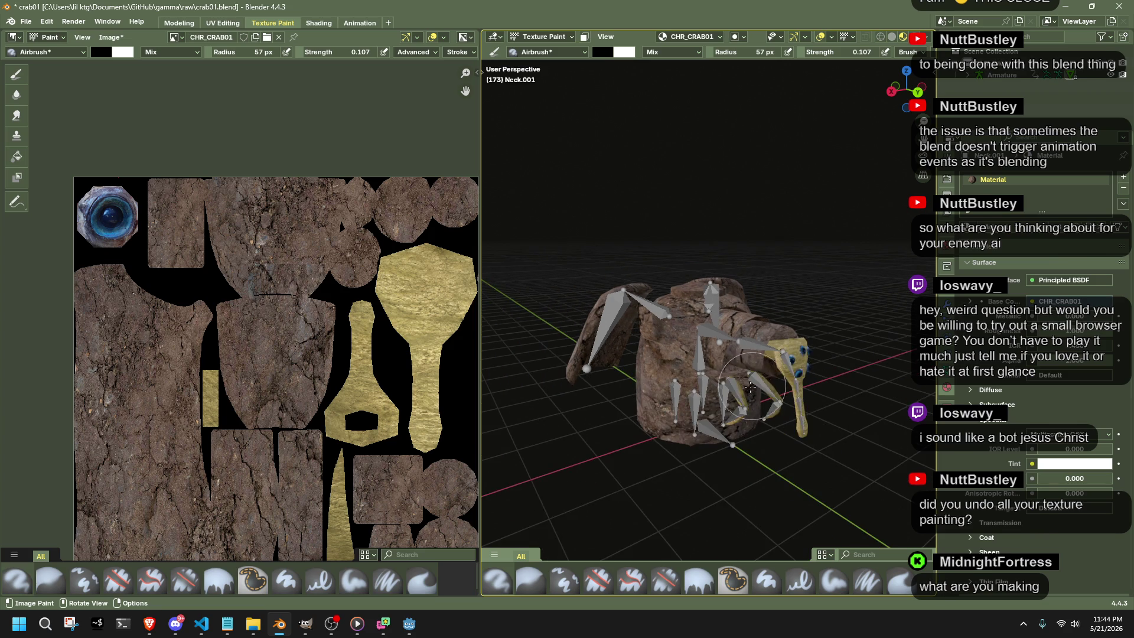
middle_drag(827, 299, 675, 381)
scroll(675, 382, up, 4)
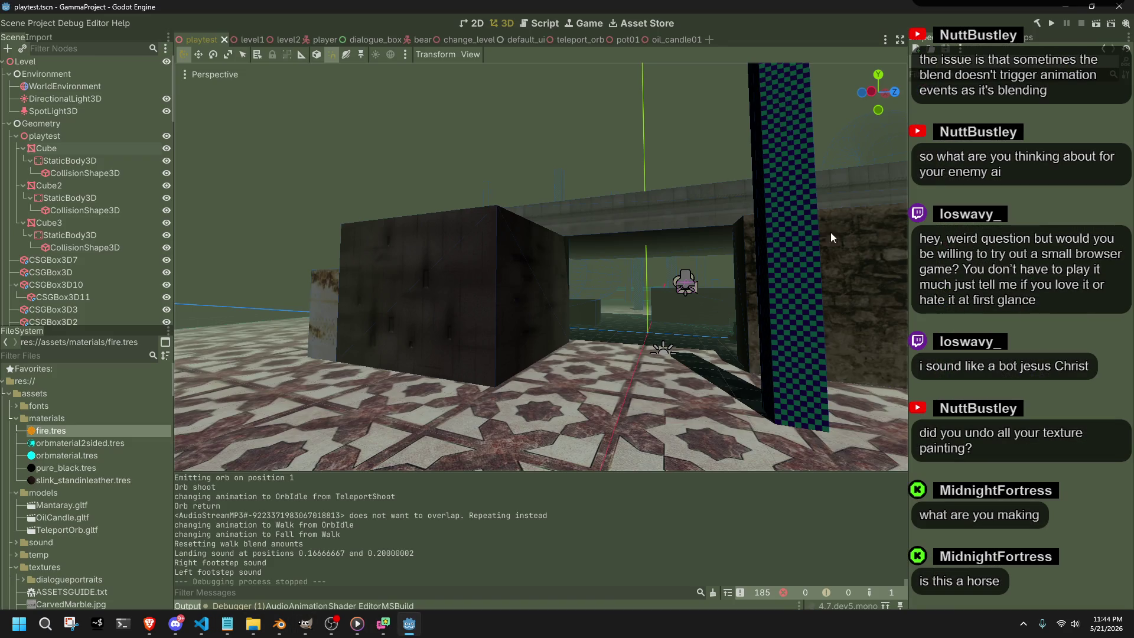
click(1050, 24)
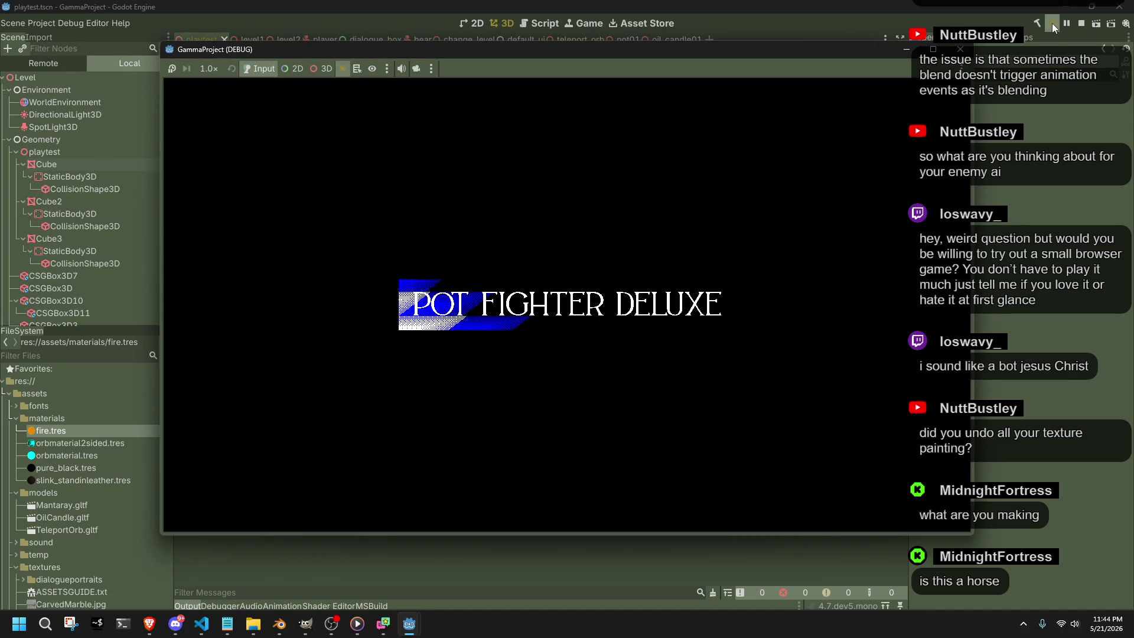
key(d)
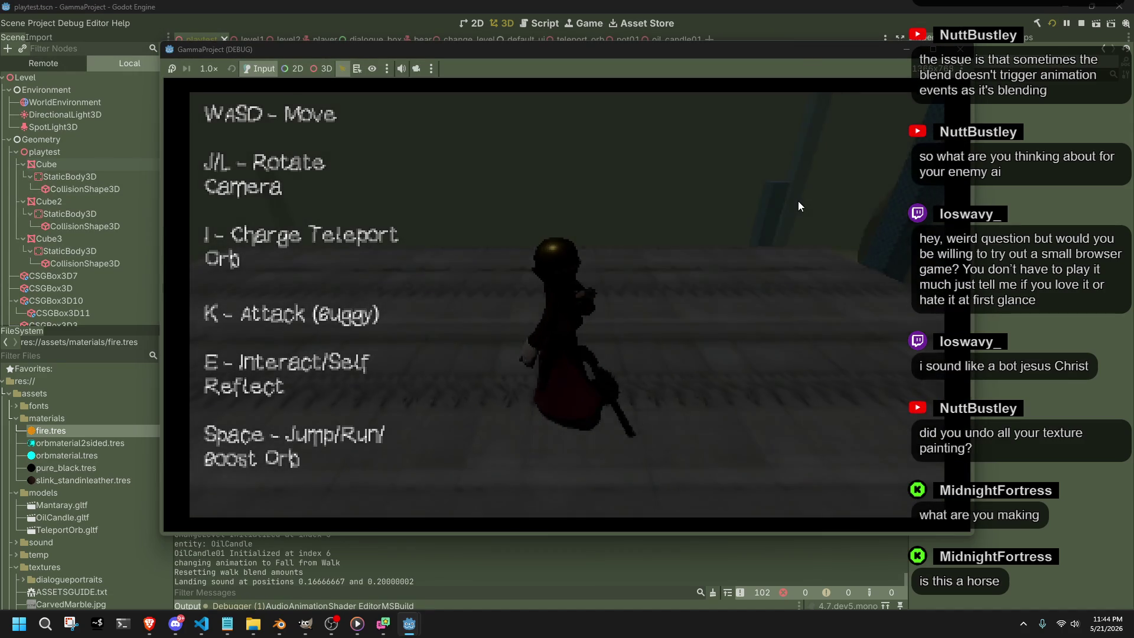
key(a)
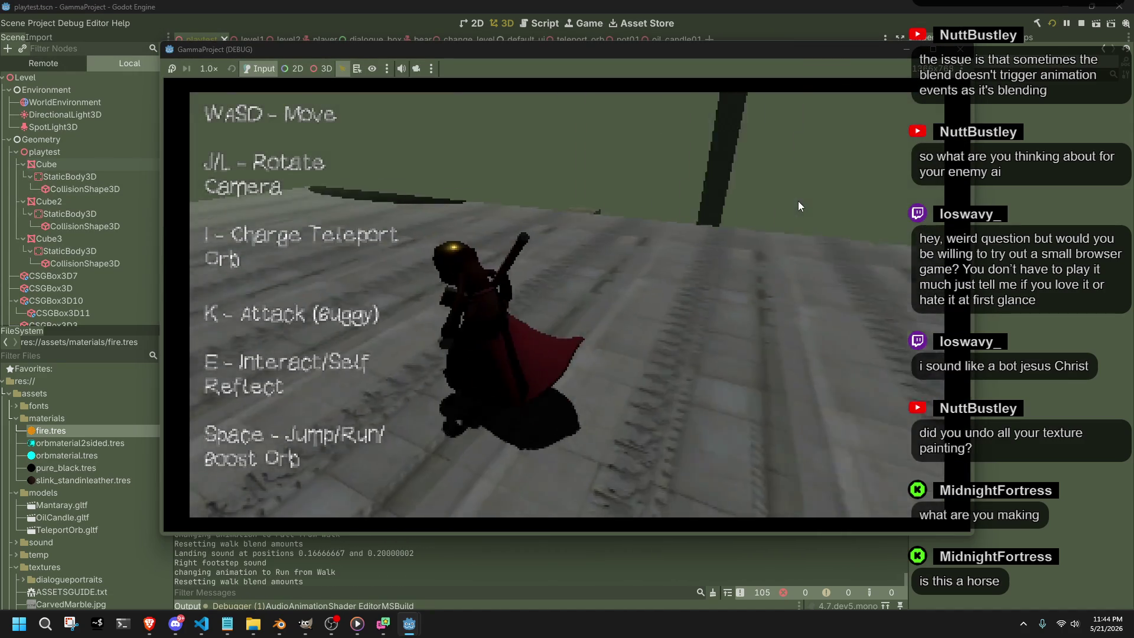
key(i)
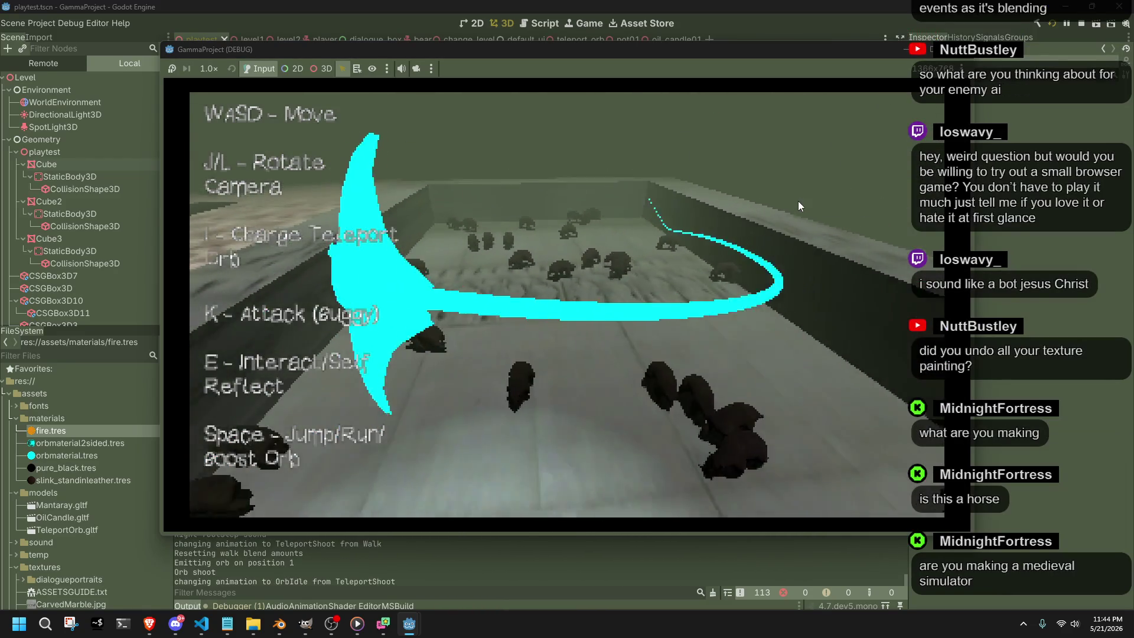
key(w)
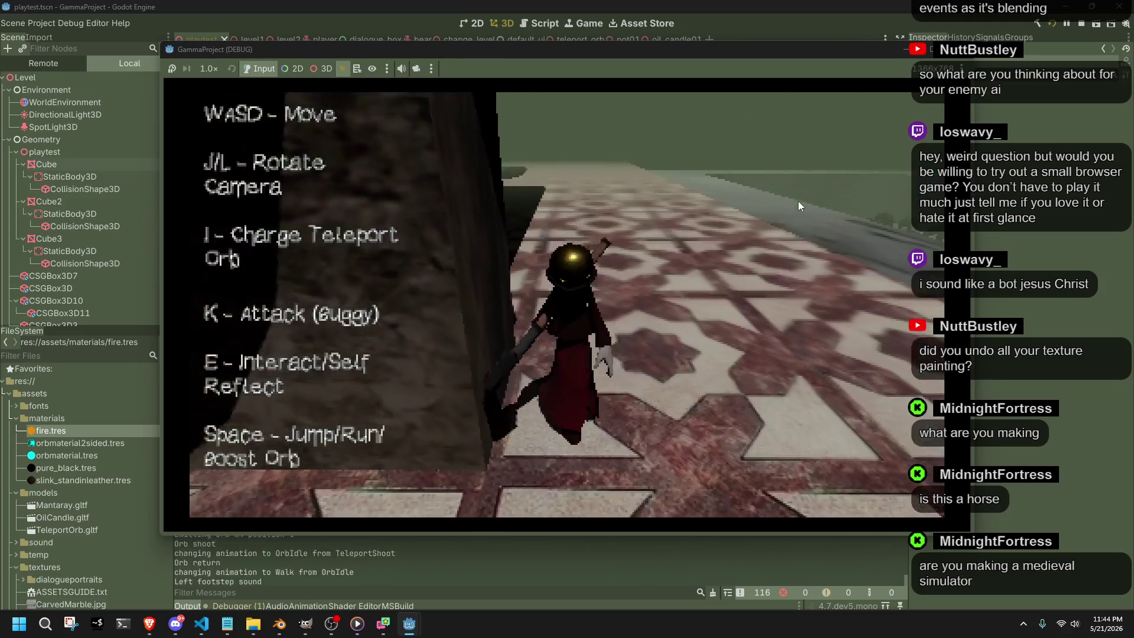
key(l)
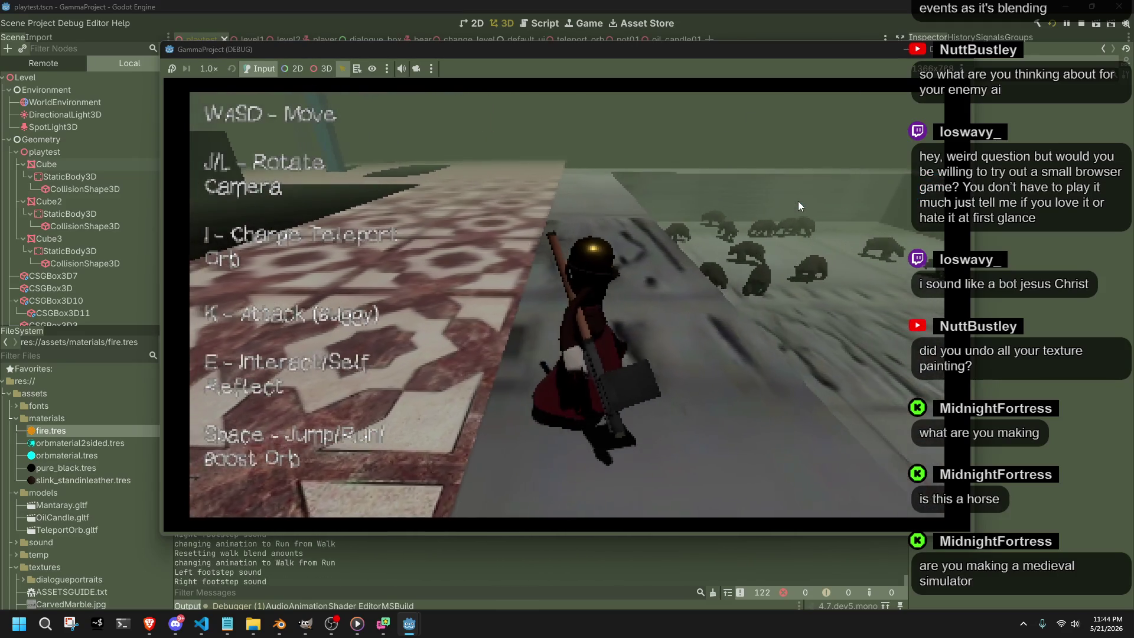
key(w)
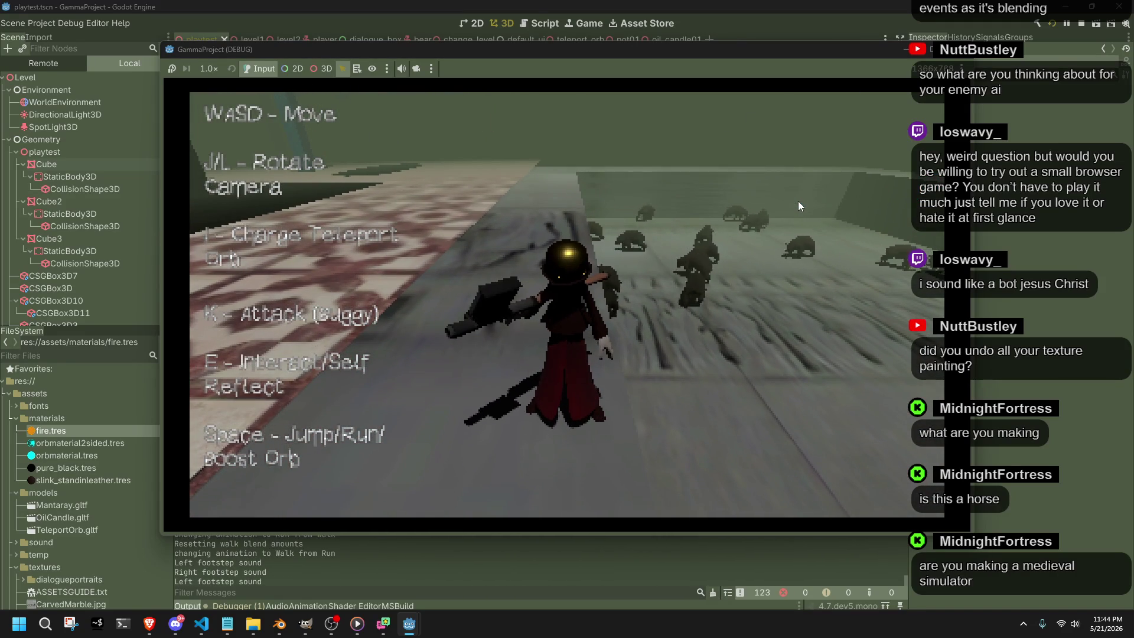
key(Escape)
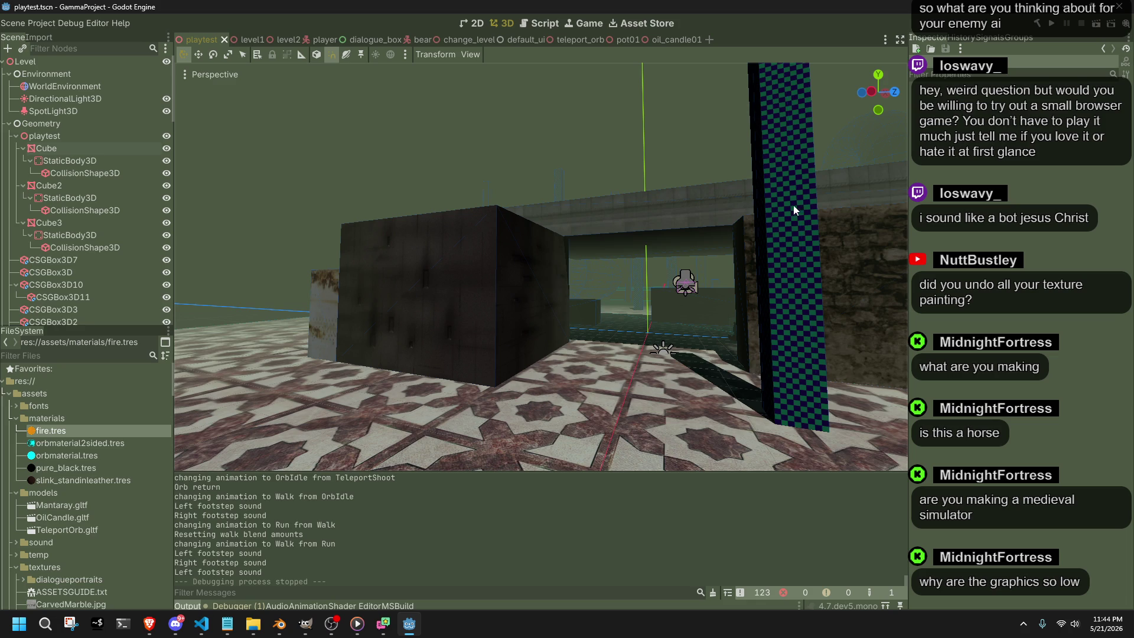
Return to Blender's texture painting view and save the crab01 file with Ctrl+S.
click(279, 623)
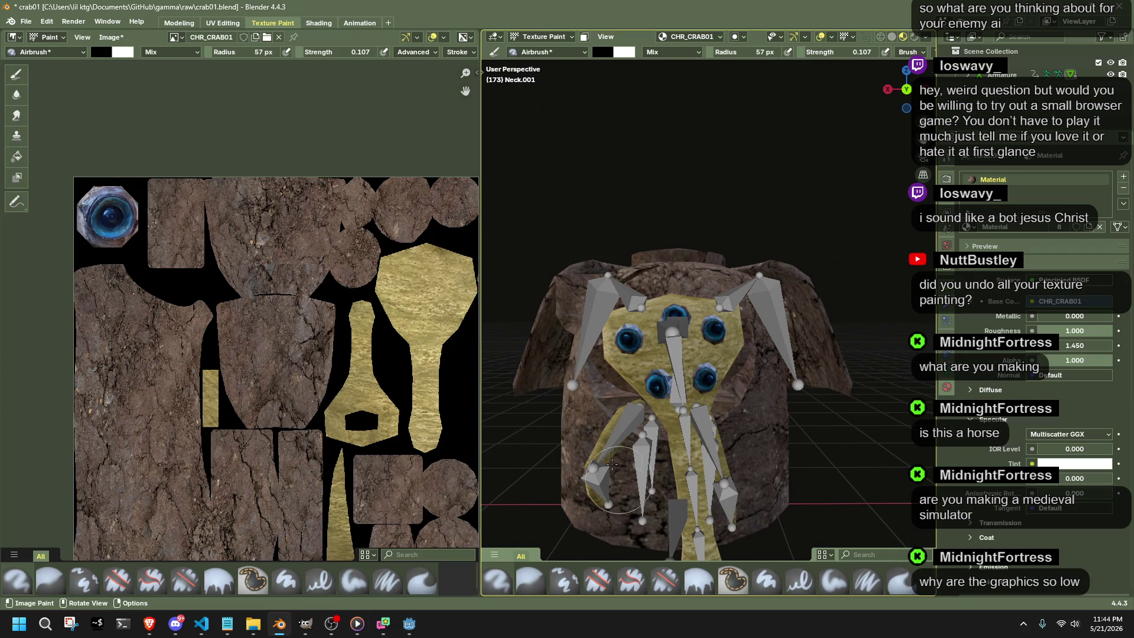
scroll(667, 375, up, 4)
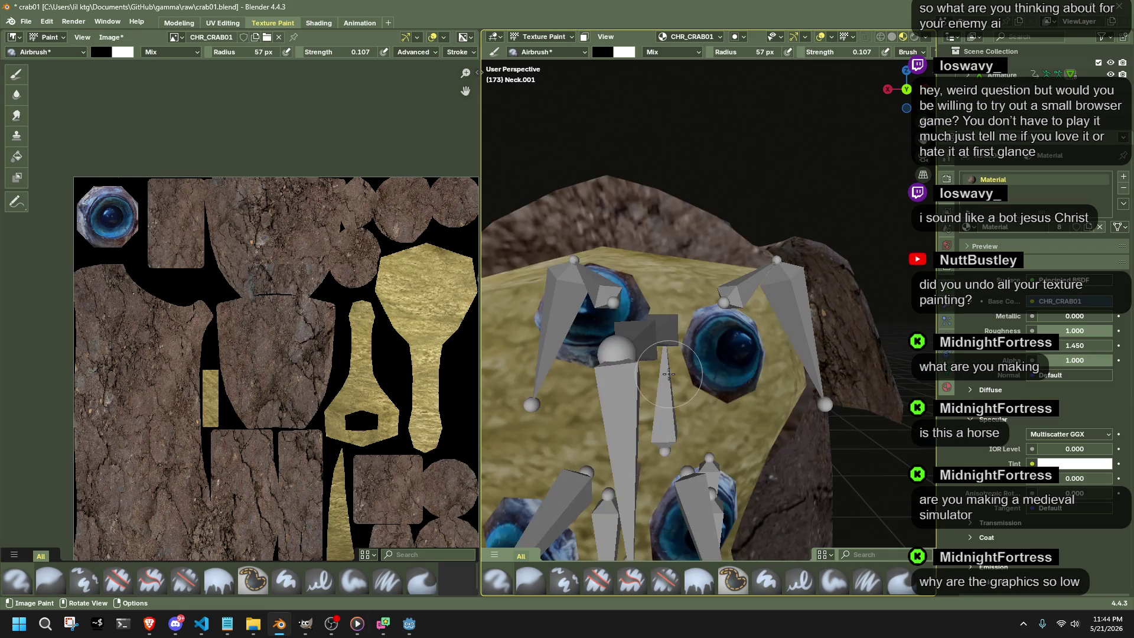
scroll(132, 372, down, 2)
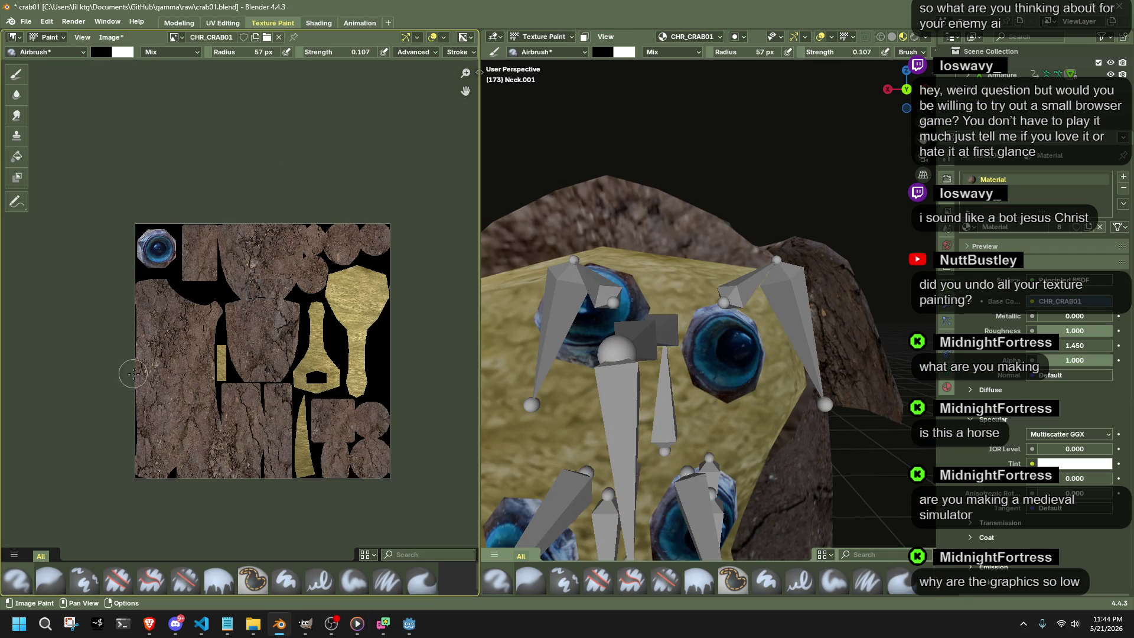
middle_drag(194, 430, 233, 388)
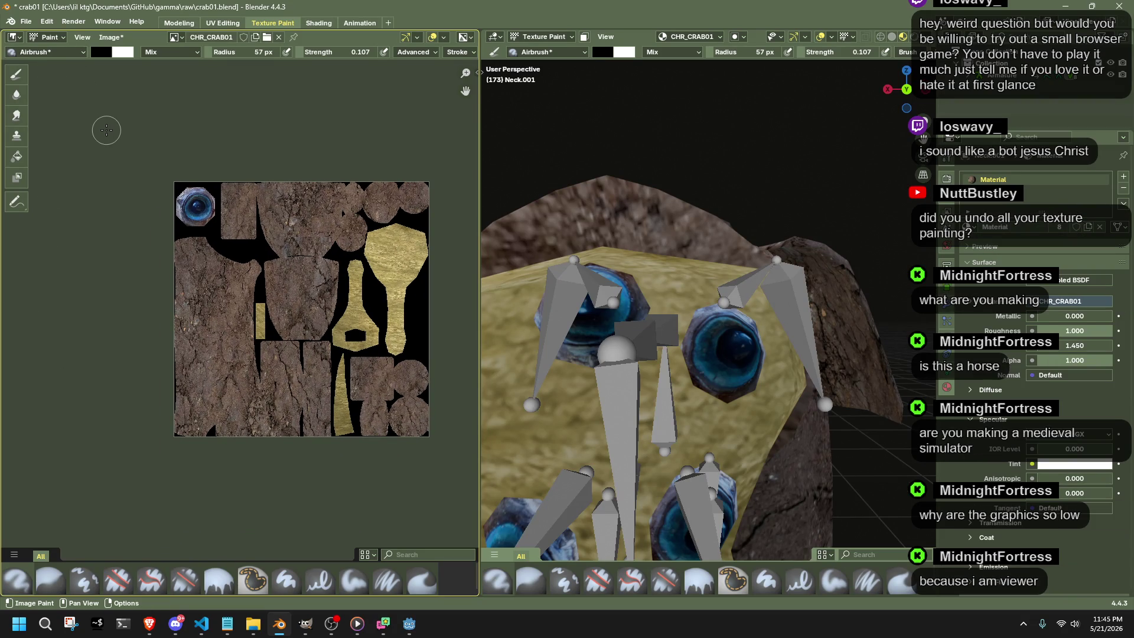
key(ctrl+s)
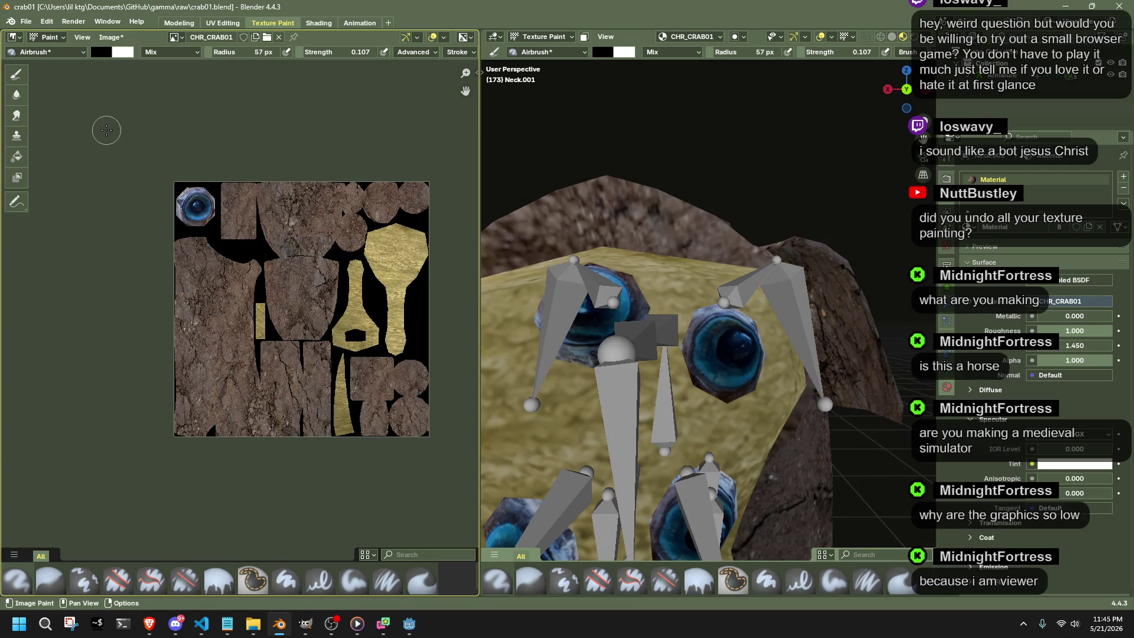
scroll(177, 253, up, 3)
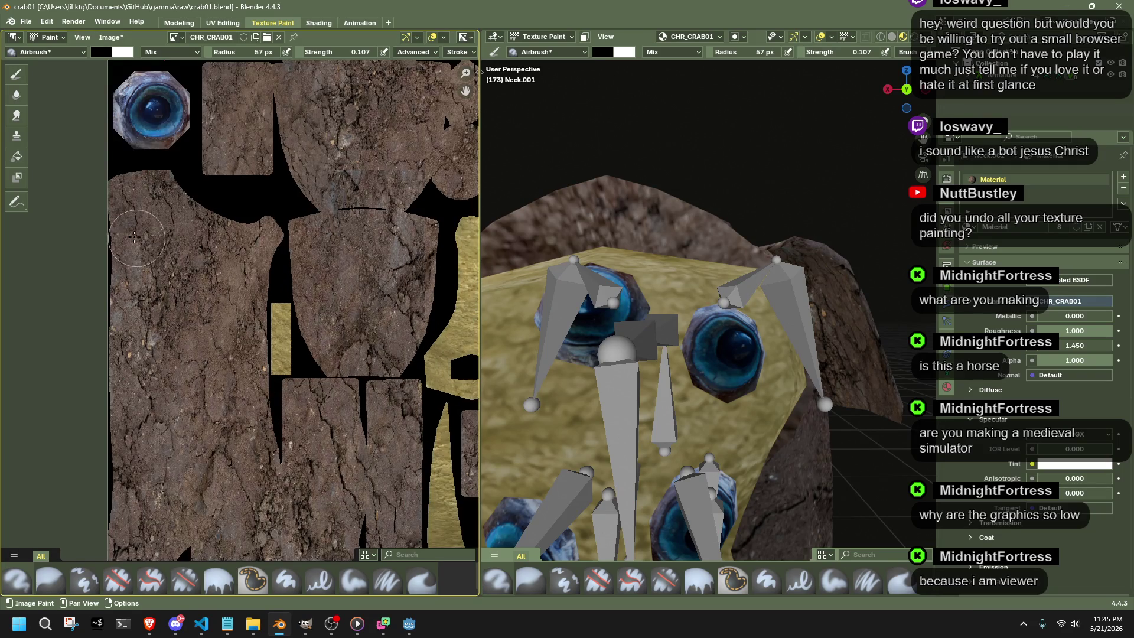
Try dark shading down the texture's left edge, undo it, and set the brush radius to 64 px.
drag(124, 208, 130, 306)
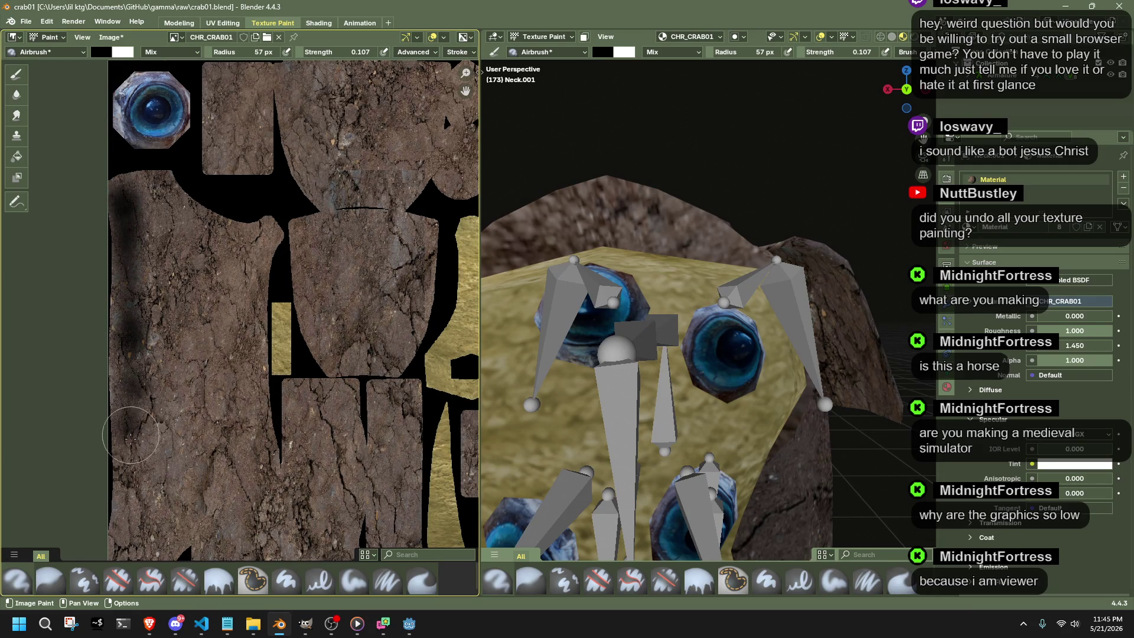
mouse_move(131, 306)
mouse_down()
mouse_move(128, 554)
mouse_move(147, 470)
mouse_up()
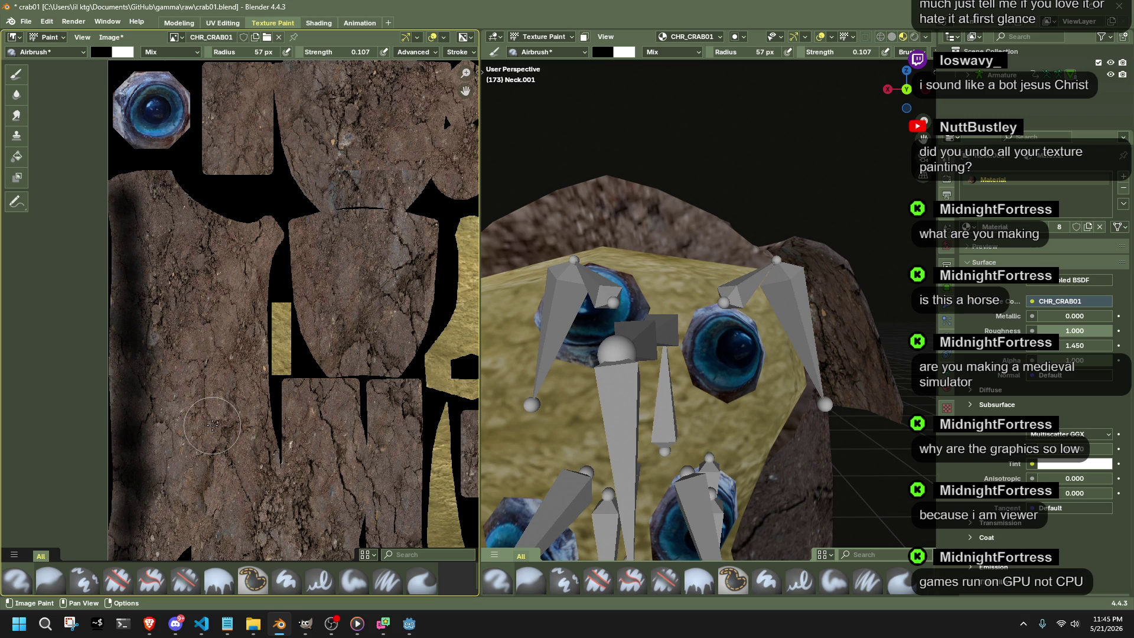
key(ctrl+z)
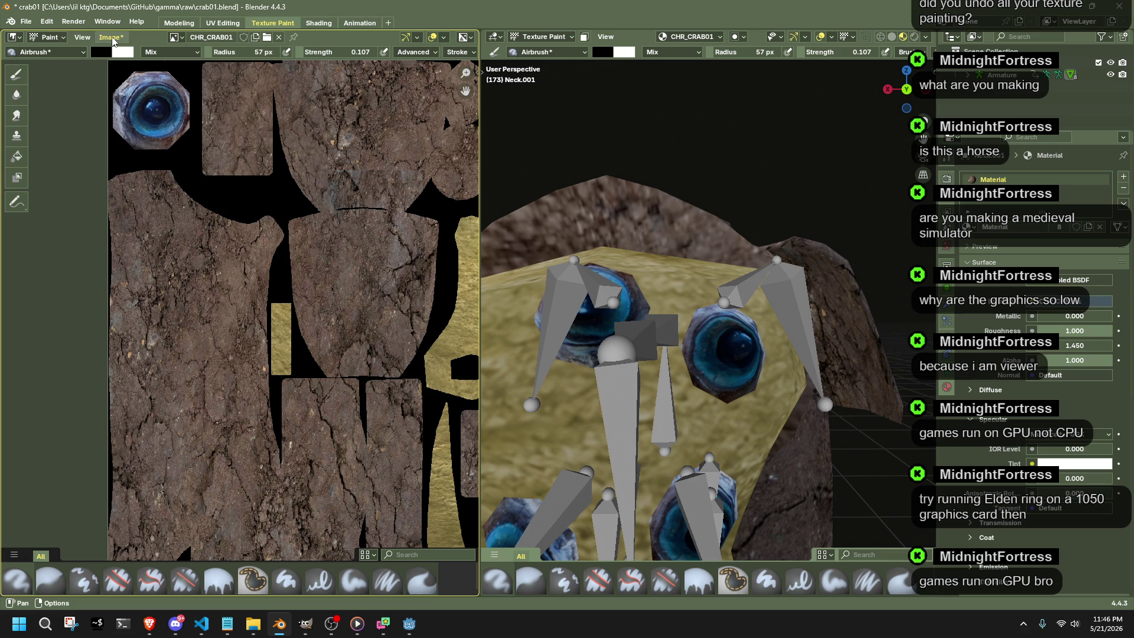
click(114, 38)
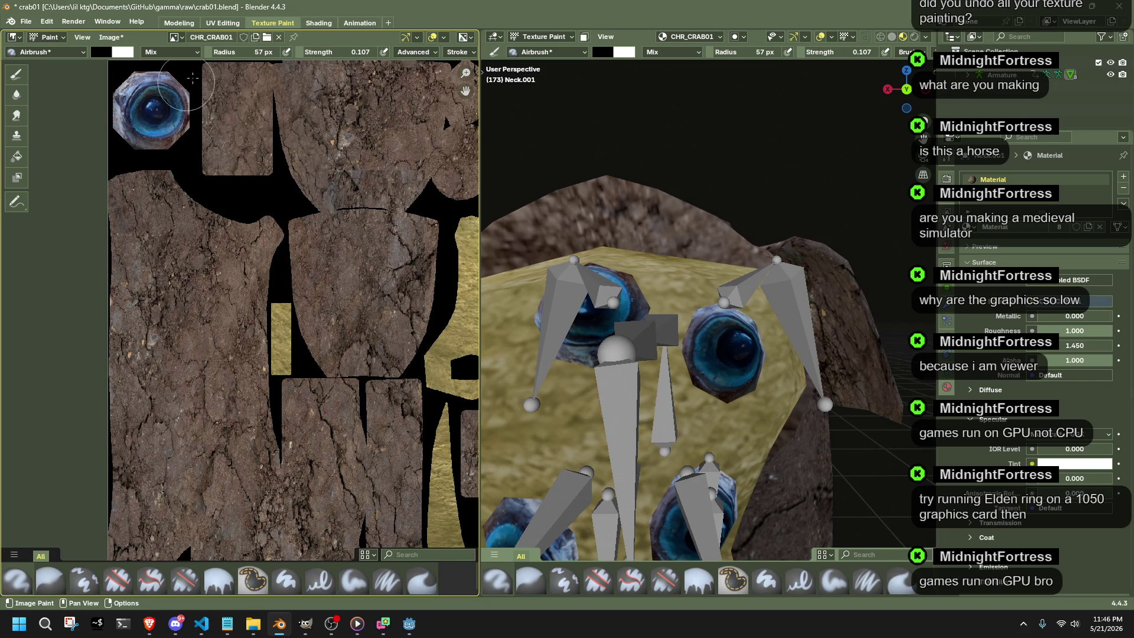
click(231, 54)
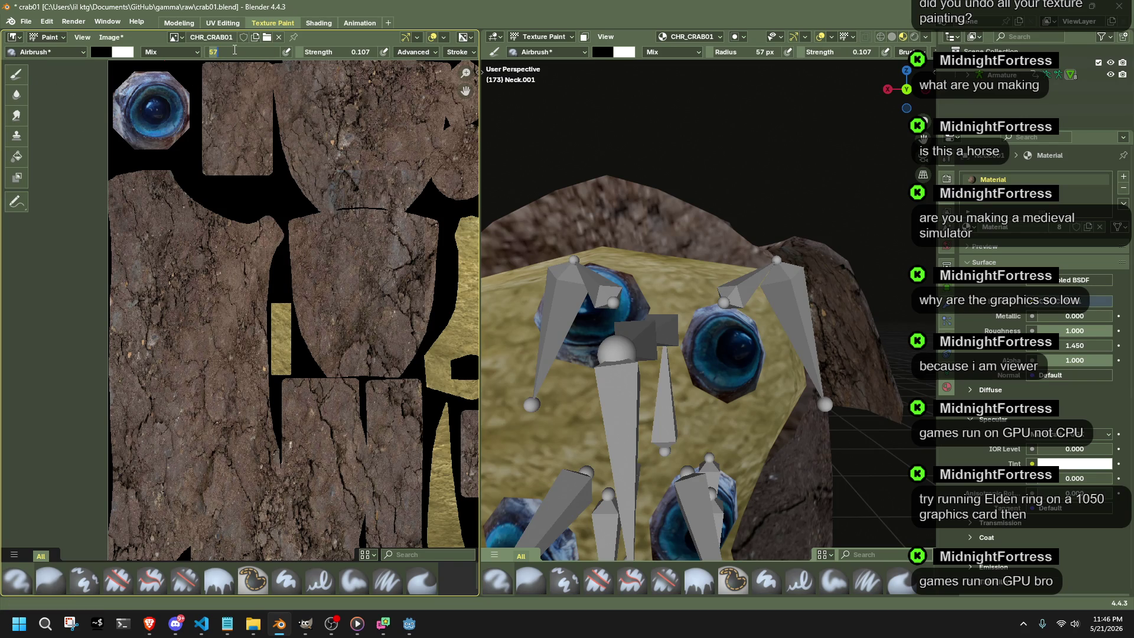
text(64)
key(Return)
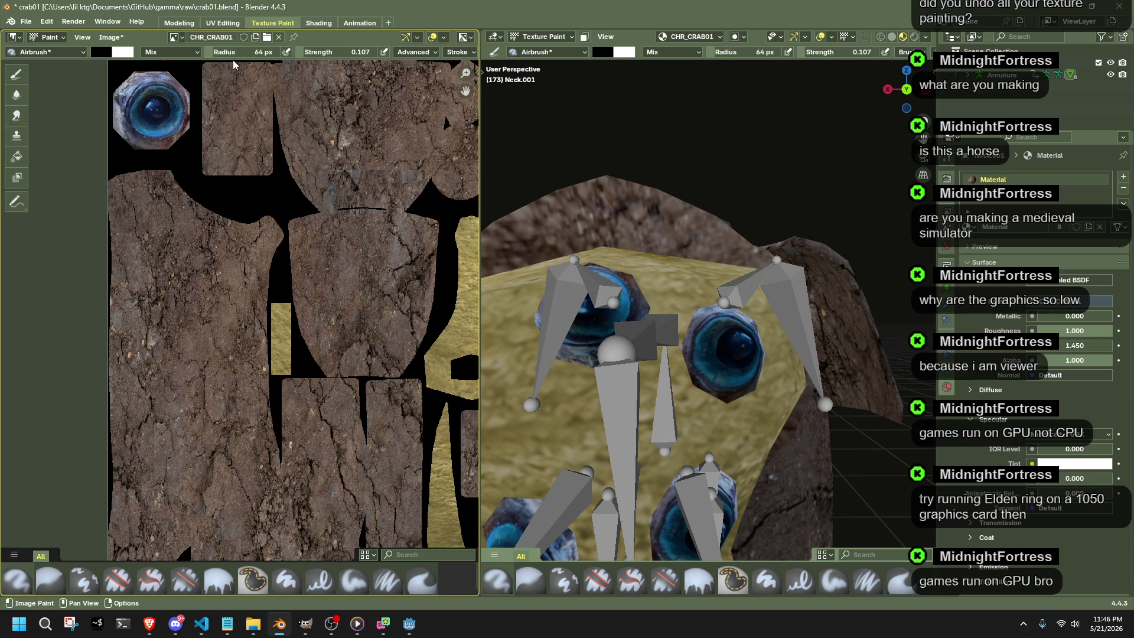
scroll(725, 310, down, 10)
Darken the left edge again with the wider brush, undo it, and orbit to the yellow-claw side.
middle_drag(725, 311, 792, 382)
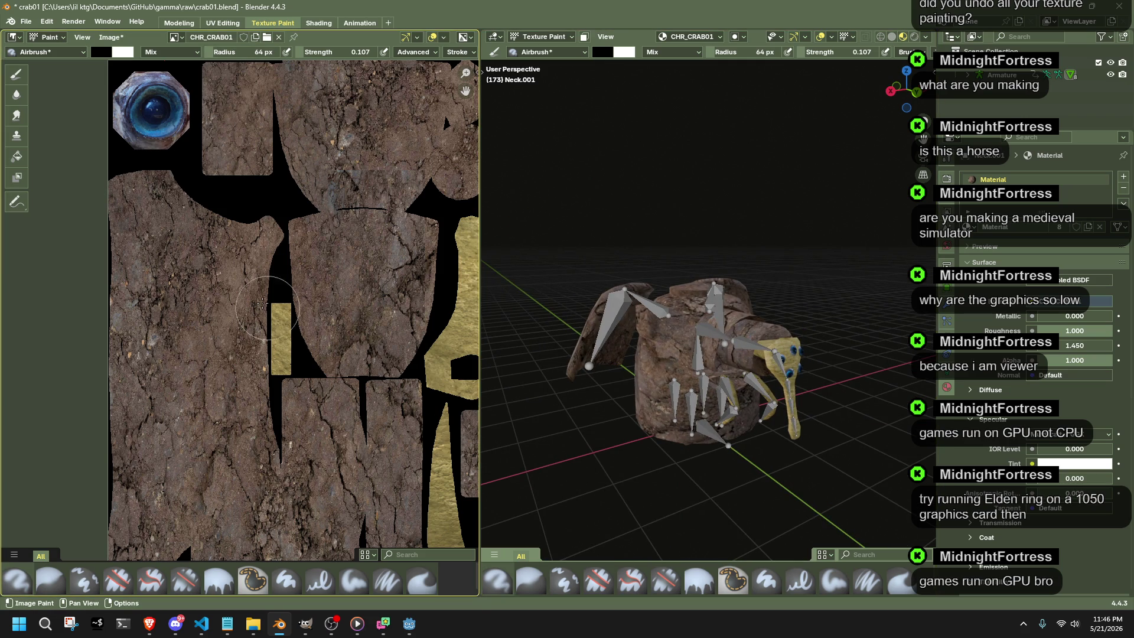
mouse_move(125, 193)
mouse_down()
mouse_move(123, 295)
mouse_move(148, 531)
mouse_up()
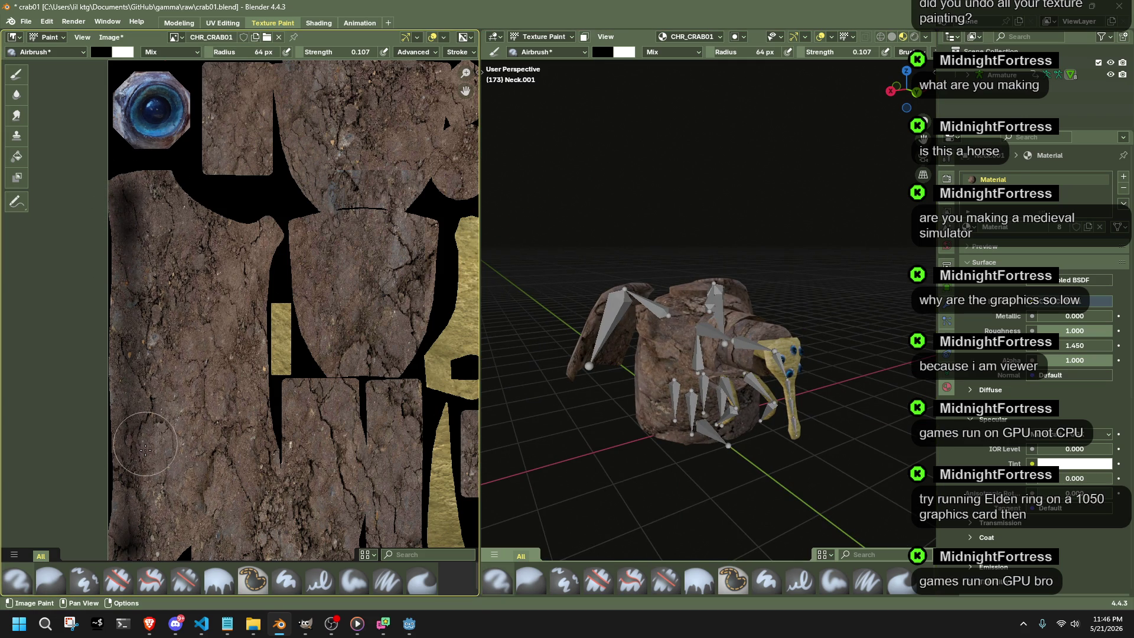
mouse_move(698, 421)
middle_down()
mouse_move(590, 343)
mouse_move(608, 342)
middle_up()
key(ctrl+z)
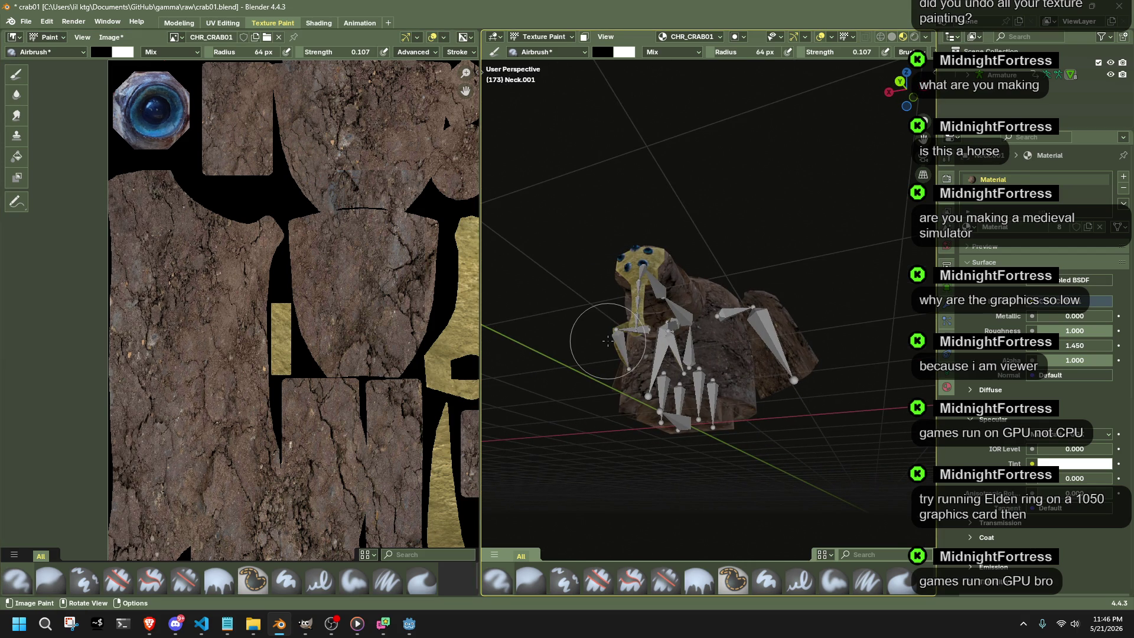
scroll(673, 399, up, 5)
middle_drag(673, 399, 736, 426)
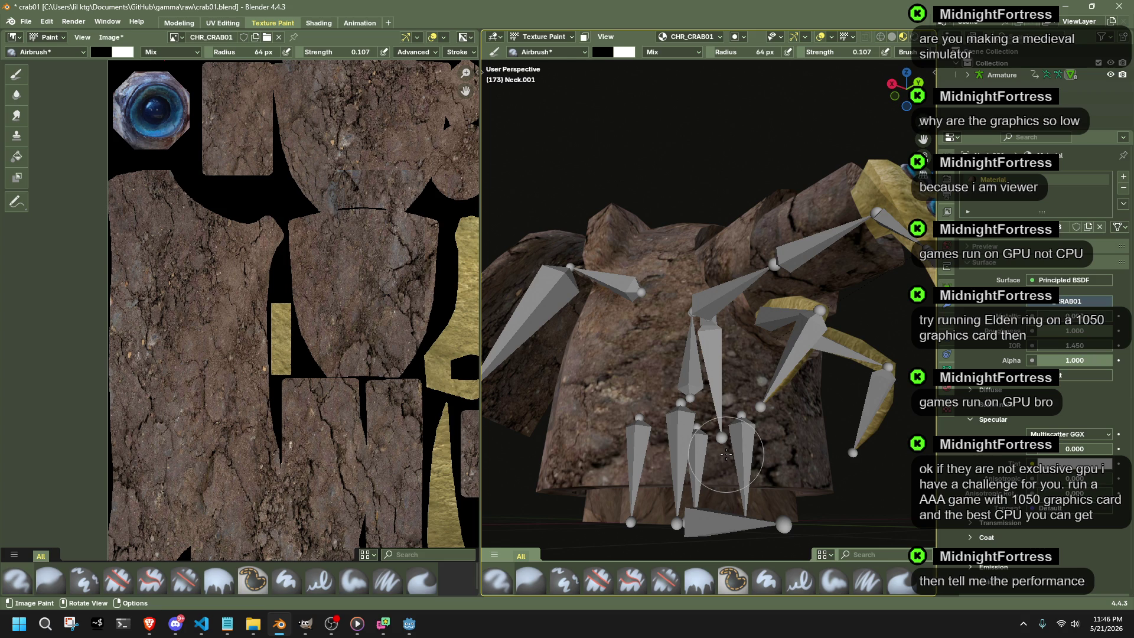
scroll(726, 453, down, 3)
mouse_move(772, 469)
middle_down()
mouse_move(746, 492)
mouse_move(836, 439)
middle_up()
scroll(770, 470, up, 3)
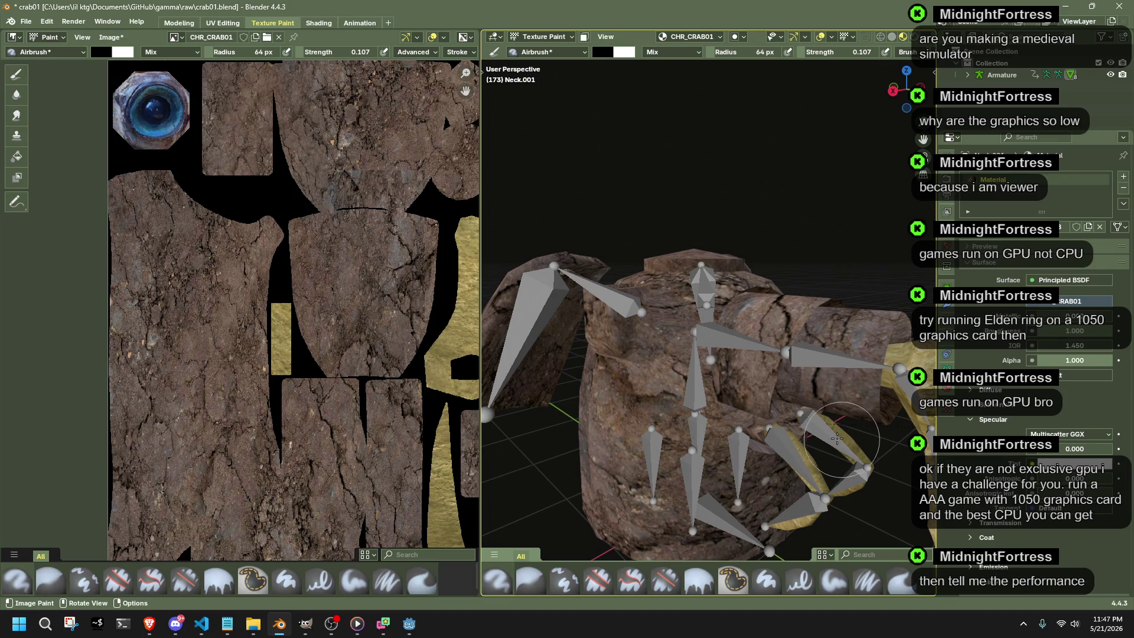
scroll(686, 420, up, 2)
middle_drag(686, 419, 697, 416)
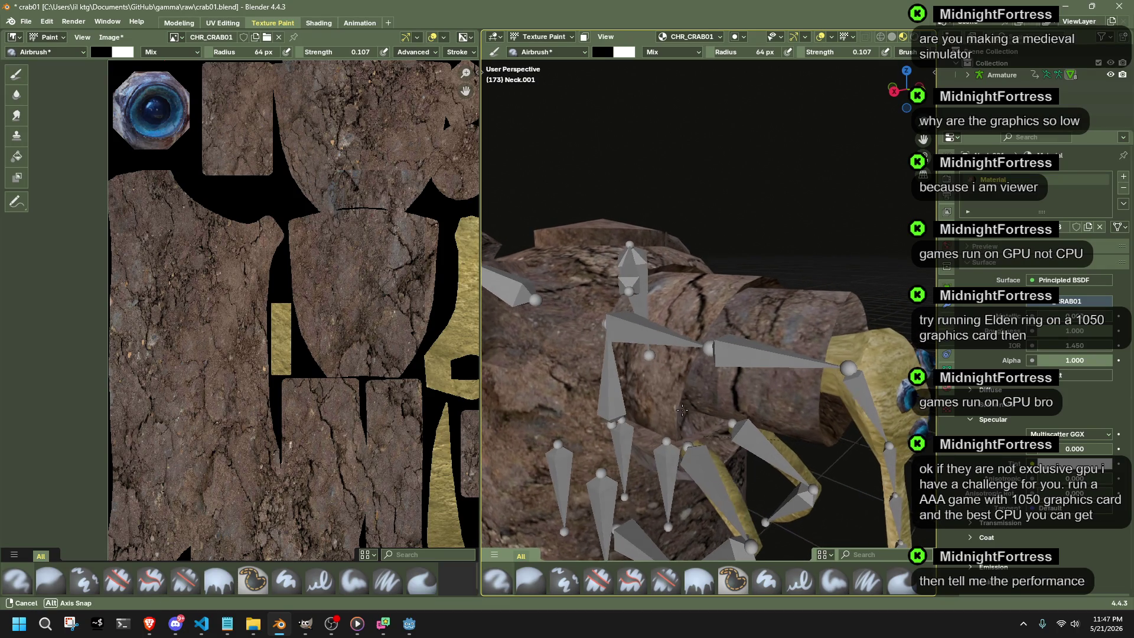
Airbrush dark dirt across the crab's rocky body from a couple of angles.
mouse_move(826, 443)
mouse_down()
mouse_move(843, 312)
mouse_move(830, 329)
mouse_up()
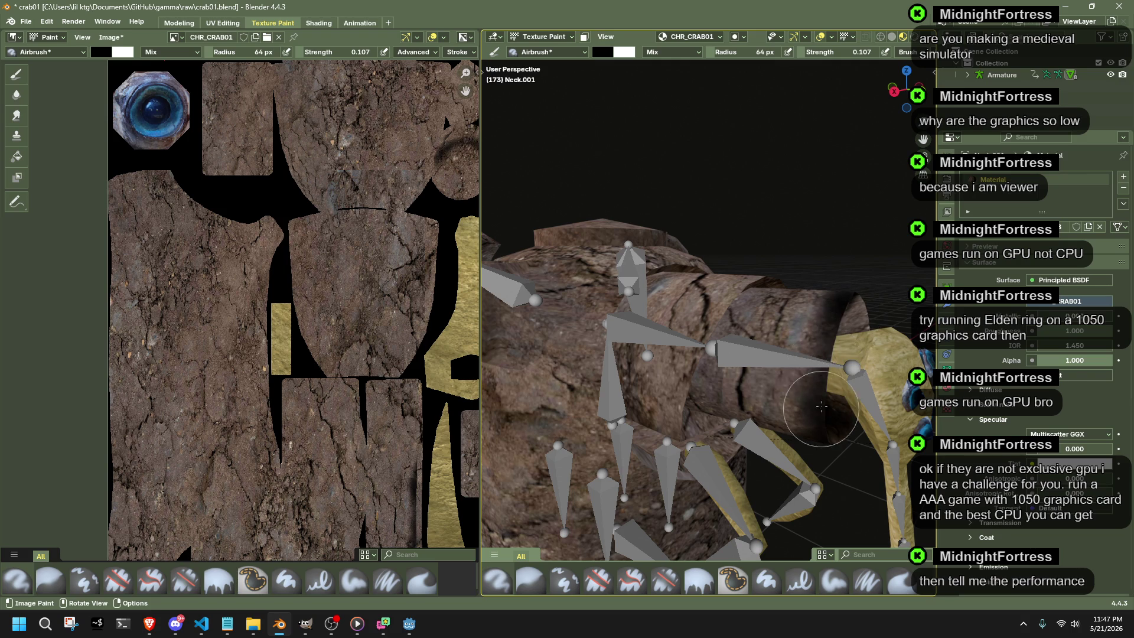
mouse_move(833, 332)
middle_down()
mouse_move(628, 413)
mouse_move(522, 349)
middle_up()
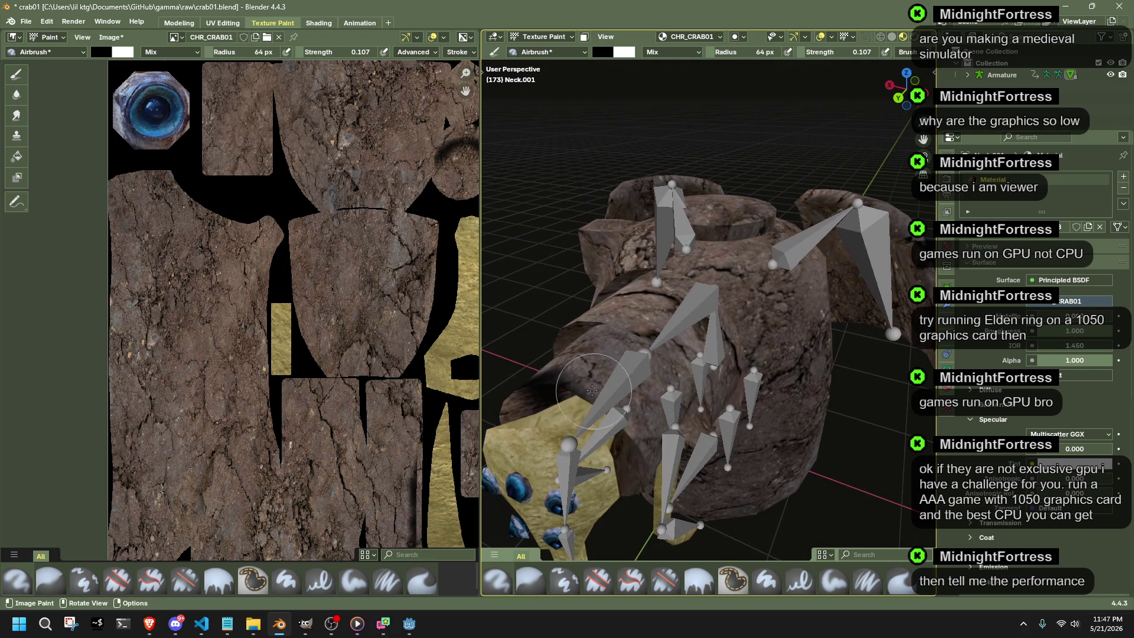
drag(521, 348, 564, 410)
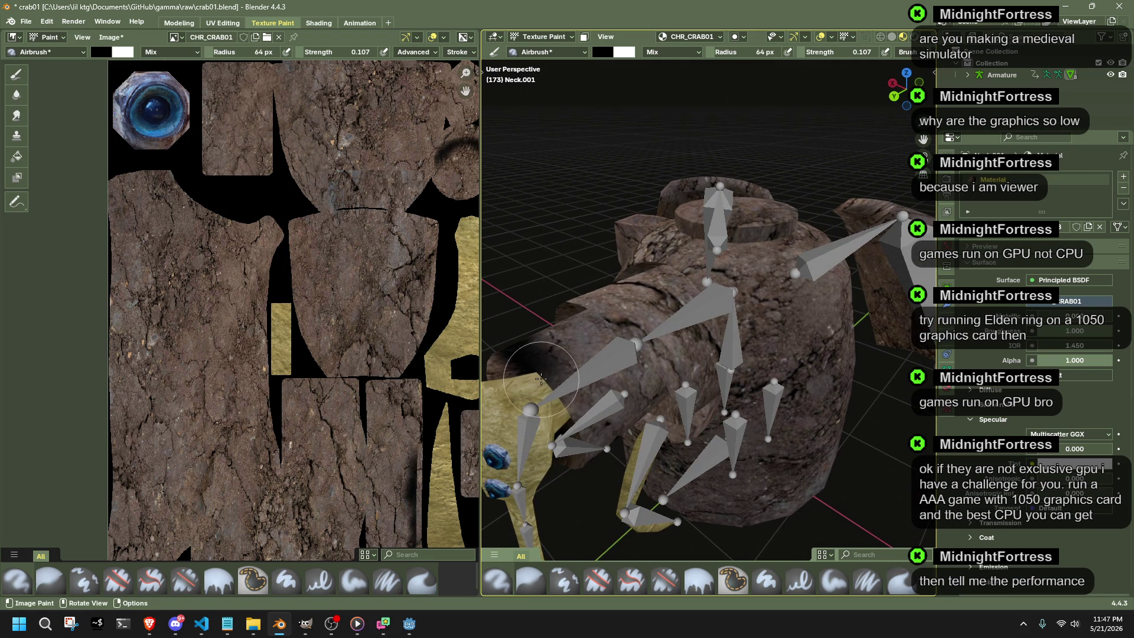
mouse_move(571, 448)
middle_down()
mouse_move(577, 384)
mouse_move(612, 346)
middle_up()
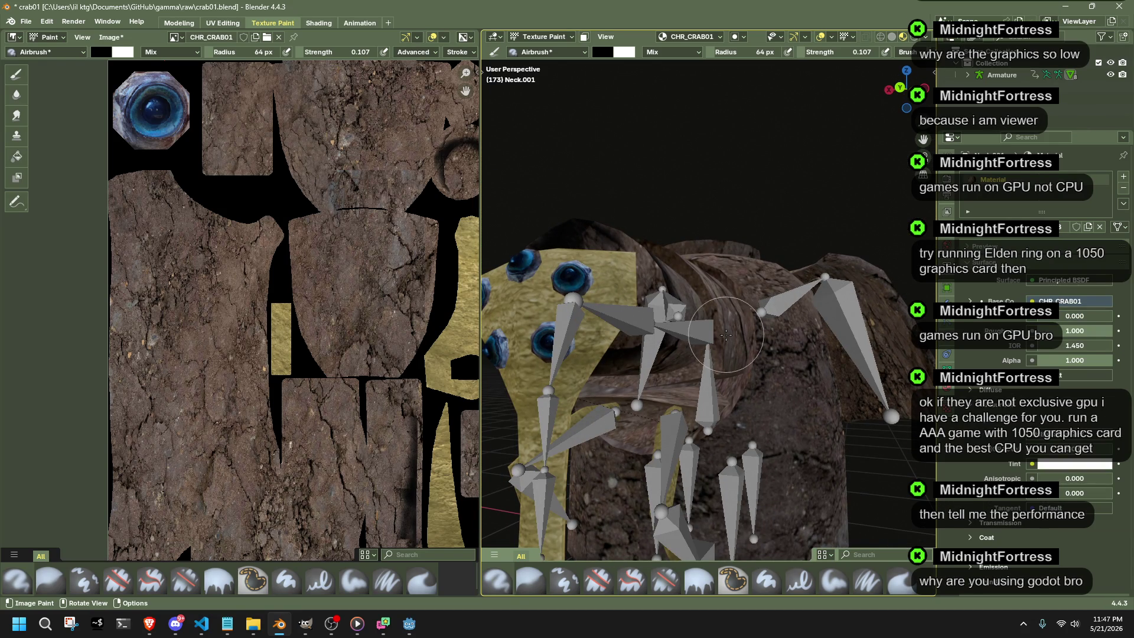
middle_drag(691, 327, 824, 276)
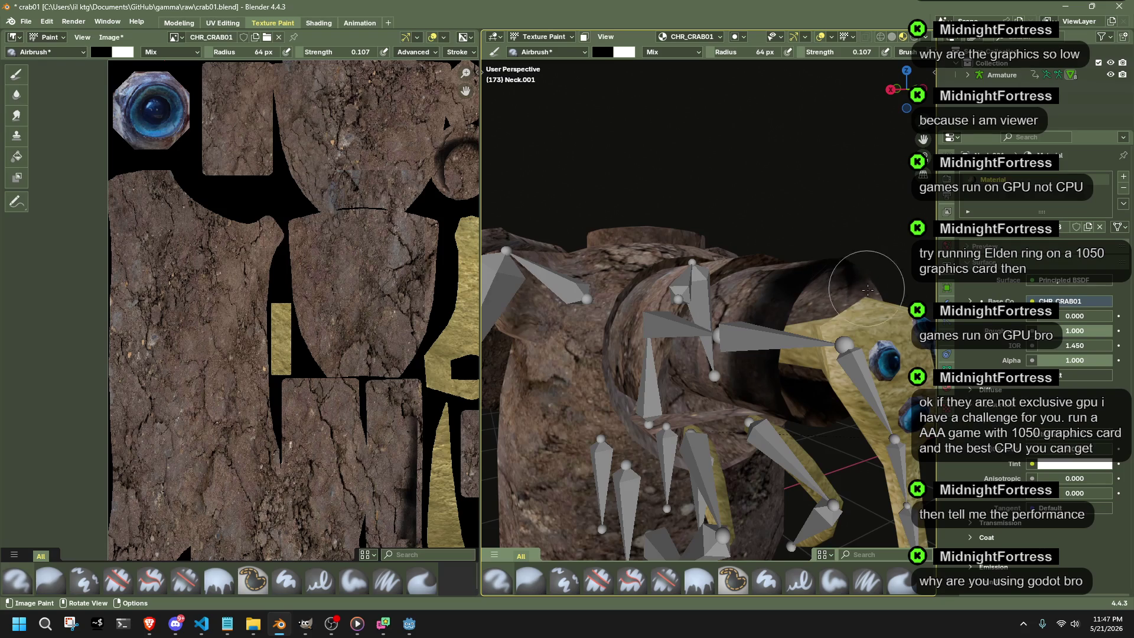
middle_drag(823, 351, 780, 350)
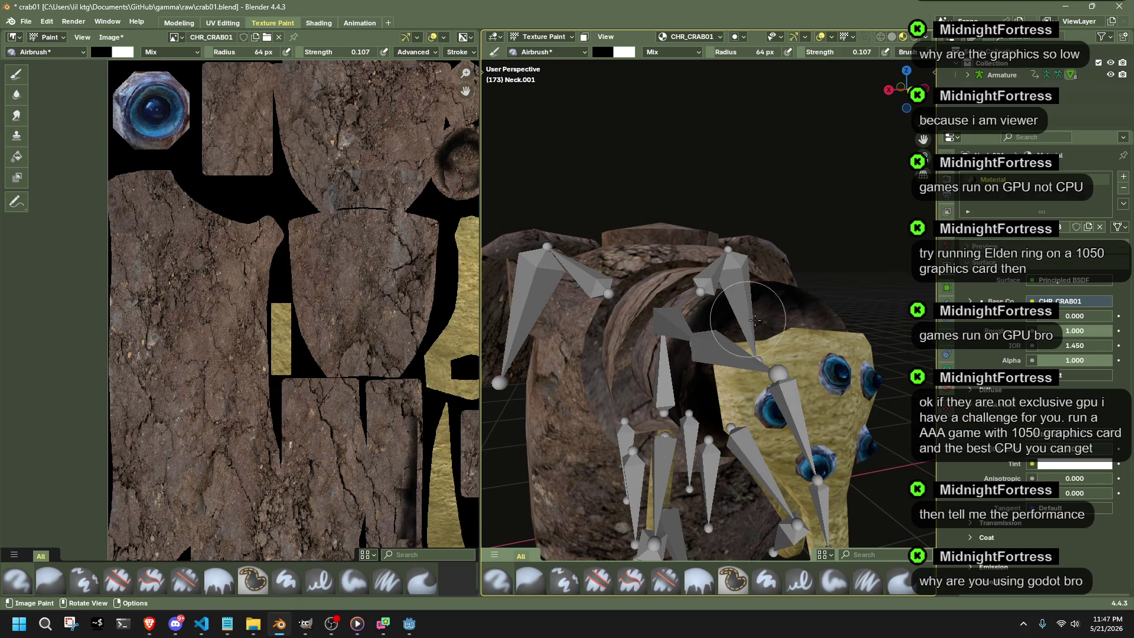
Dab dark shading near an eye socket and airbrush further dark patches around the body.
click(808, 386)
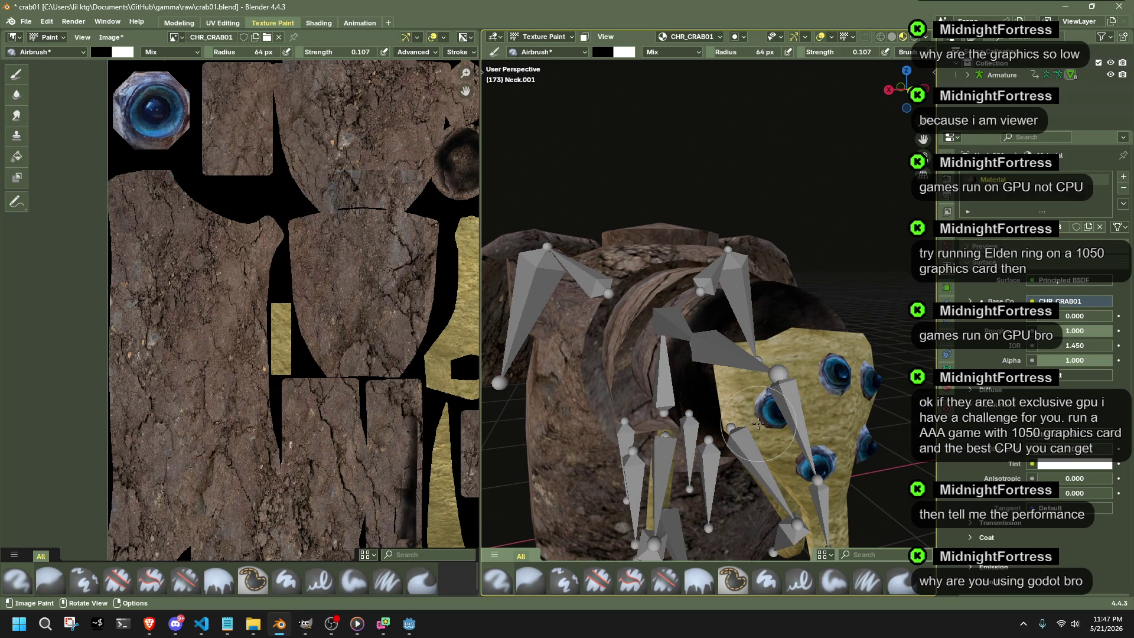
mouse_move(809, 386)
middle_down()
mouse_move(747, 442)
mouse_move(628, 349)
middle_up()
drag(642, 357, 675, 381)
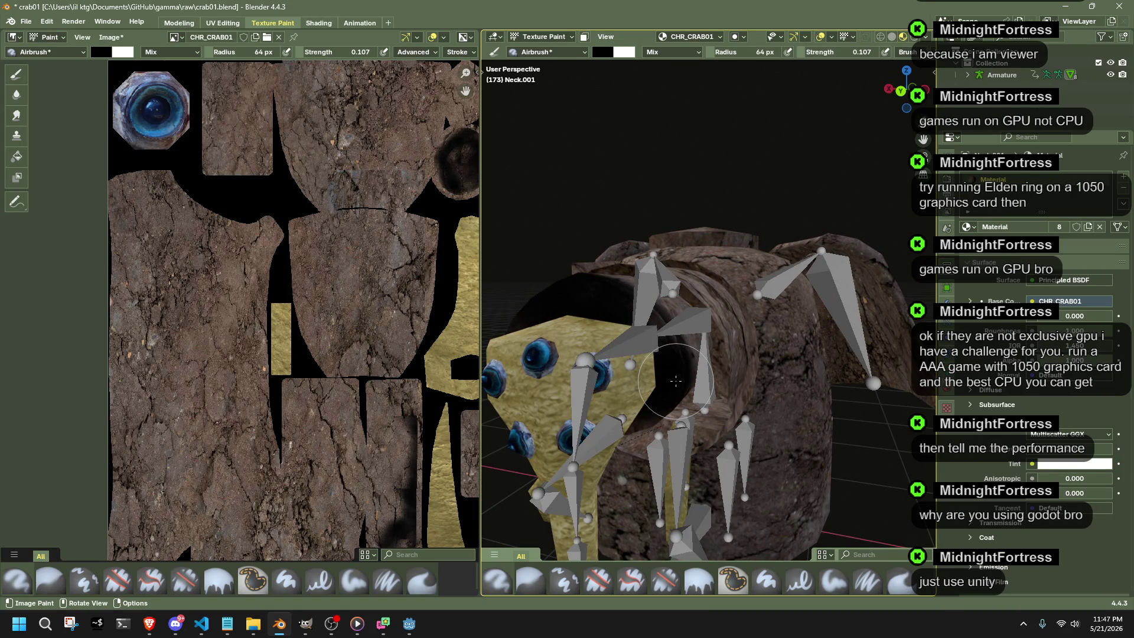
middle_drag(675, 381, 829, 307)
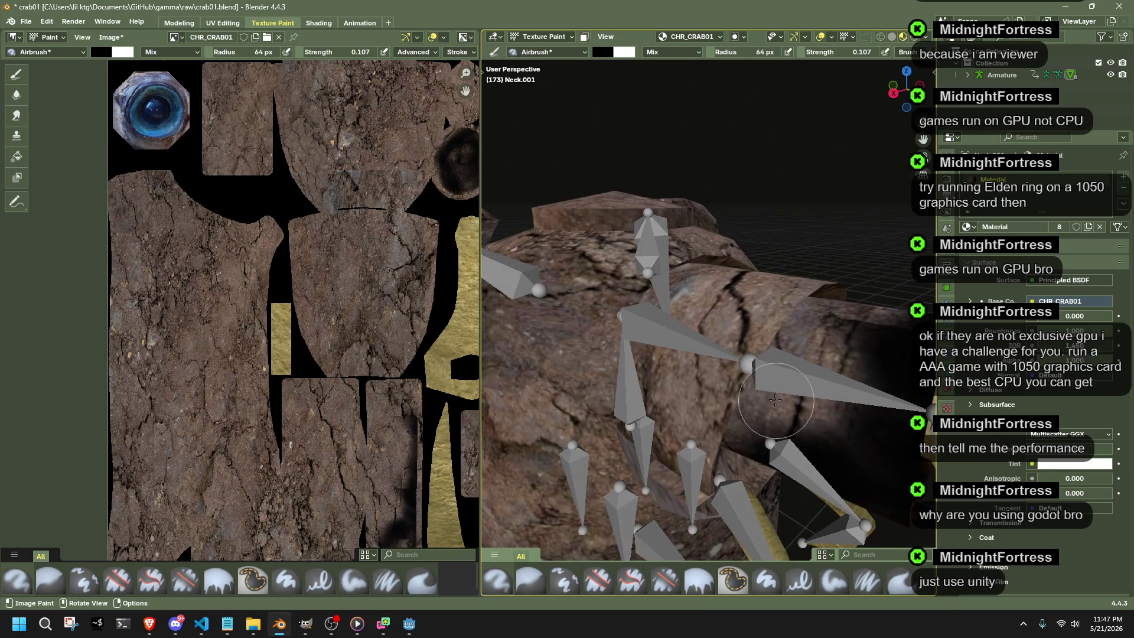
drag(828, 307, 743, 306)
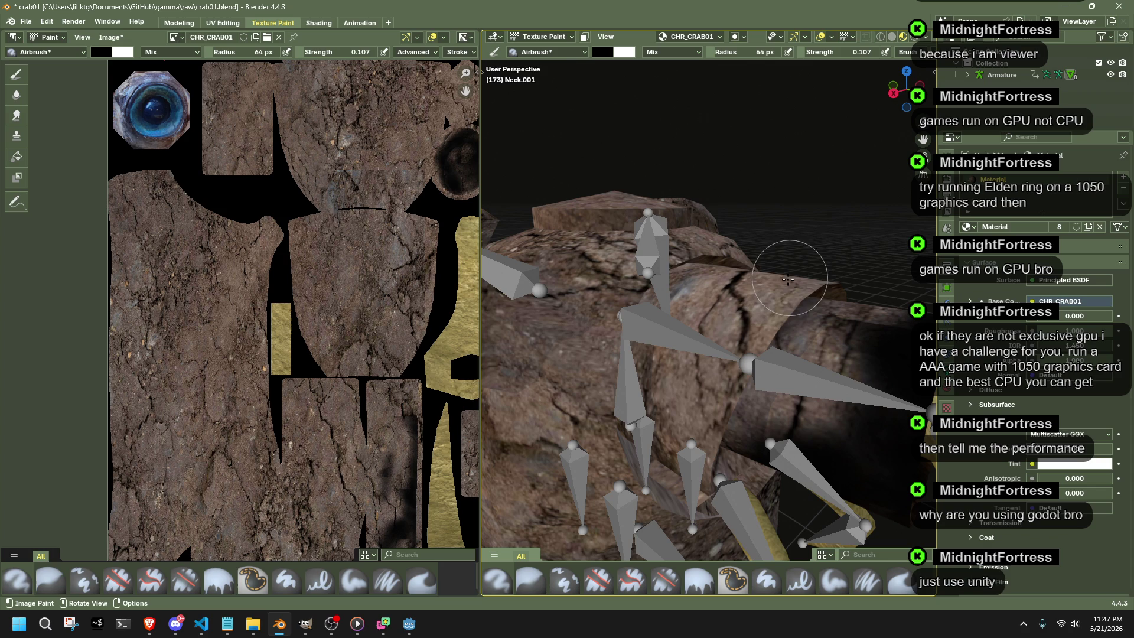
click(529, 37)
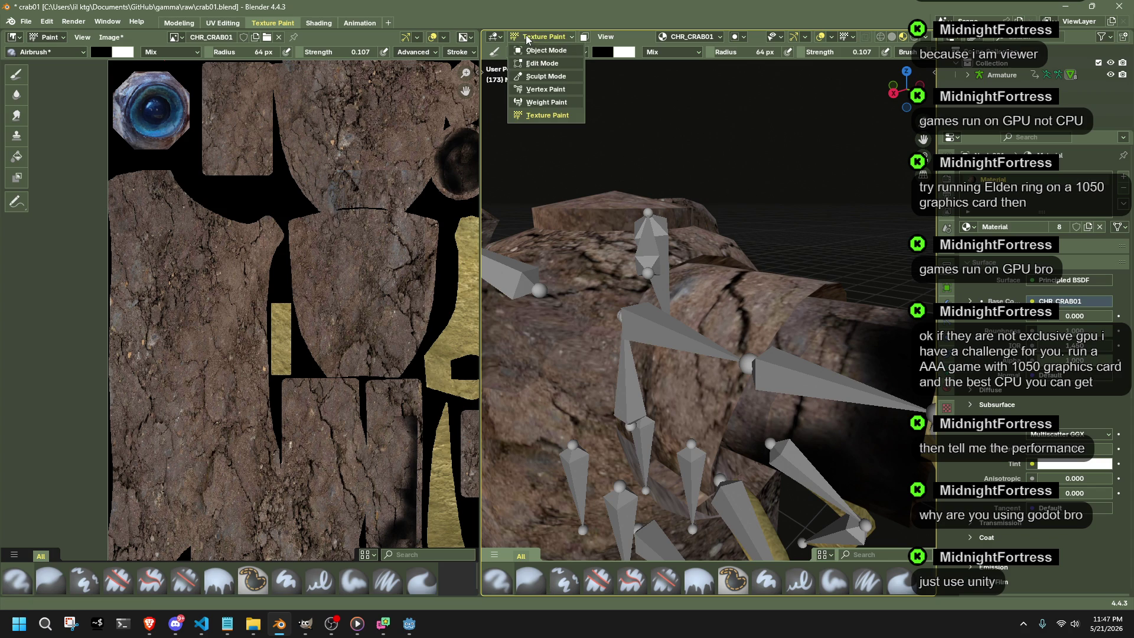
Drop to object mode, select the Neck object and put it into texture painting.
click(535, 51)
click(712, 294)
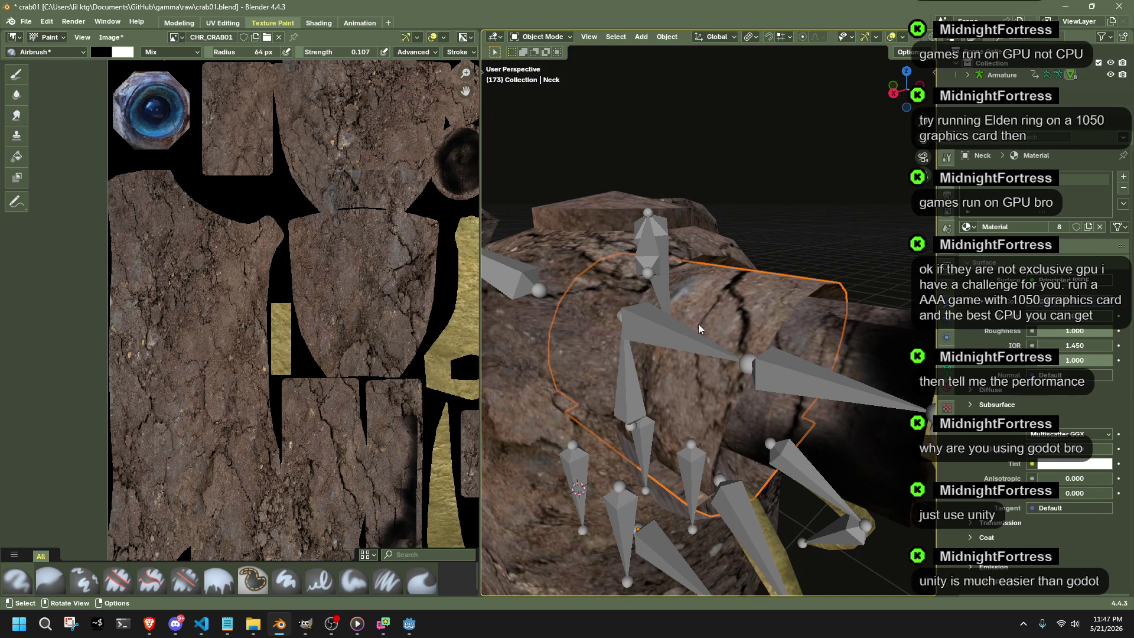
click(534, 37)
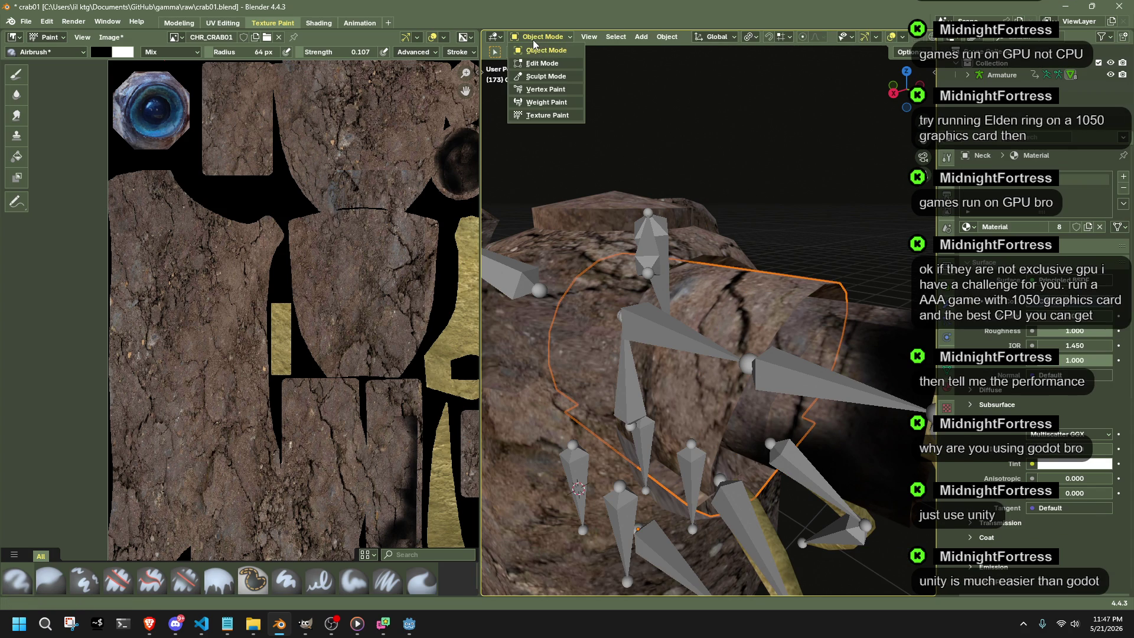
click(538, 115)
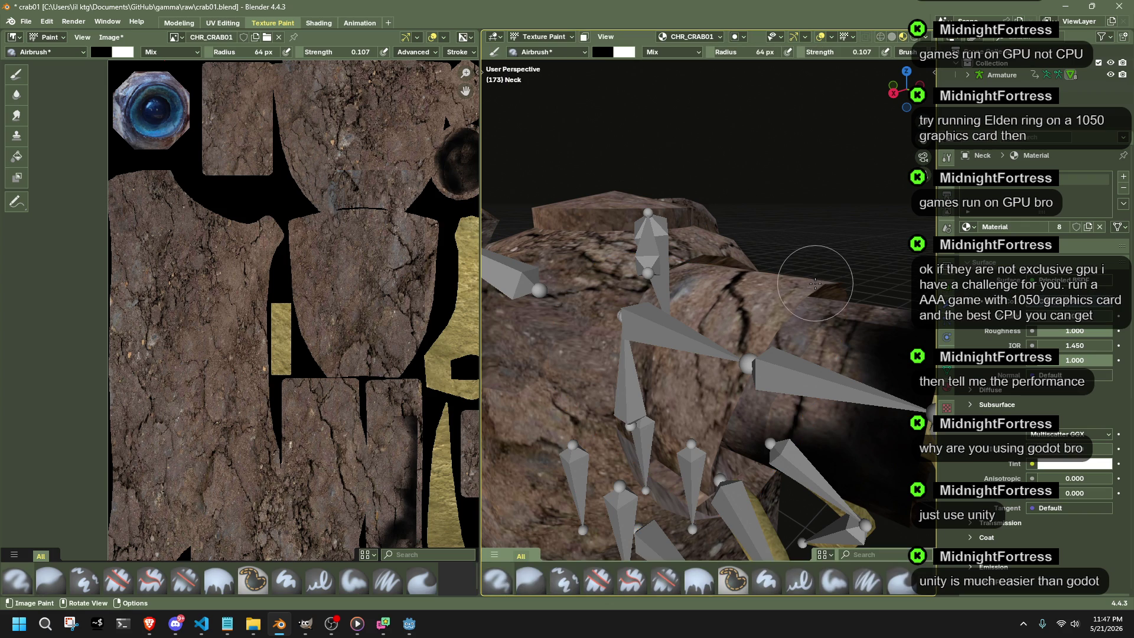
Inspect the crab body and bones from many angles, then airbrush a faint dark stroke across the shell.
middle_drag(684, 489, 678, 509)
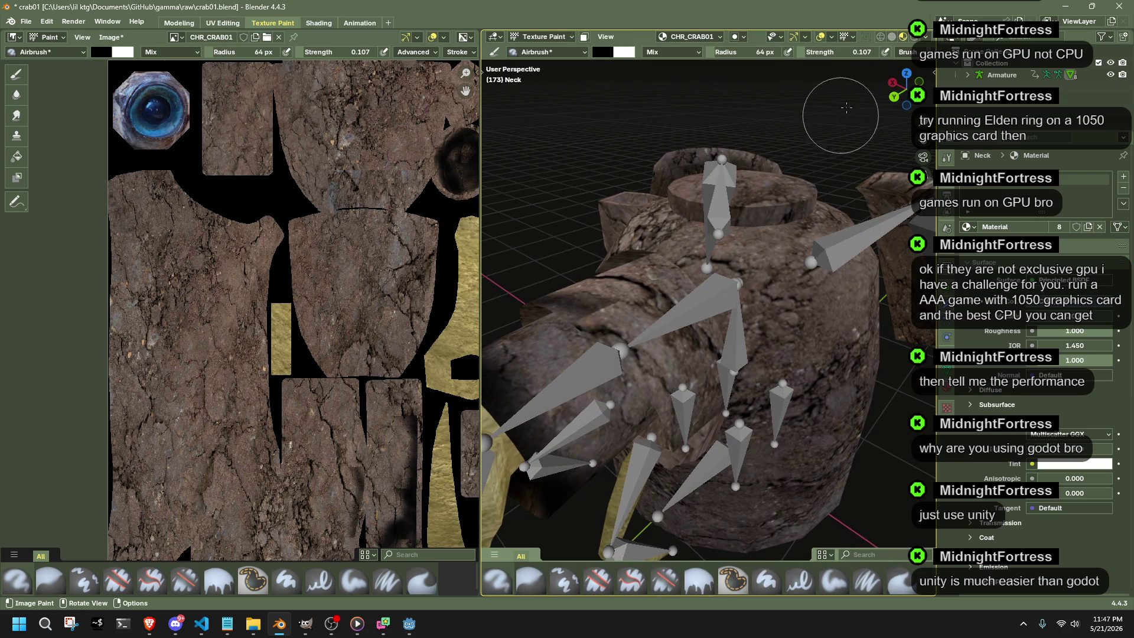
scroll(867, 57, down, 3)
scroll(864, 58, down, 3)
scroll(864, 58, down, 2)
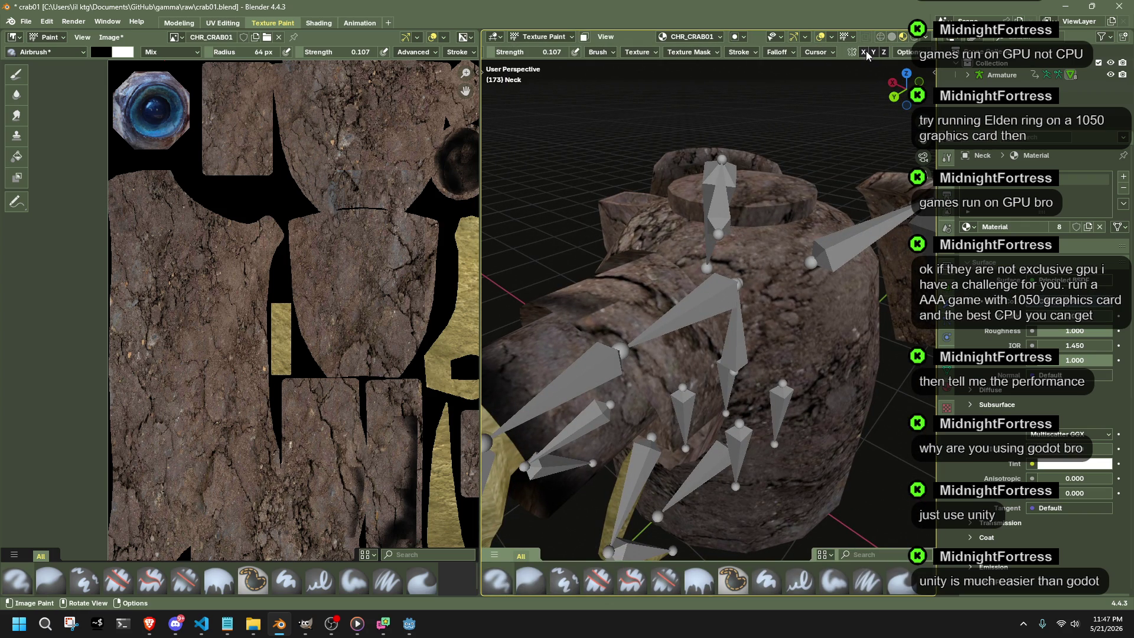
middle_drag(584, 310, 732, 342)
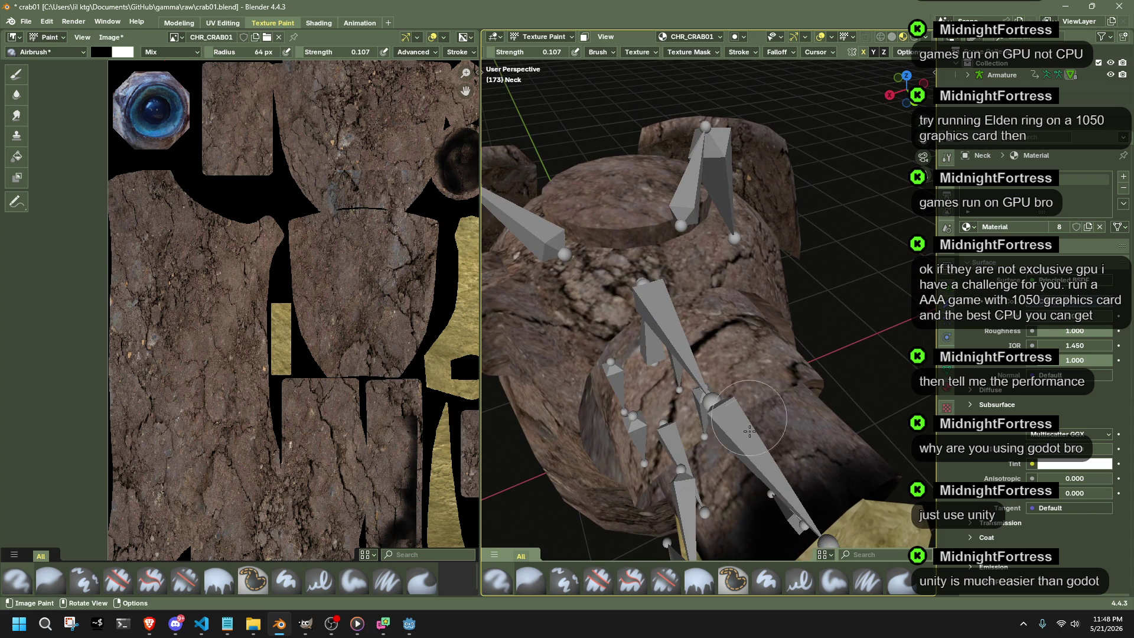
middle_drag(755, 409, 757, 410)
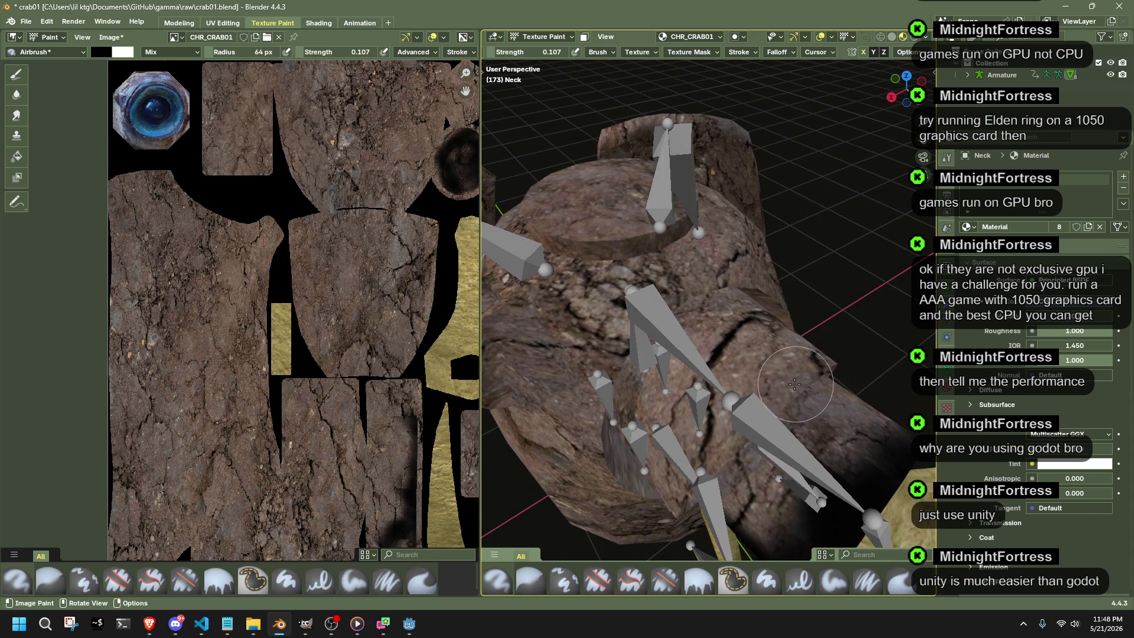
mouse_move(680, 492)
middle_down()
mouse_move(713, 388)
mouse_move(600, 335)
middle_up()
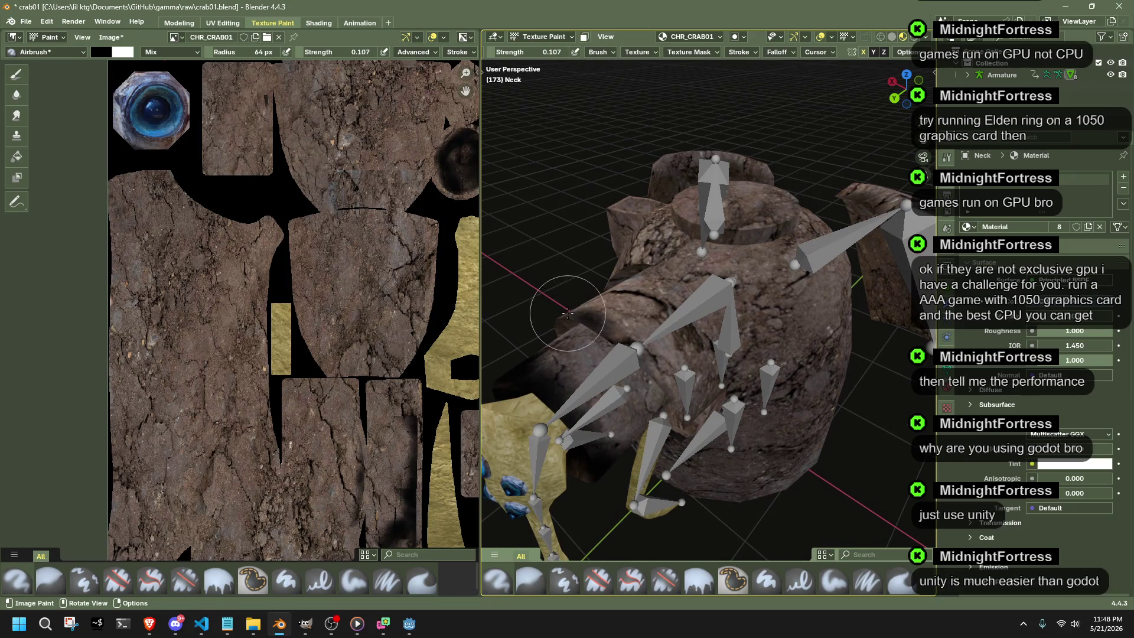
mouse_move(666, 383)
middle_down()
mouse_move(627, 319)
mouse_move(653, 301)
middle_up()
scroll(653, 301, up, 2)
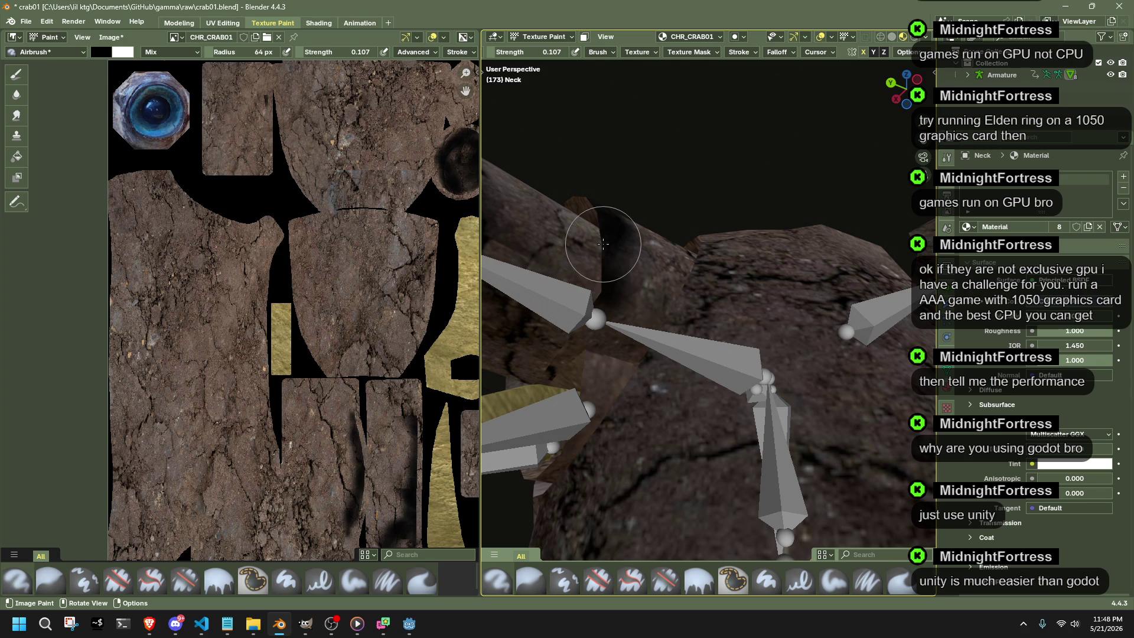
mouse_move(602, 244)
middle_down()
mouse_move(785, 305)
mouse_move(824, 301)
middle_up()
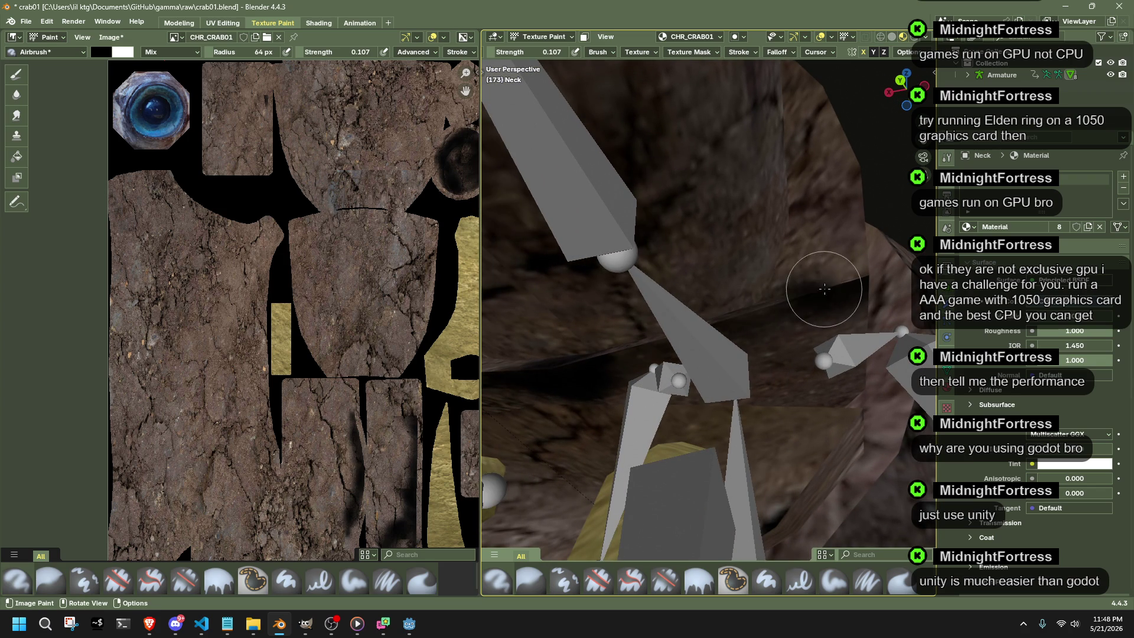
mouse_move(727, 342)
middle_down()
mouse_move(640, 407)
mouse_move(746, 415)
middle_up()
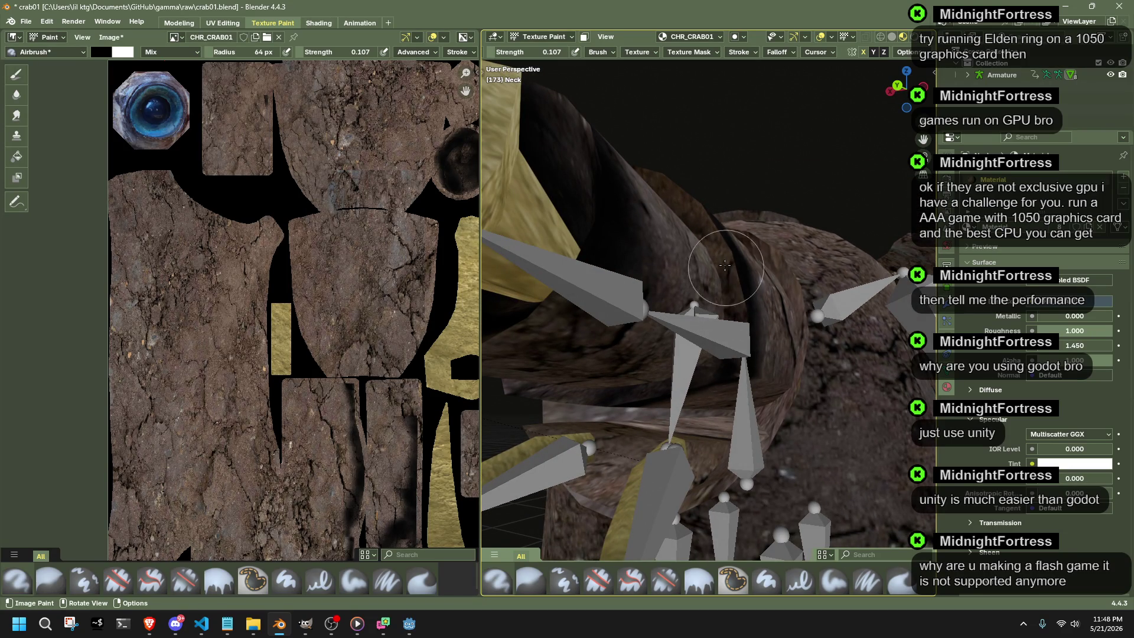
drag(746, 415, 674, 214)
Lighten patches on the cylinder texture, then return the neck piece to object mode.
mouse_move(674, 214)
middle_down()
mouse_move(766, 278)
mouse_move(645, 362)
middle_up()
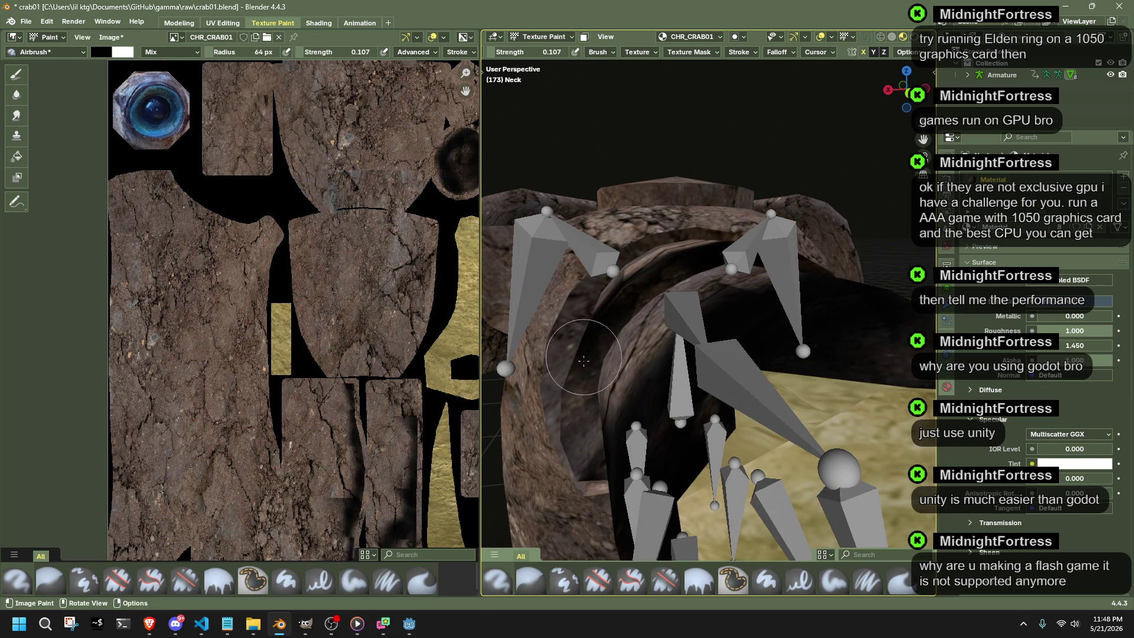
middle_drag(582, 458, 805, 371)
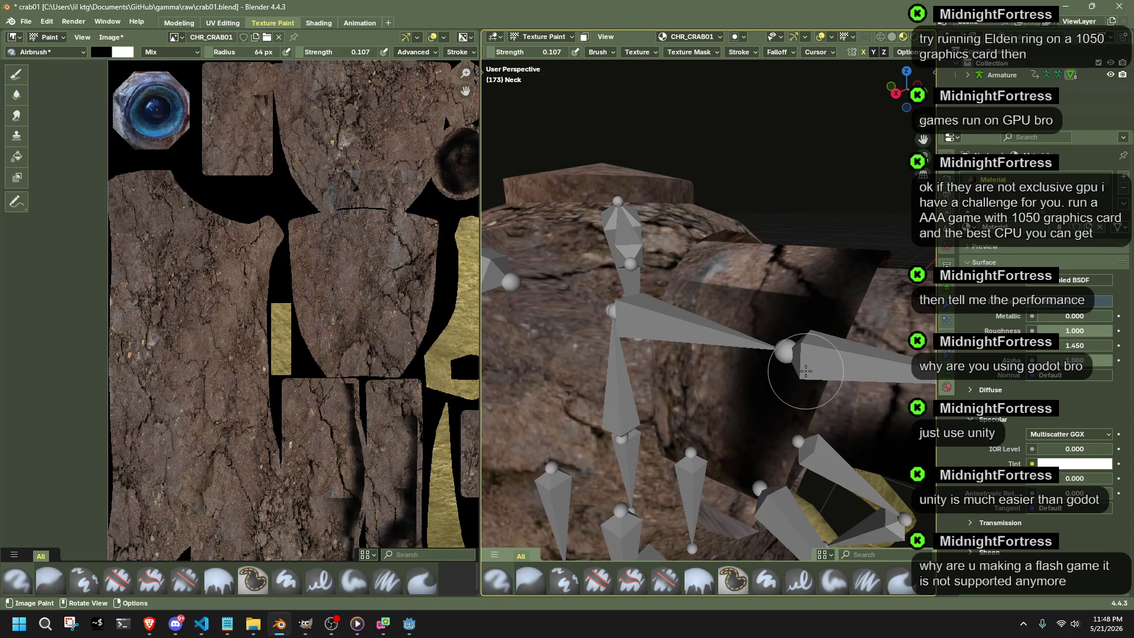
ctrl+drag(805, 371, 805, 371)
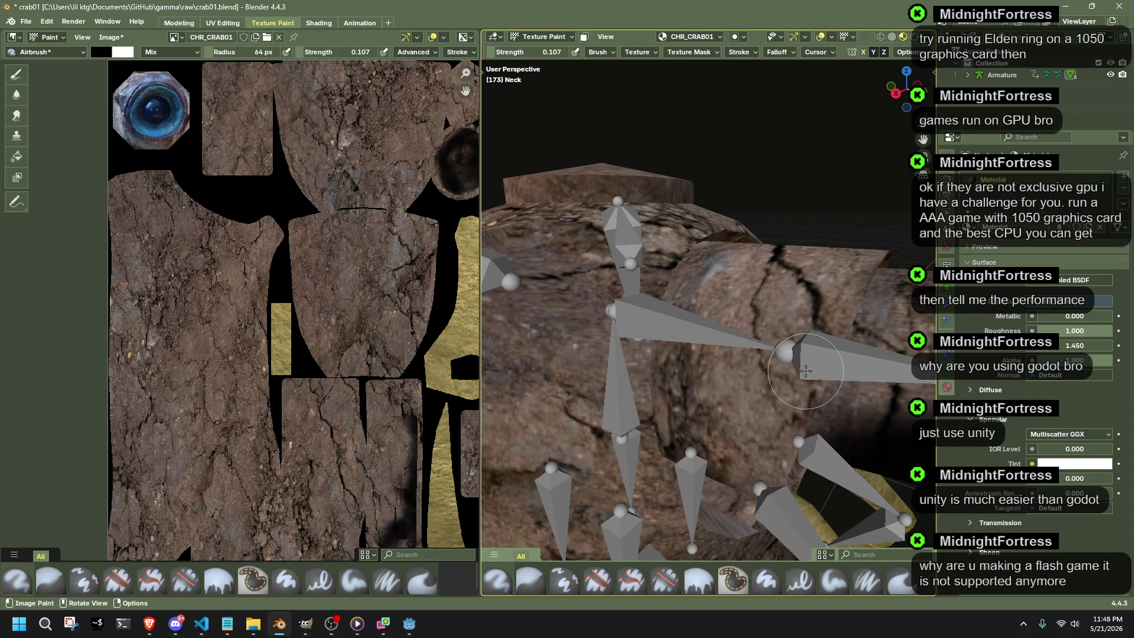
scroll(407, 419, down, 3)
key(ctrl+z)
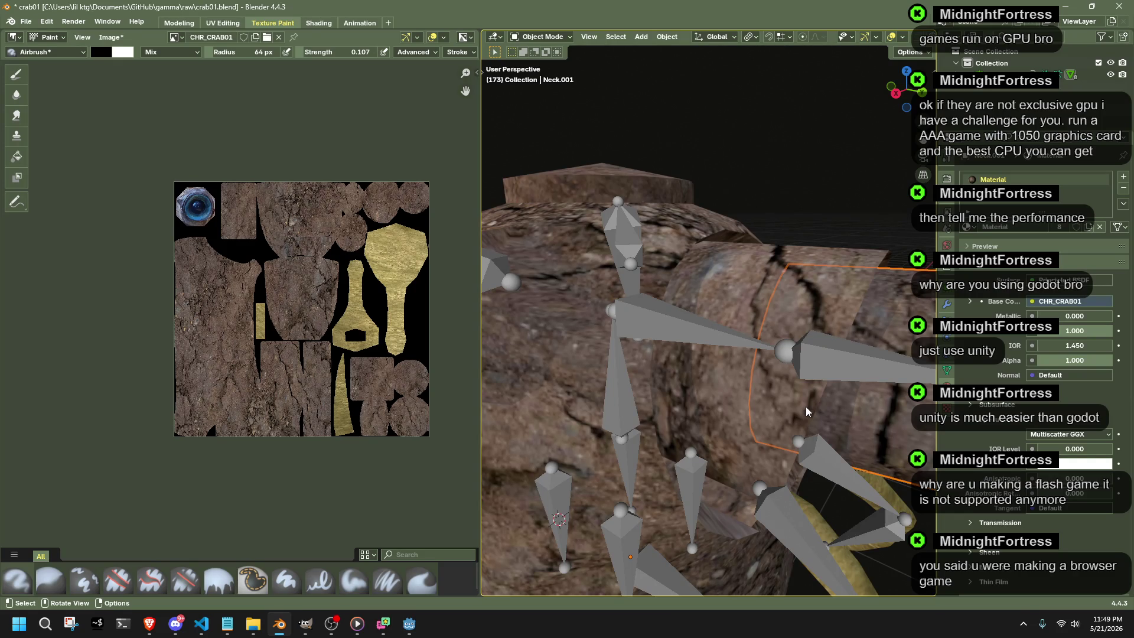
middle_drag(800, 278, 813, 369)
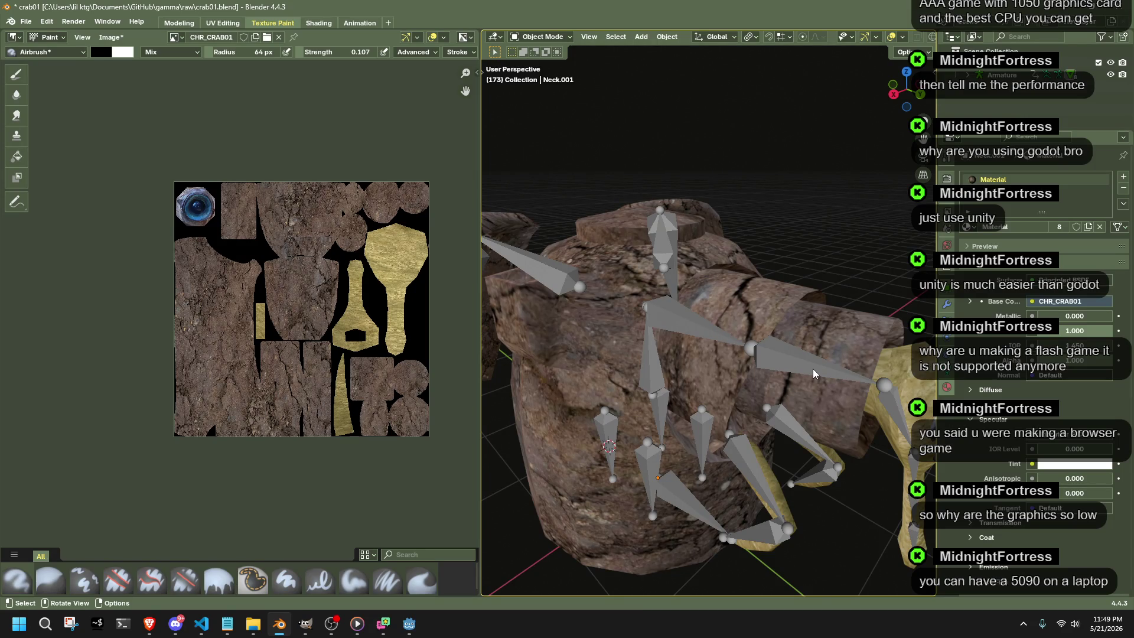
click(812, 369)
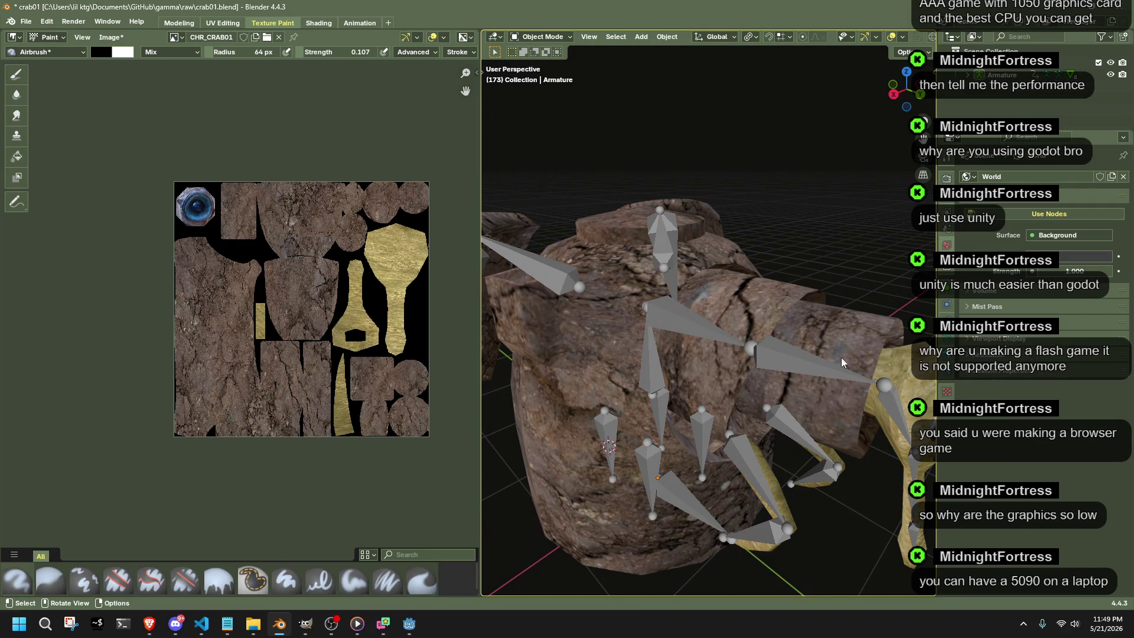
middle_drag(852, 396, 824, 402)
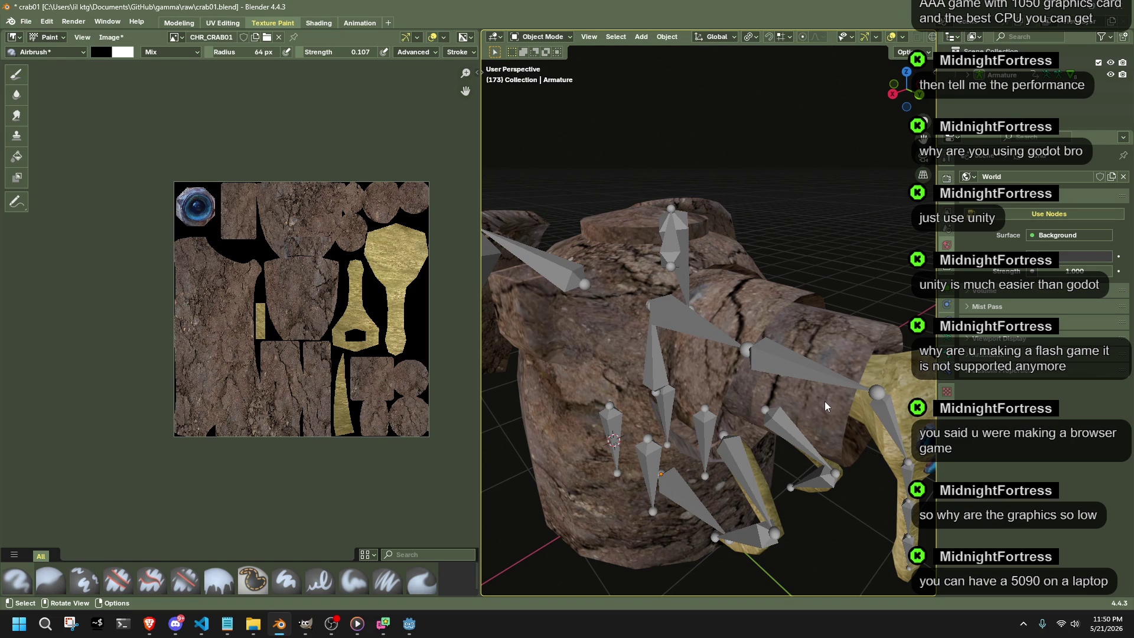
Select the Neck.001 mesh, enter edit mode and select all of its geometry.
middle_drag(826, 401, 711, 391)
click(711, 390)
click(606, 350)
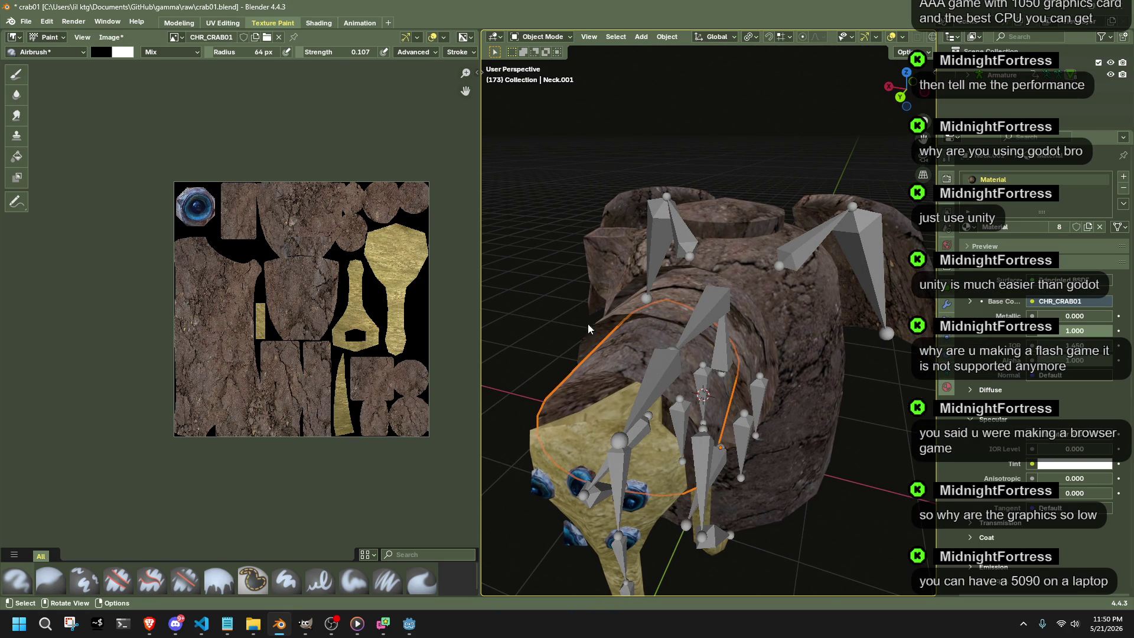
click(535, 46)
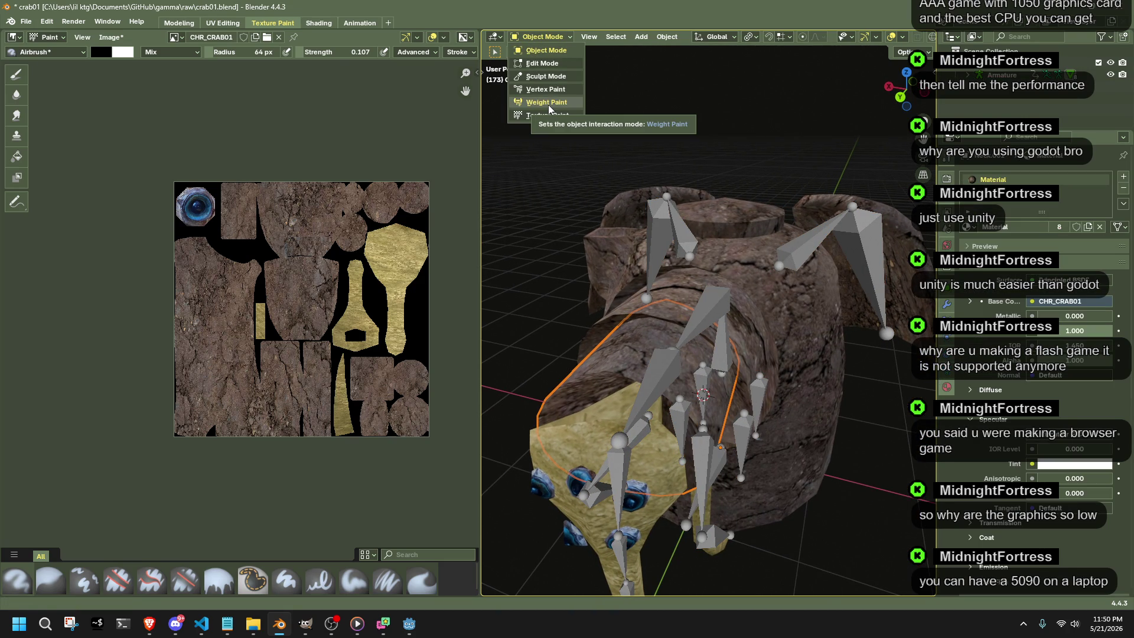
click(542, 64)
key(a)
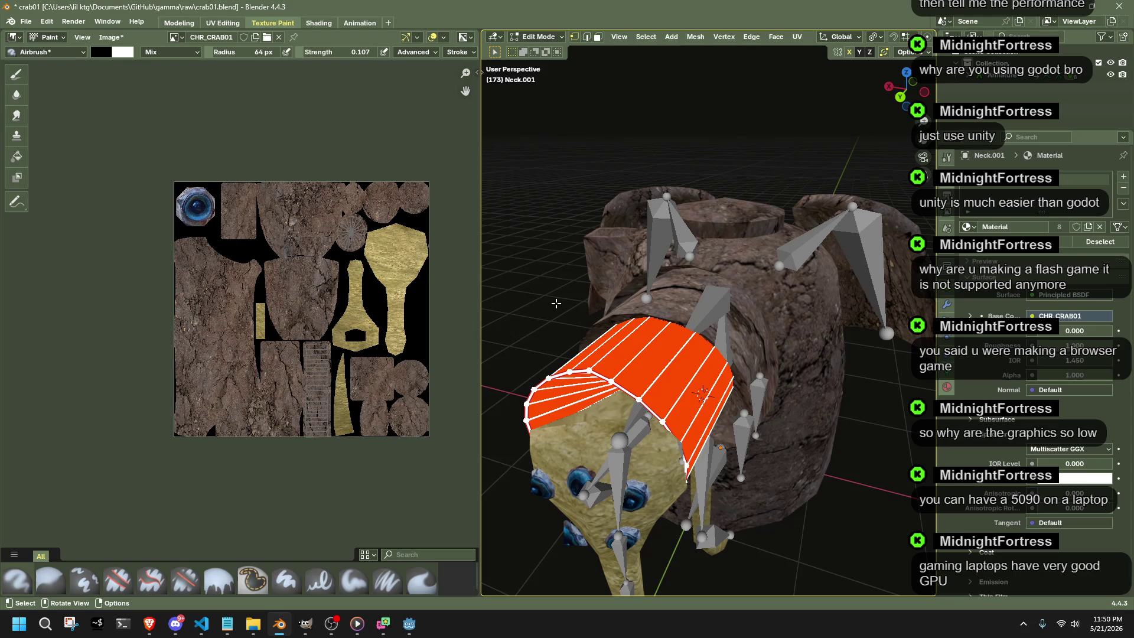
Check the neck's bone weights in weight paint mode, then return it to texture painting.
click(536, 36)
click(545, 104)
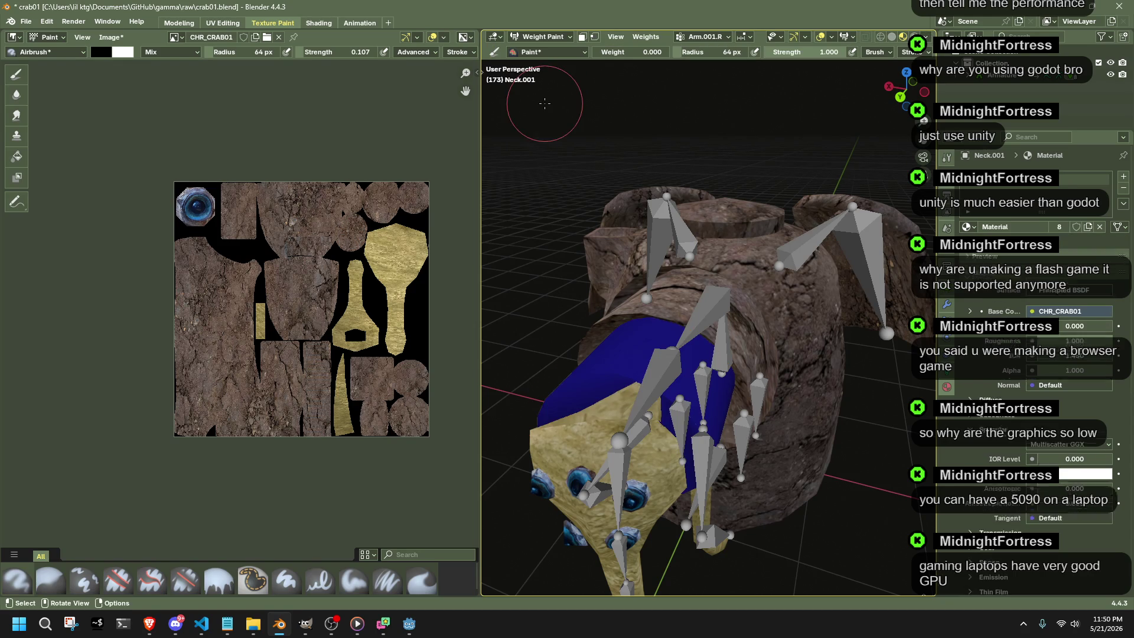
key(Tab)
key(Tab)
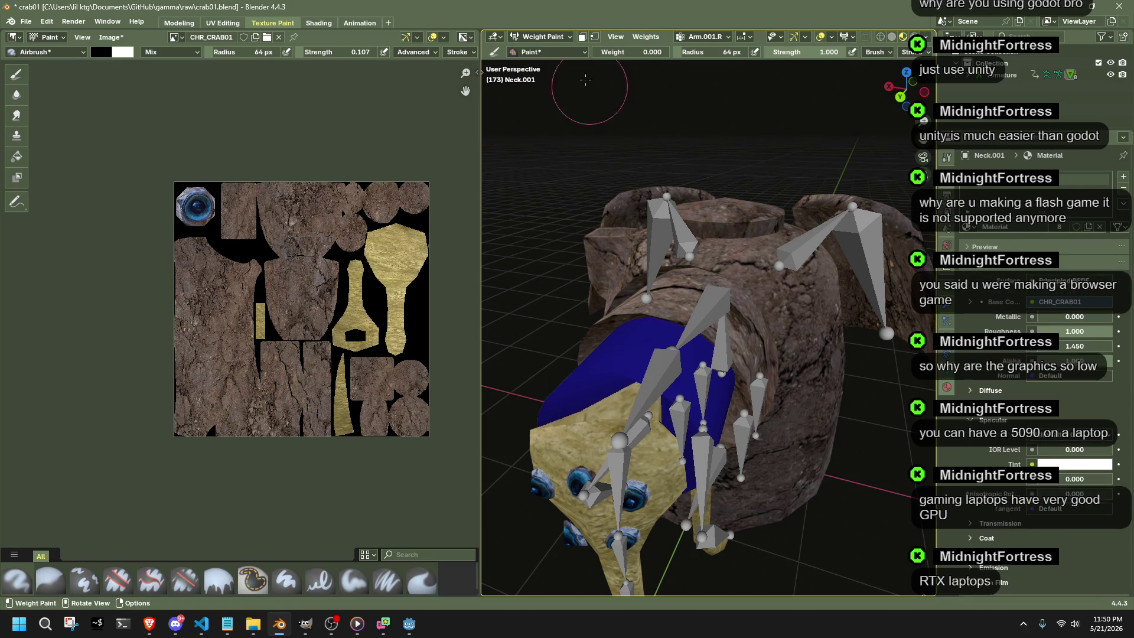
click(537, 36)
click(545, 119)
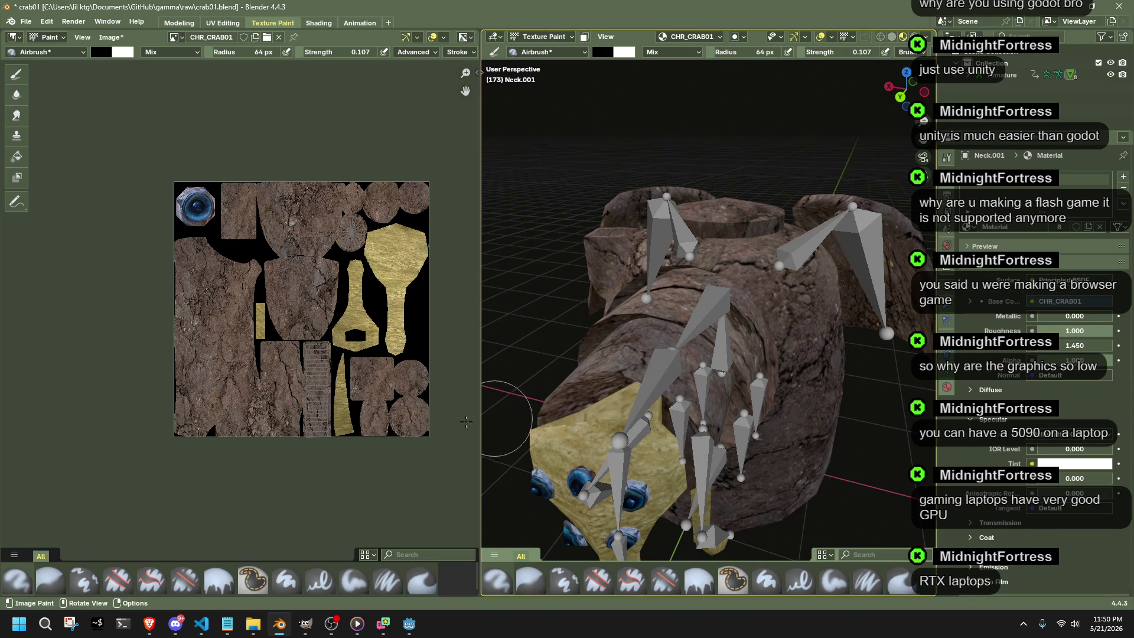
scroll(354, 425, up, 2)
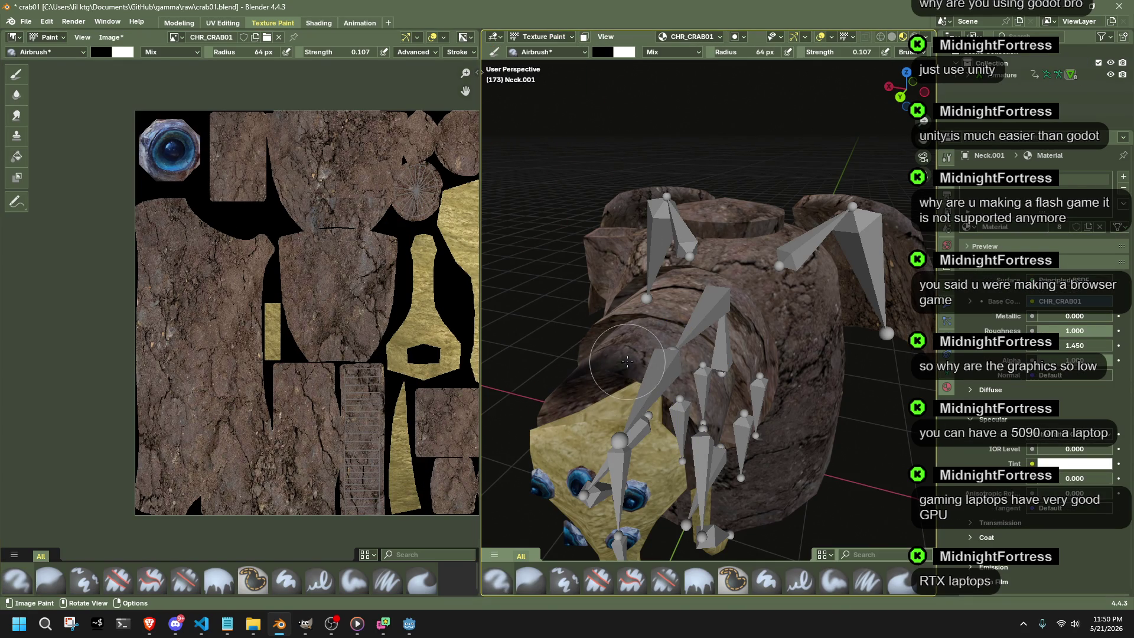
scroll(244, 276, up, 1)
scroll(243, 275, up, 1)
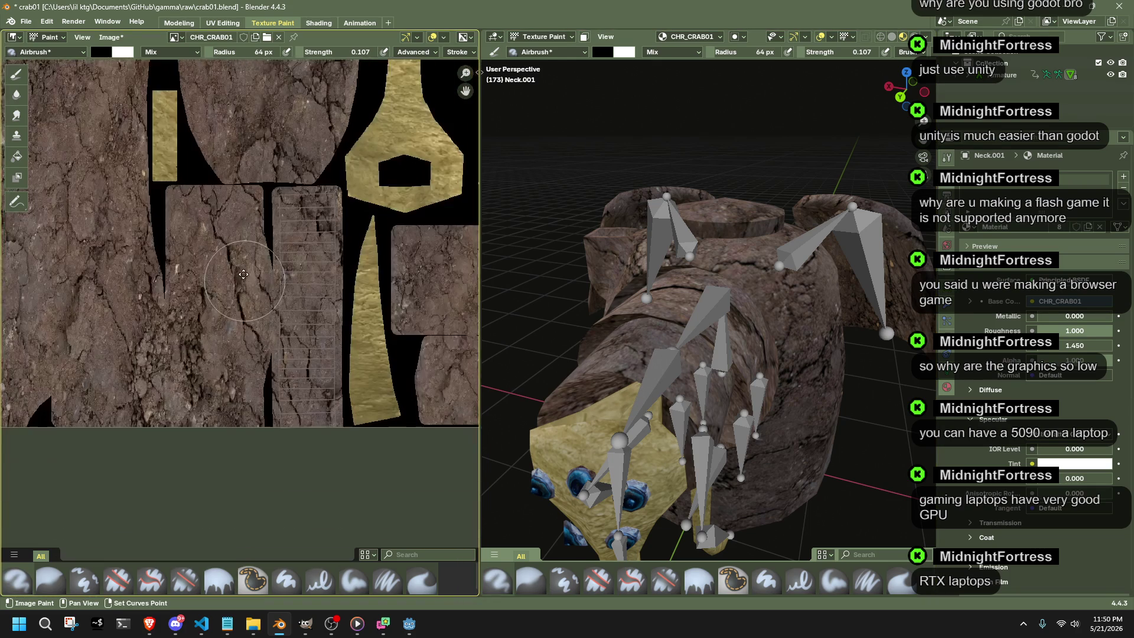
scroll(243, 275, down, 1)
Darken a dirt patch beside the ladder-like strip, then view the crab's eyes and other texture islands.
mouse_move(332, 415)
mouse_down()
mouse_move(330, 222)
mouse_move(333, 416)
mouse_up()
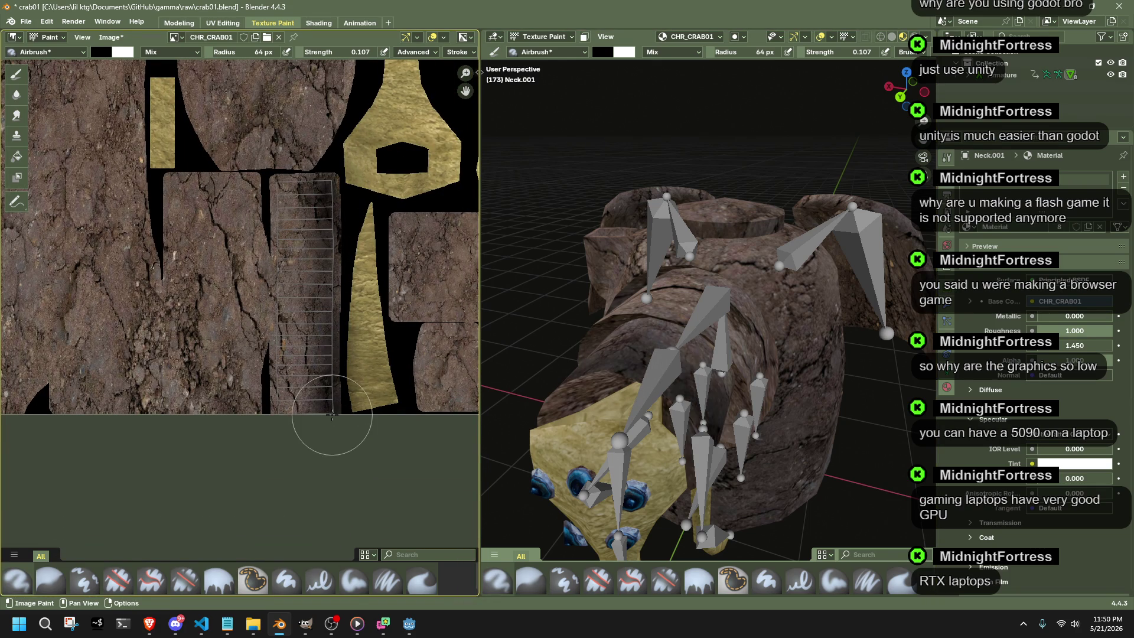
middle_drag(576, 398, 829, 359)
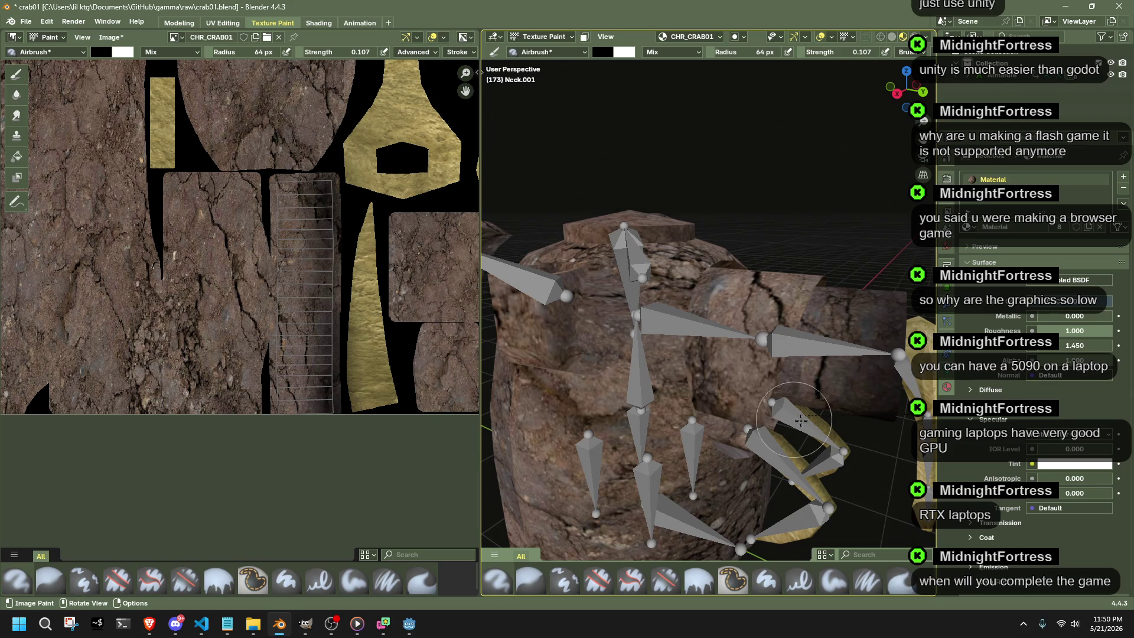
middle_drag(828, 358, 501, 405)
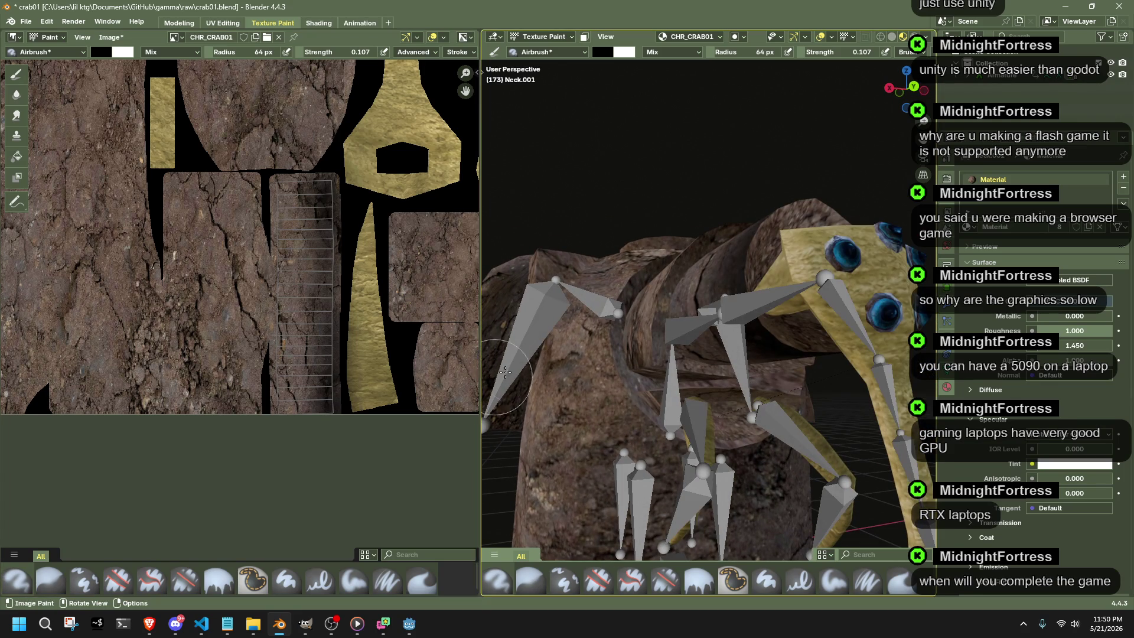
middle_drag(713, 297, 567, 292)
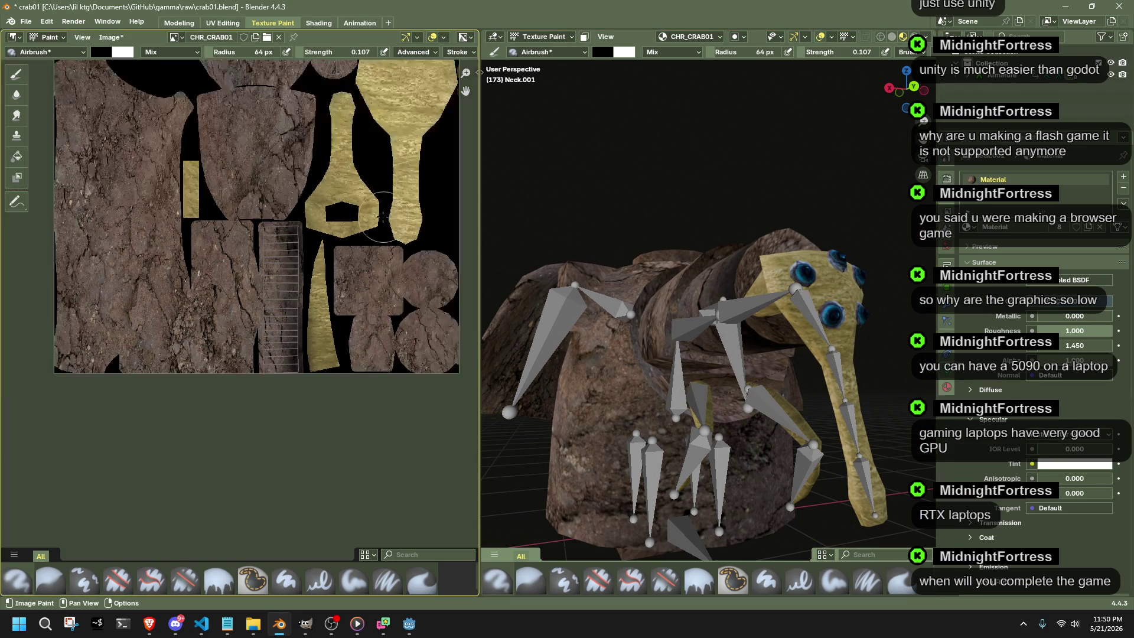
scroll(347, 206, down, 3)
scroll(346, 206, up, 5)
middle_drag(347, 207, 333, 333)
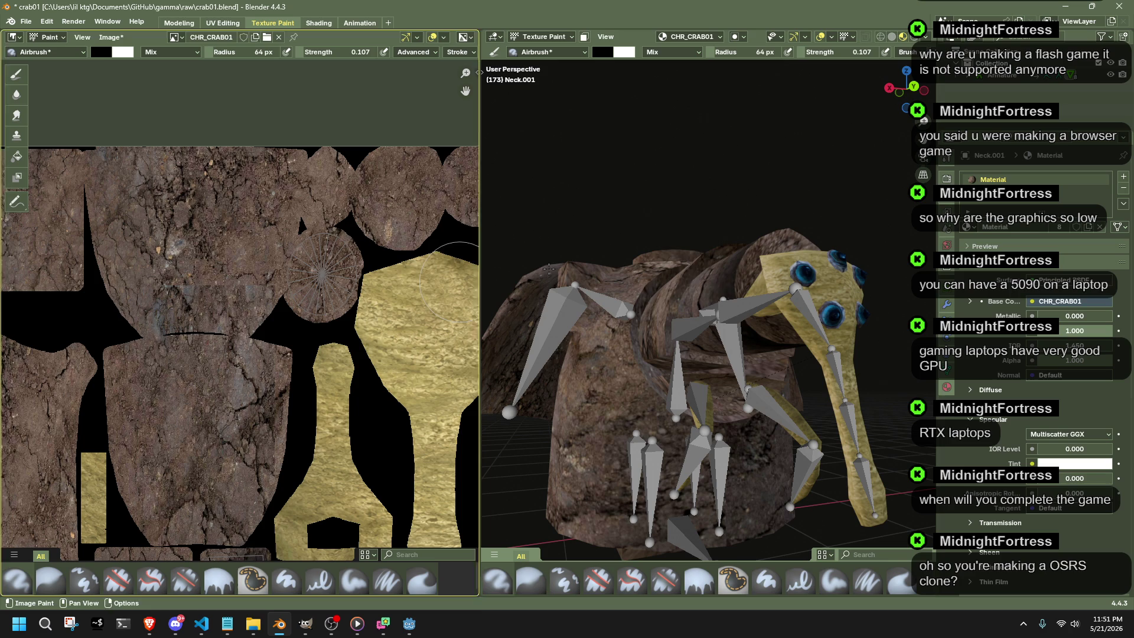
scroll(355, 306, up, 2)
scroll(373, 300, up, 1)
Airbrush the texture's round cap area as a dark hollow, undoing and repainting the strokes.
middle_drag(382, 298, 241, 332)
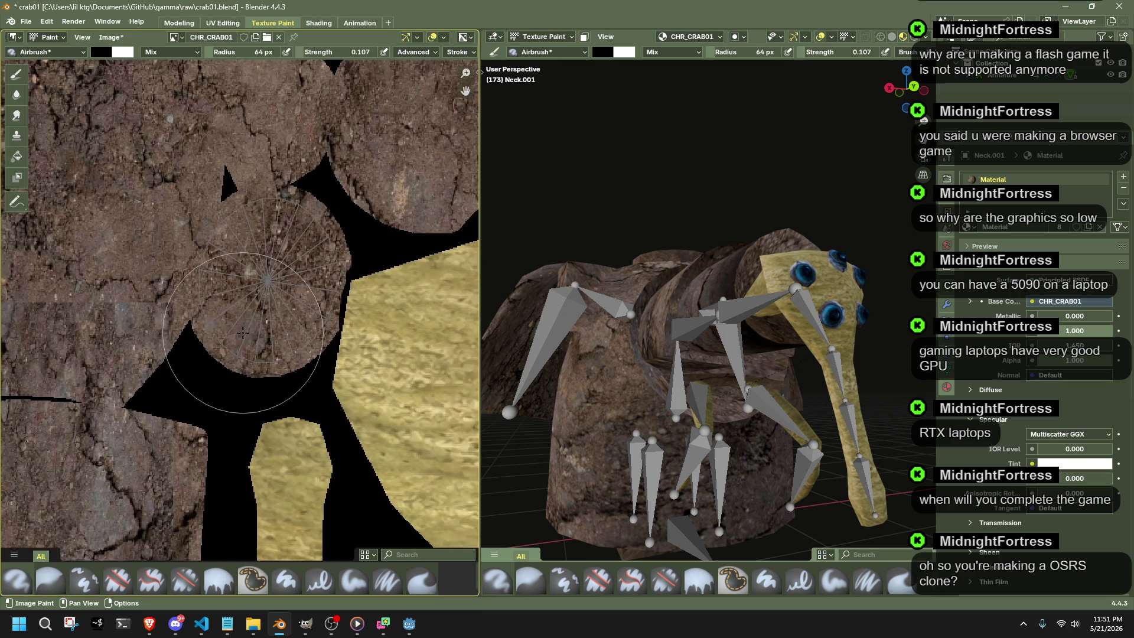
scroll(248, 323, up, 1)
mouse_move(267, 293)
mouse_down()
mouse_move(278, 316)
mouse_move(303, 270)
mouse_up()
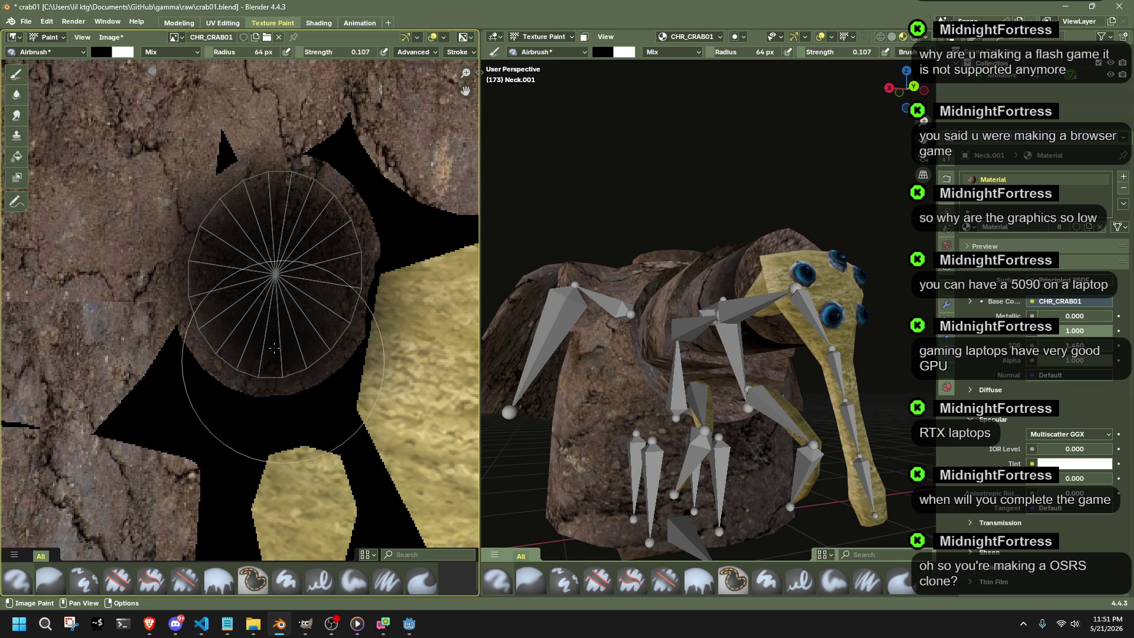
key(ctrl+z)
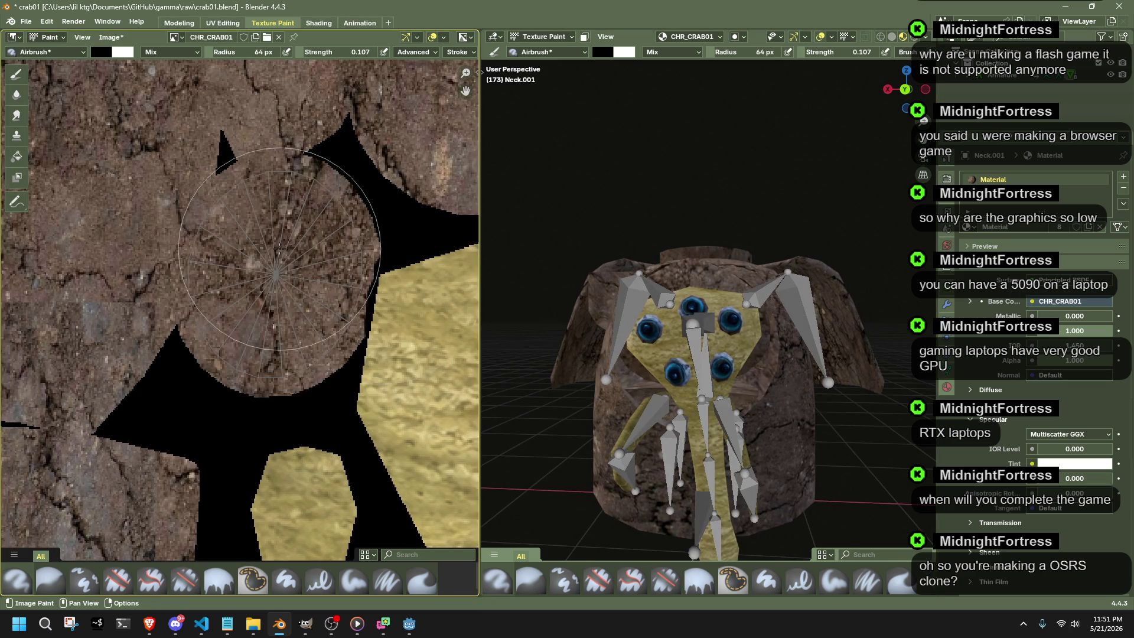
scroll(284, 274, up, 1)
mouse_move(284, 273)
mouse_down()
mouse_move(251, 270)
mouse_move(184, 147)
mouse_up()
key(ctrl+z)
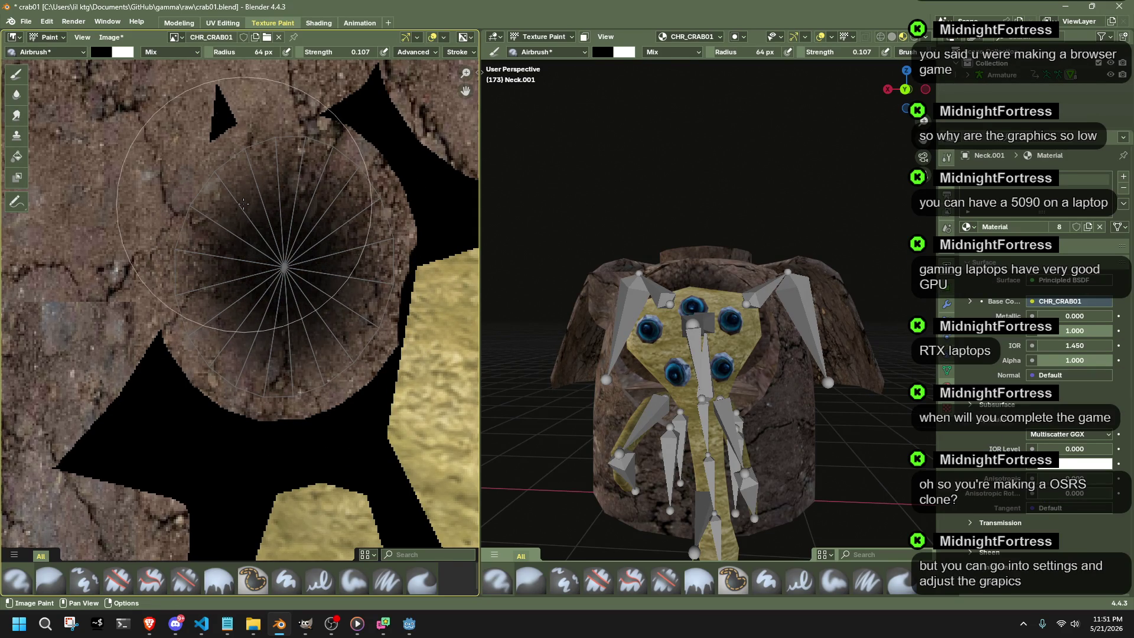
Shrink the airbrush radius down to 10 px.
click(244, 51)
text(2)
key(Return)
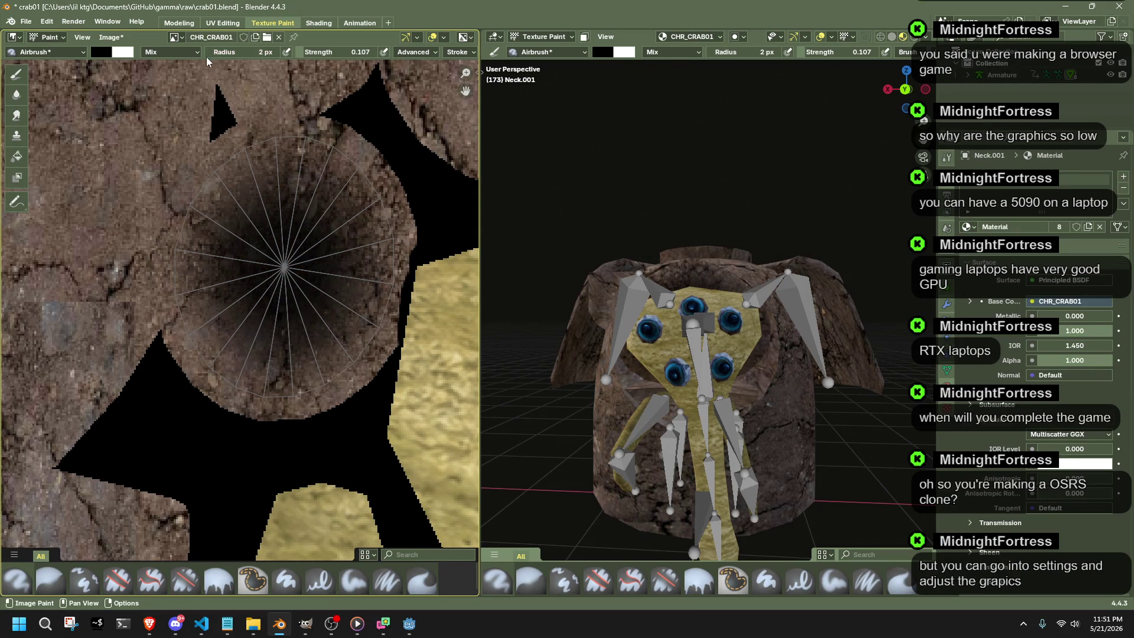
click(243, 52)
text(29)
key(Return)
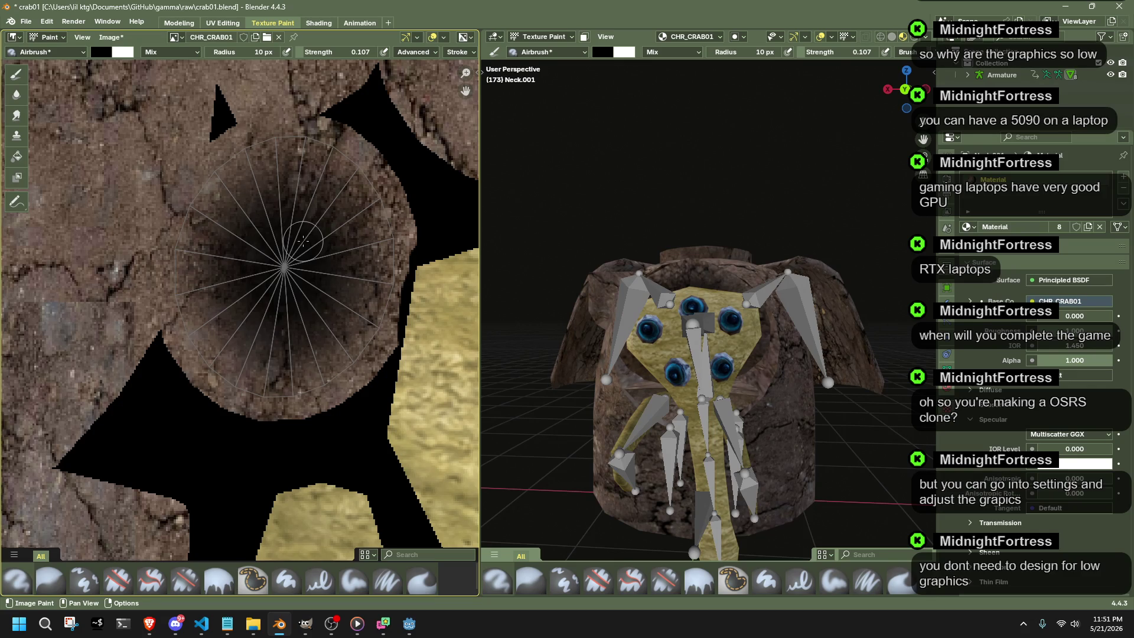
Switch to Godot, fly through the playtest level and run the project build with F5.
click(407, 621)
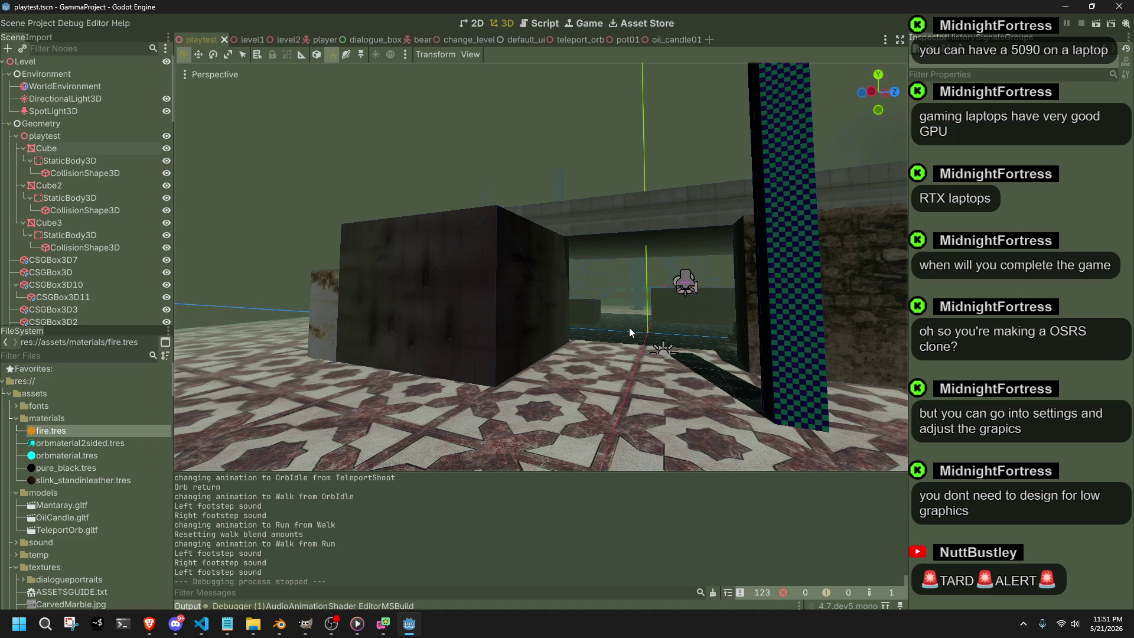
mouse_move(703, 170)
right_down()
mouse_move(627, 316)
mouse_move(627, 354)
mouse_move(611, 301)
right_up()
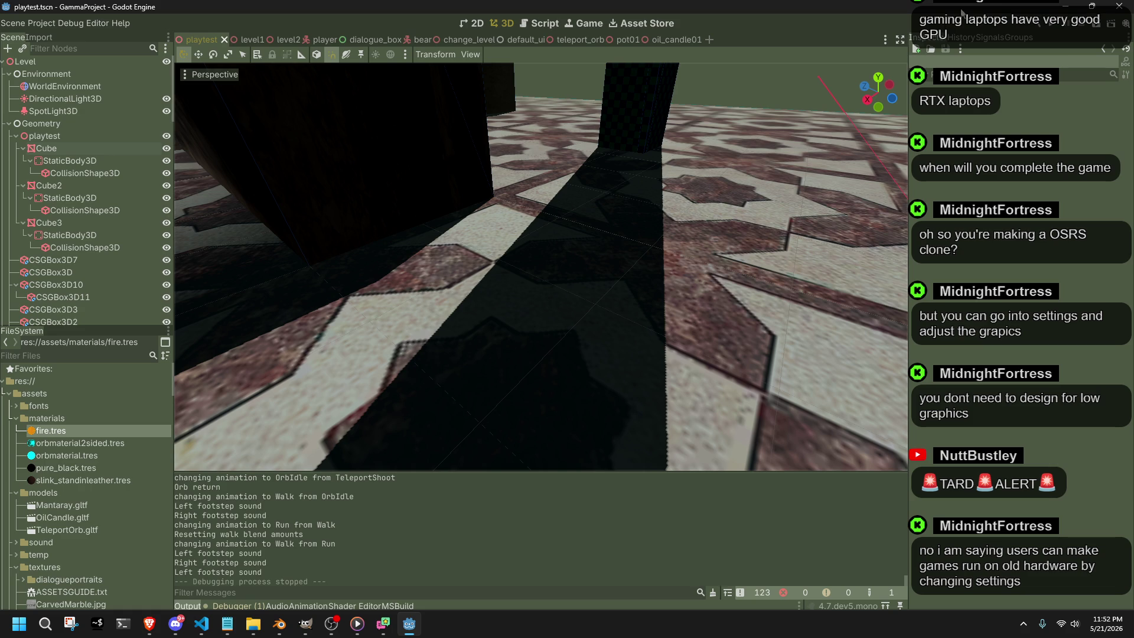
click(1057, 31)
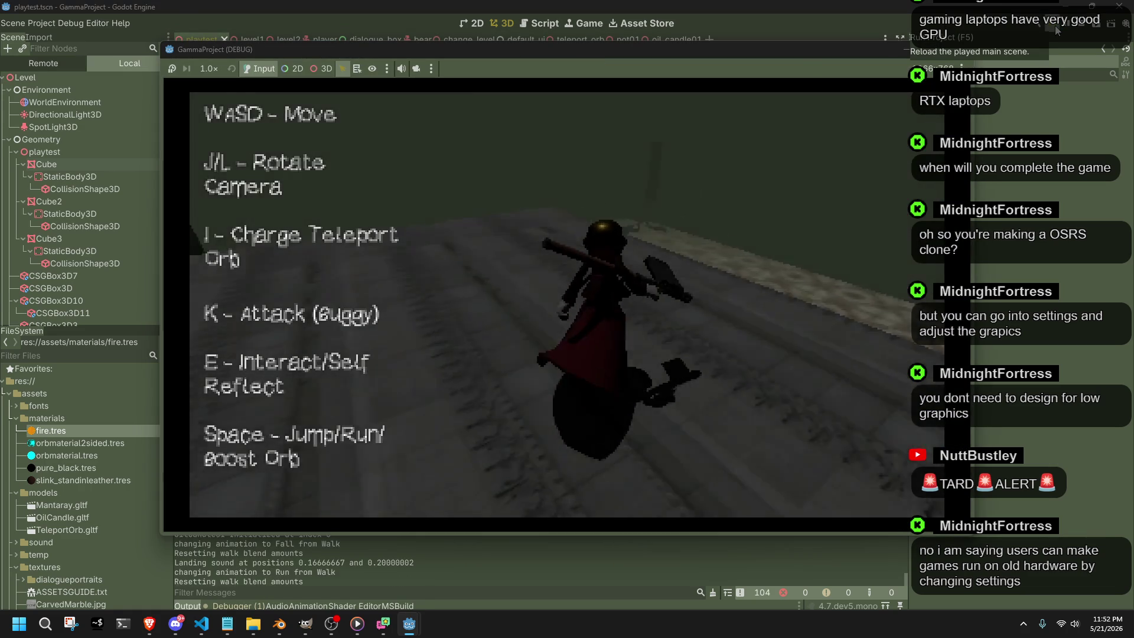
Walk the character across the tiled floor and through the shadowed room while turning the camera.
key(s)
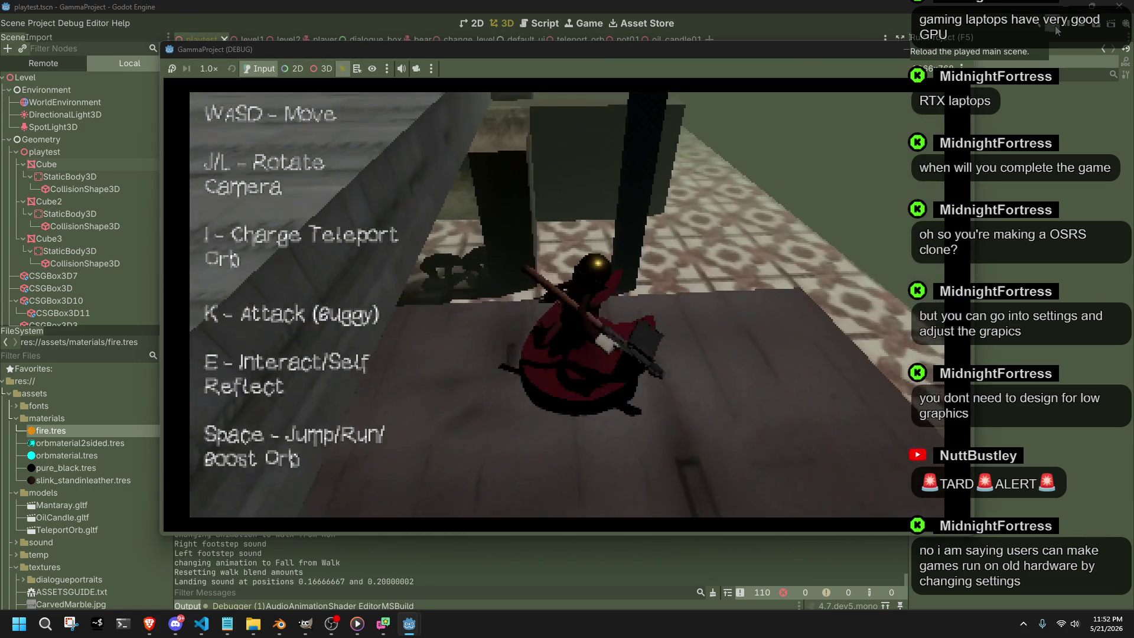
key(w)
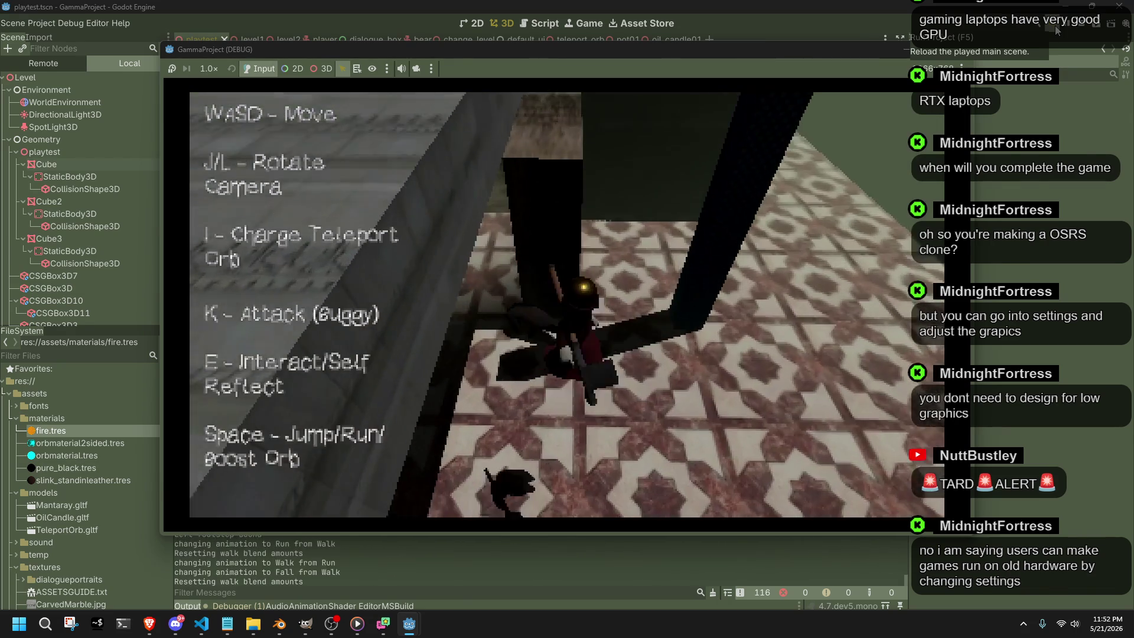
key(w)
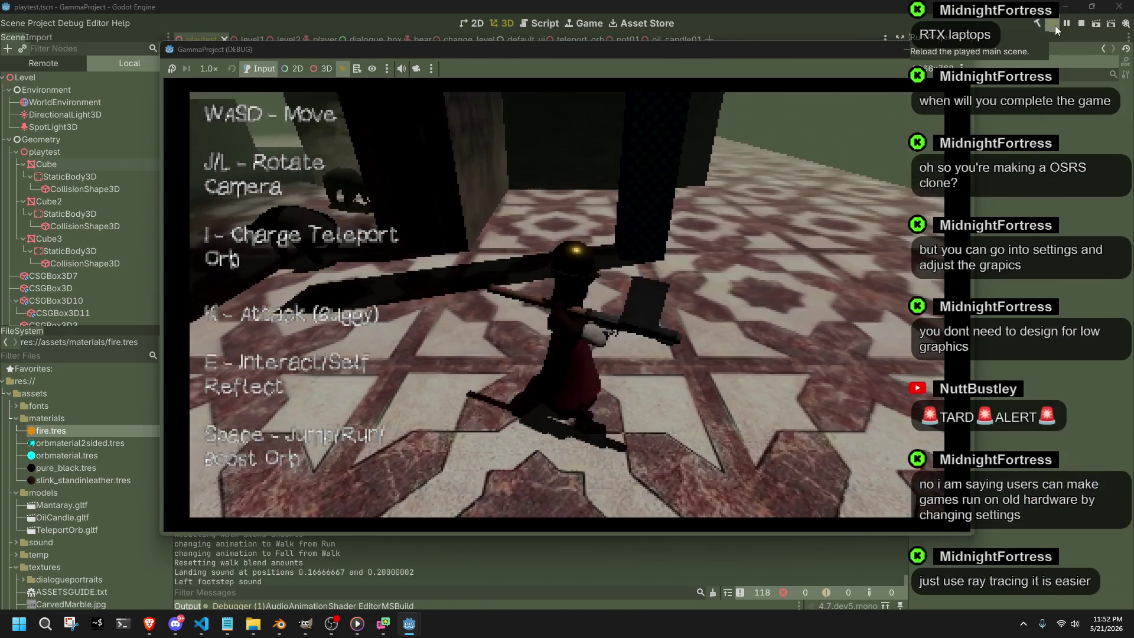
key(w)
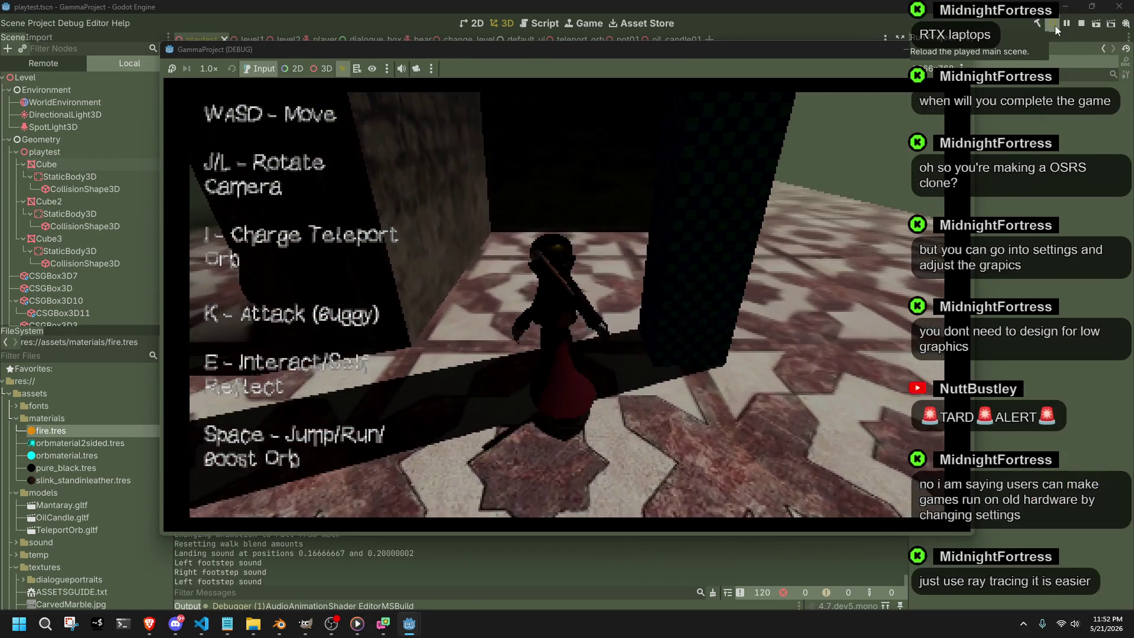
key(w)
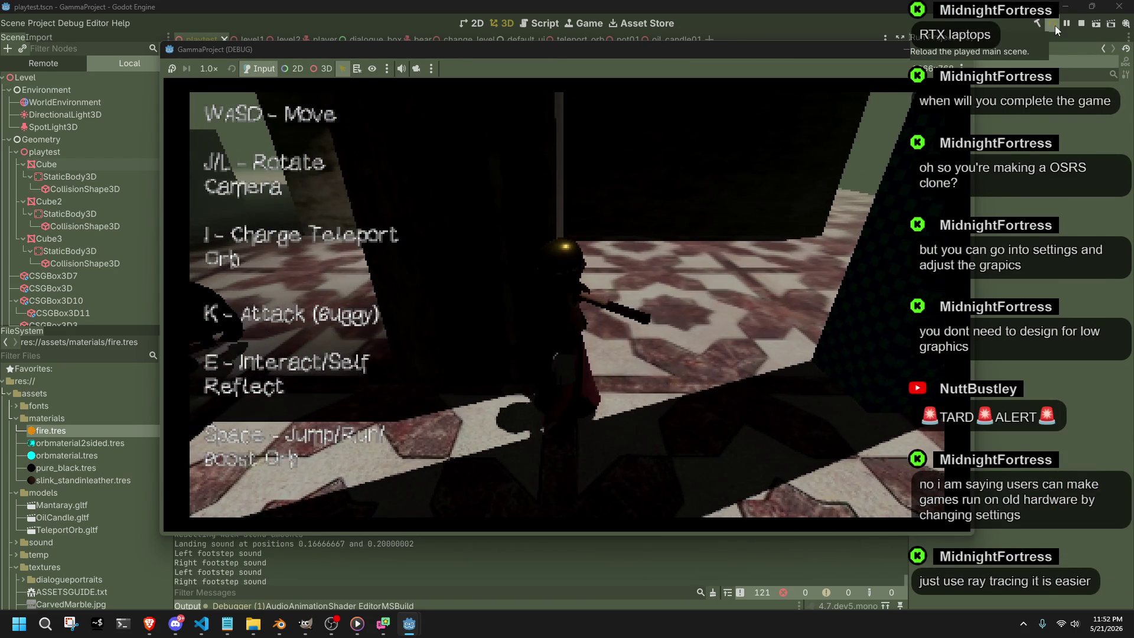
key(w)
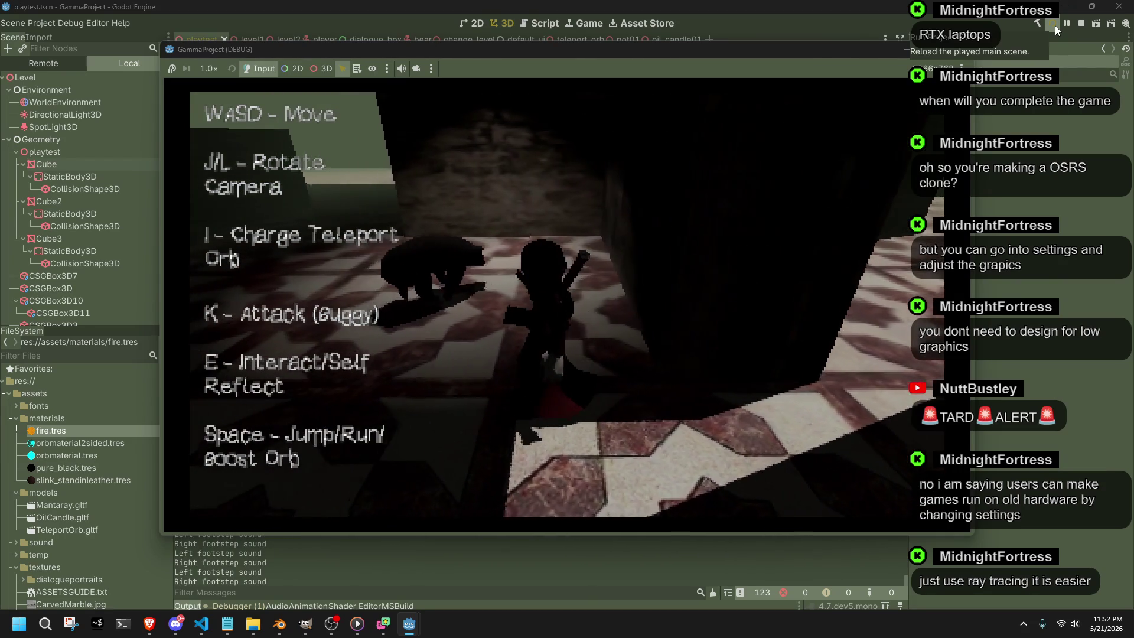
key(w)
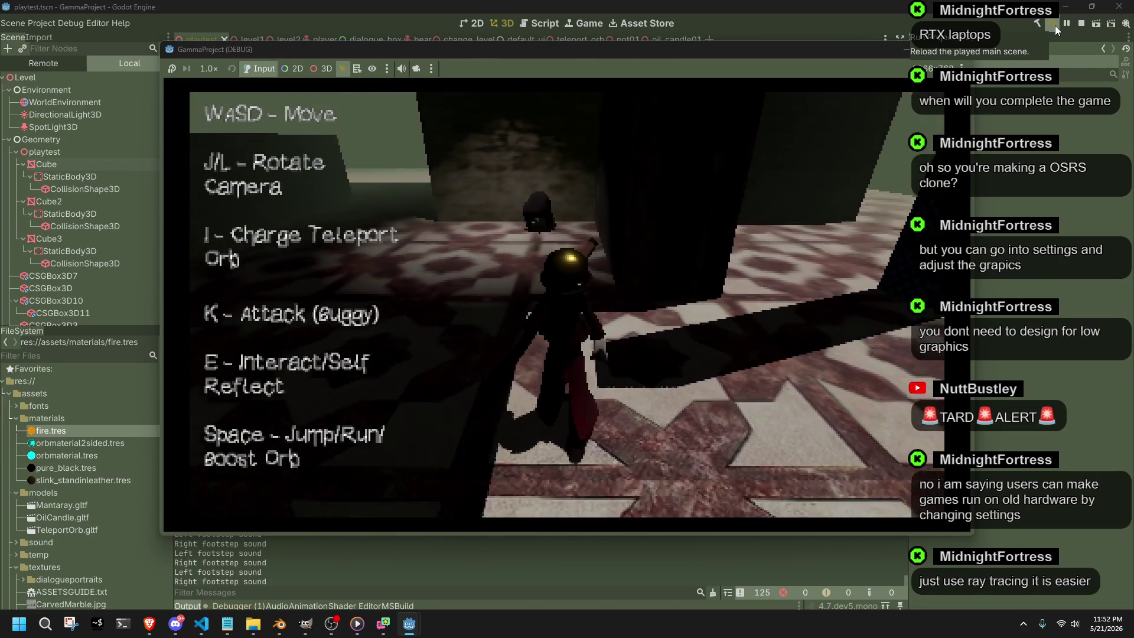
key(w)
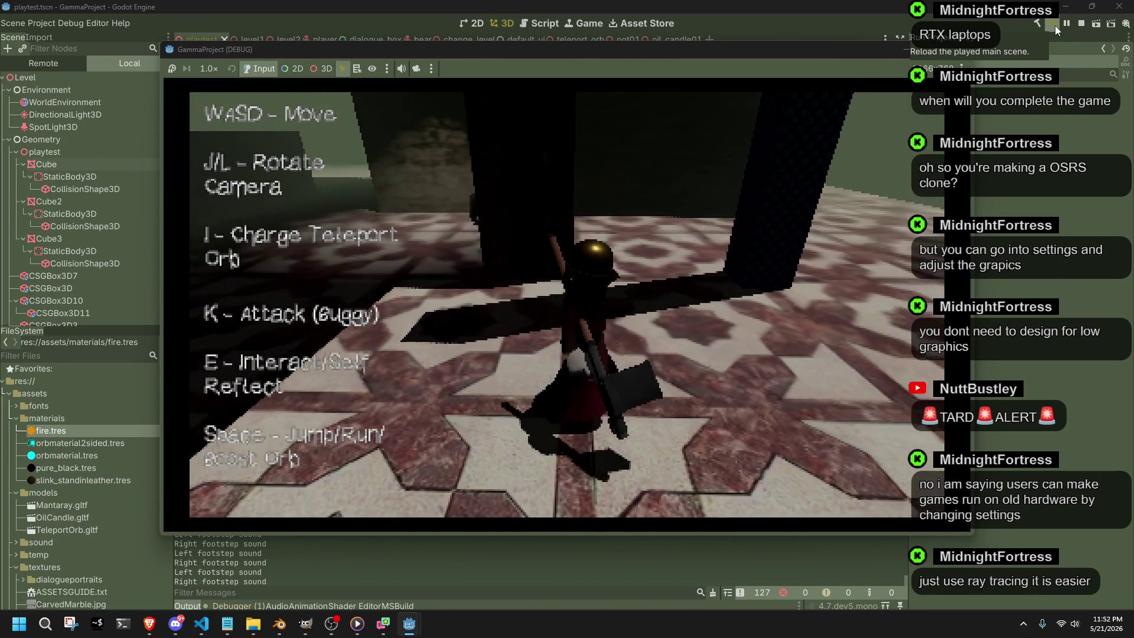
key(w)
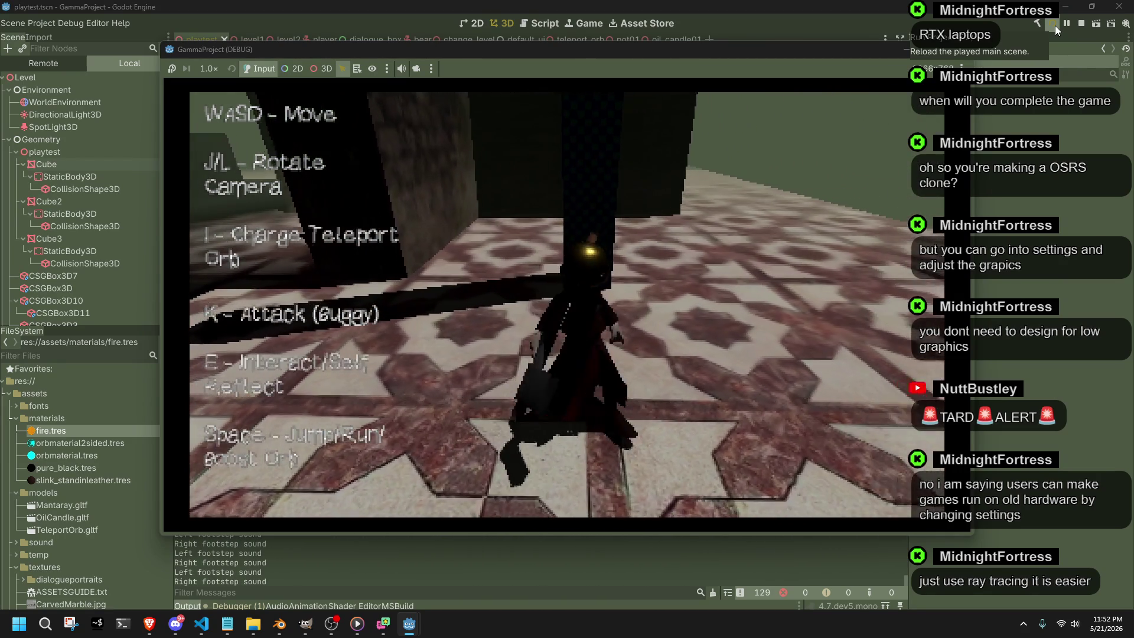
key(w)
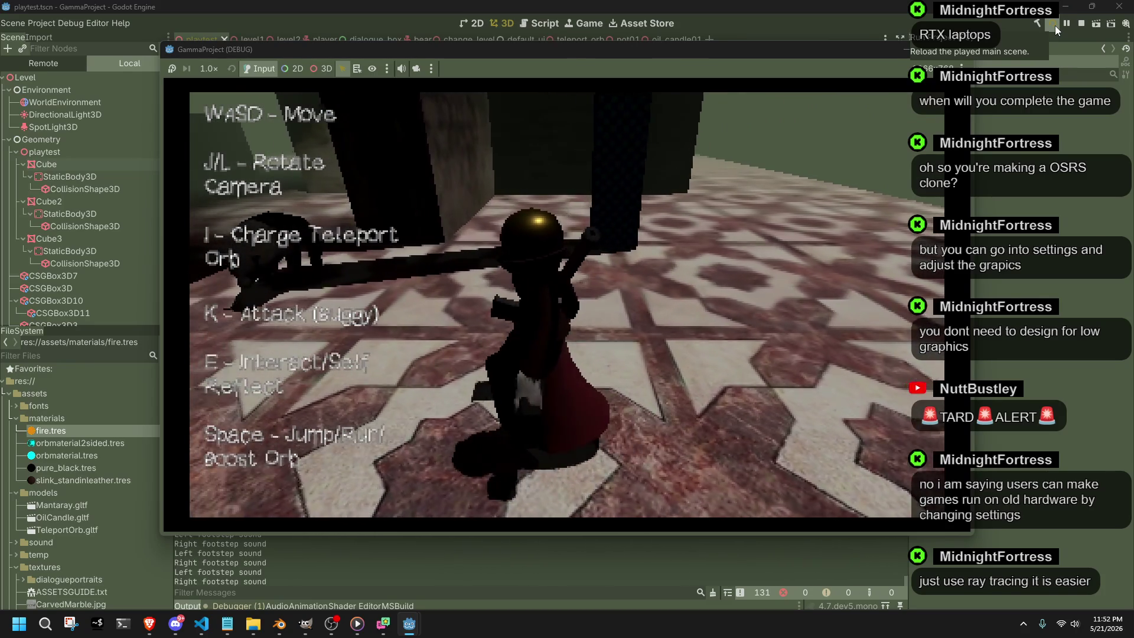
key(w)
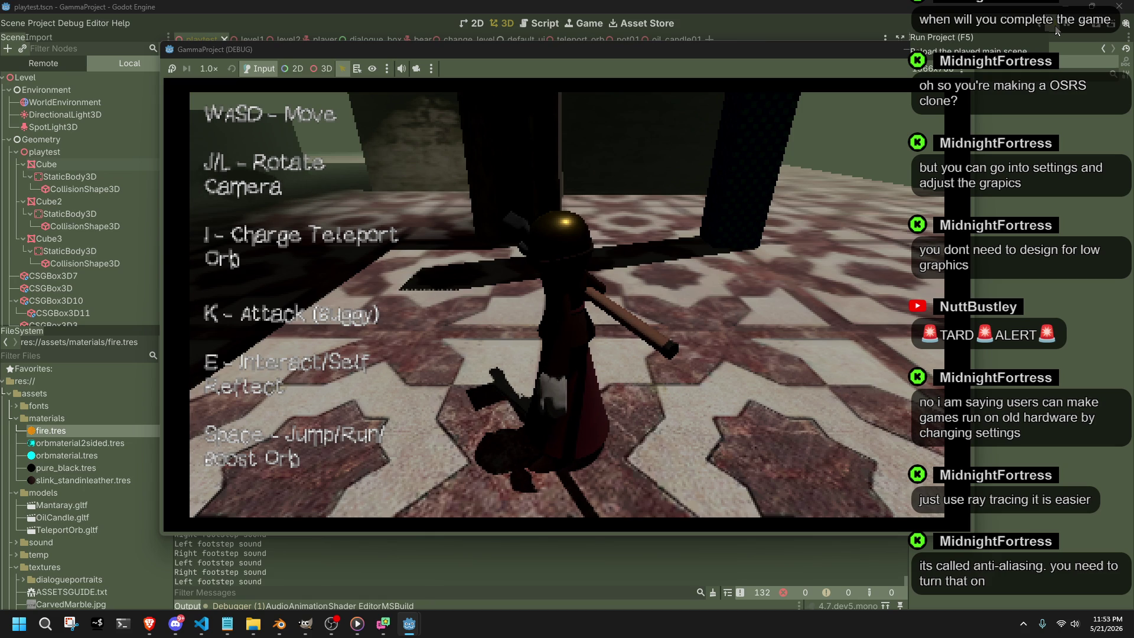
Stop the running game and switch over to the web browser.
click(961, 49)
key(alt+Tab)
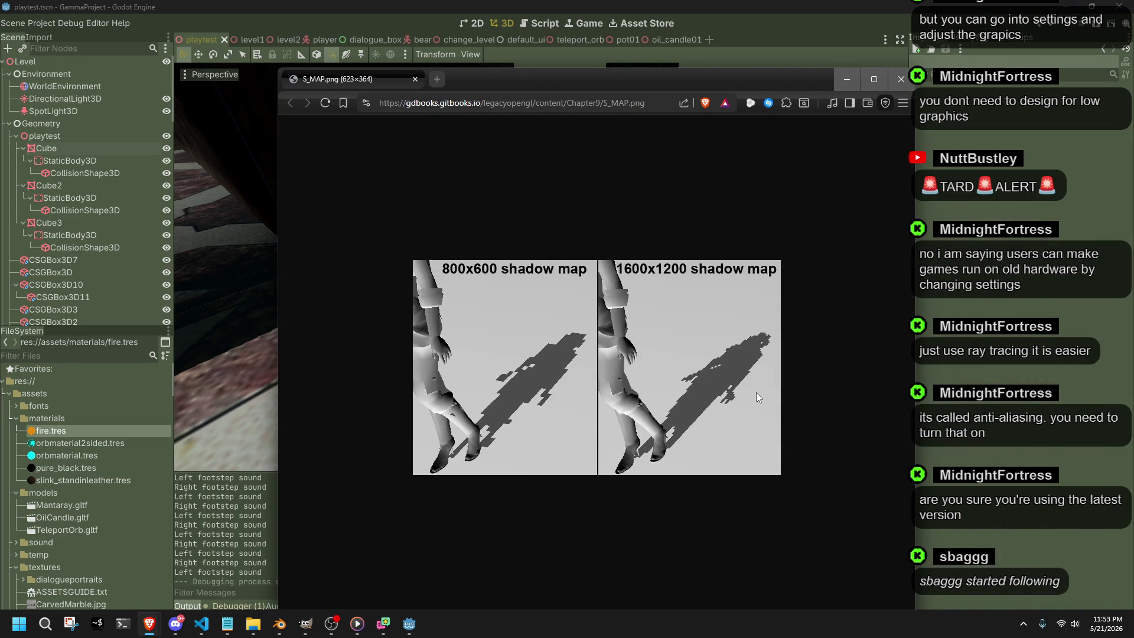
ctrl+scroll(758, 402, up, 3)
ctrl+scroll(757, 402, up, 2)
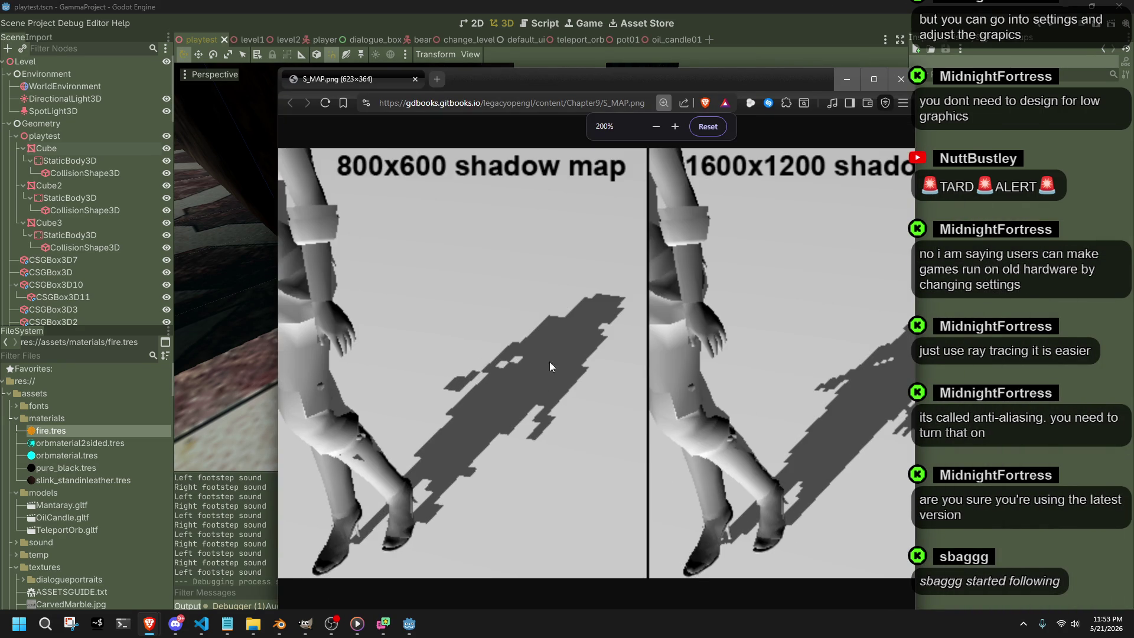
ctrl+scroll(549, 362, down, 1)
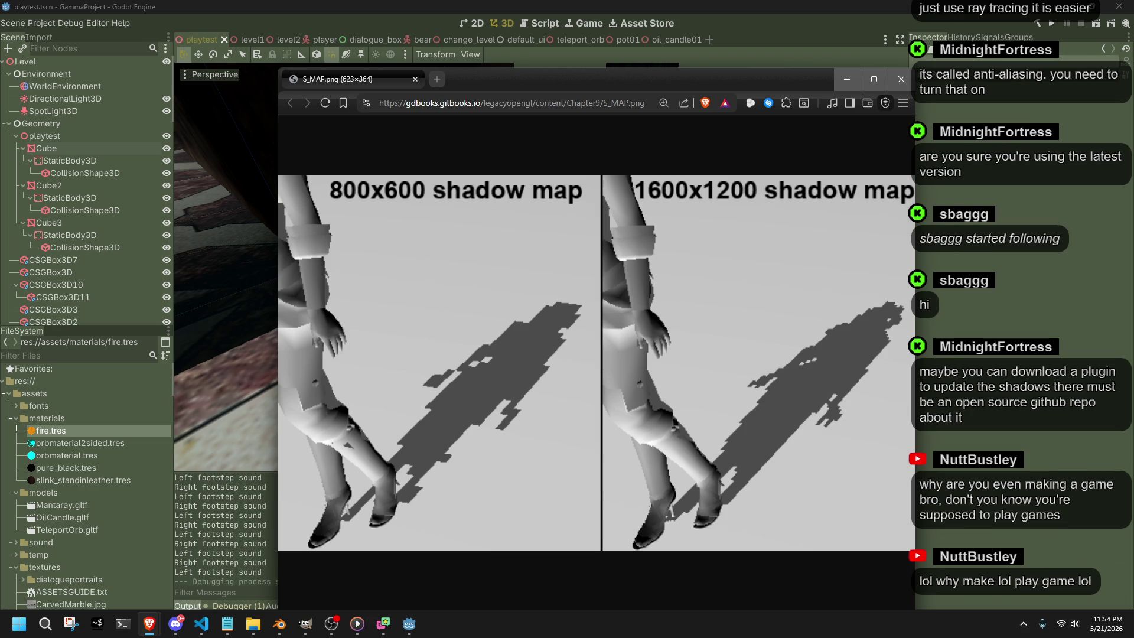
Close the S_MAP.png shadow-map comparison window and return to Blender.
click(332, 623)
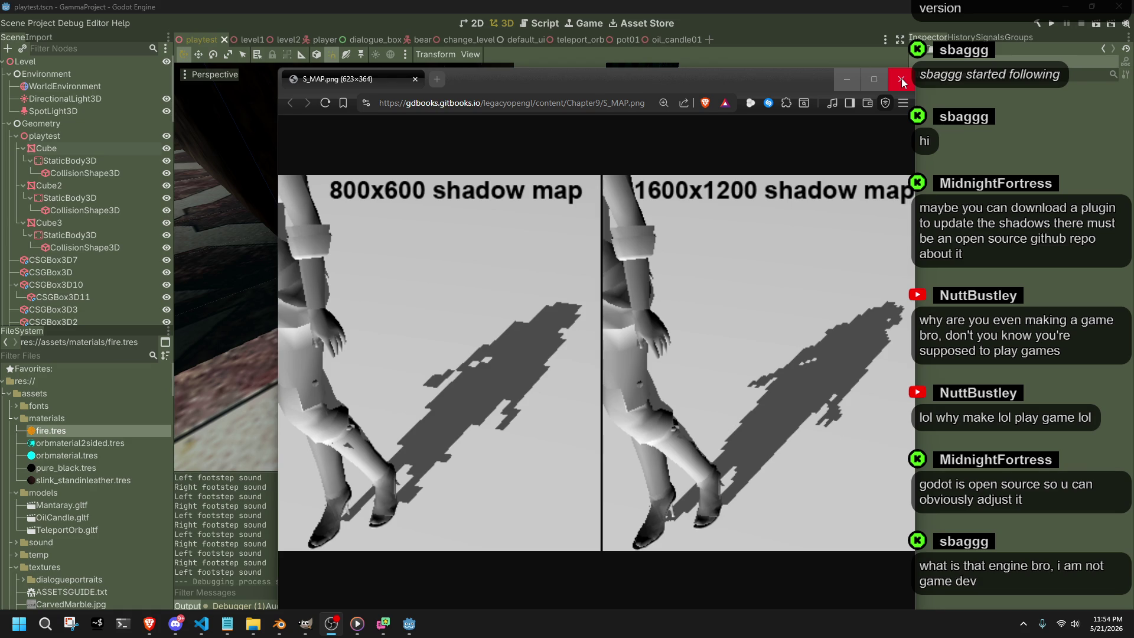
click(902, 82)
scroll(601, 216, down, 10)
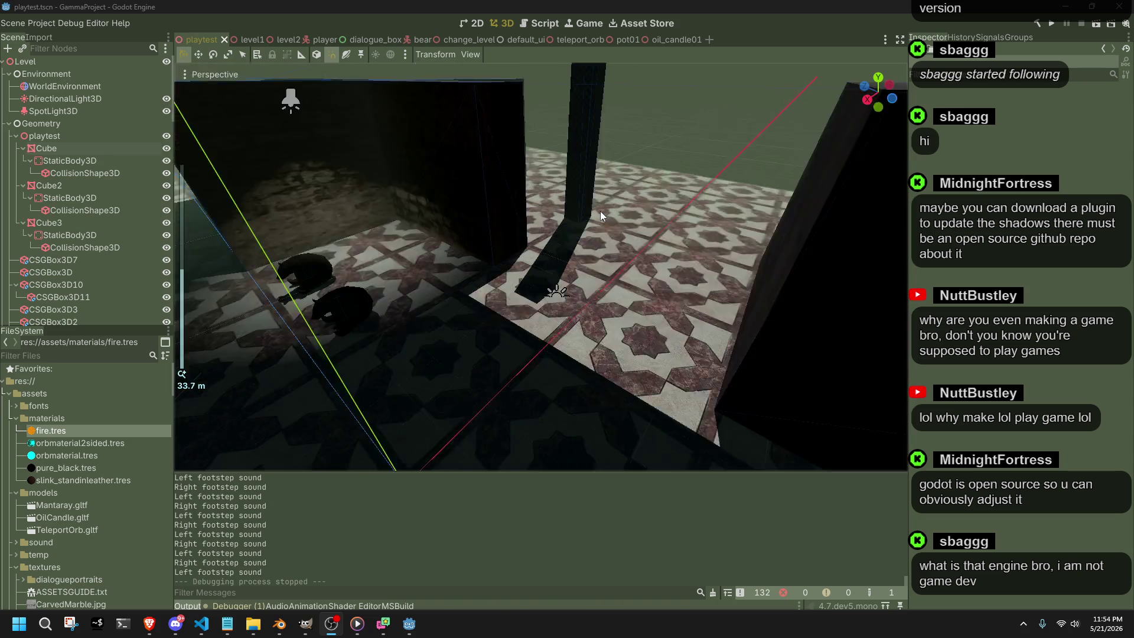
scroll(601, 216, down, 5)
key(alt+Tab)
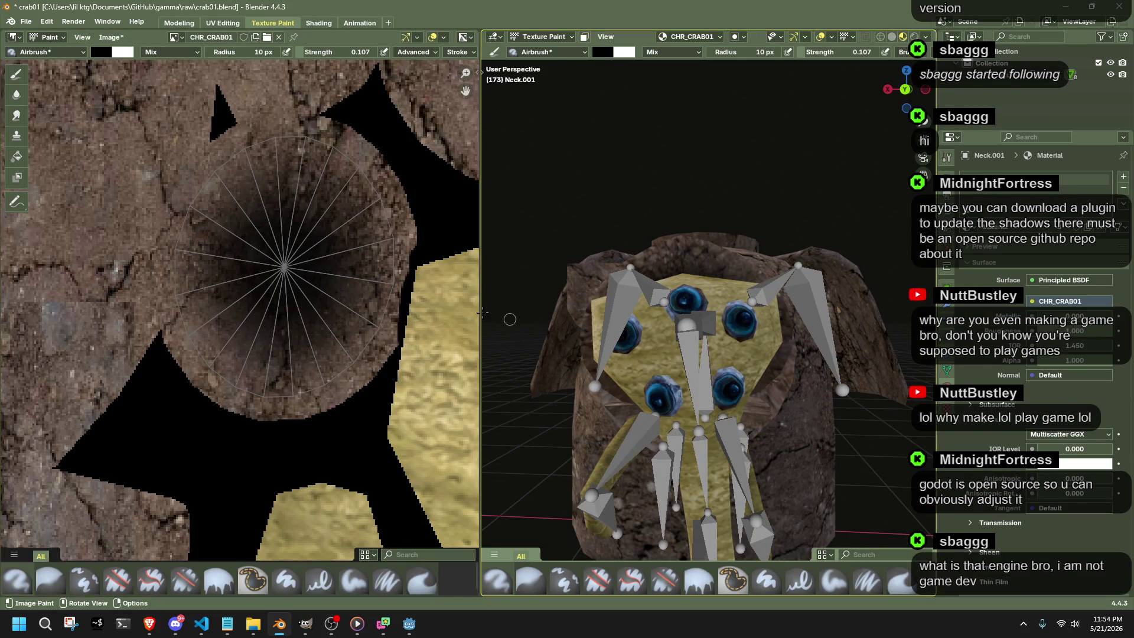
Darken the rims of the circle on the texture, checking the crab from closer angles.
mouse_move(389, 308)
mouse_down()
mouse_move(283, 394)
mouse_move(180, 312)
mouse_move(172, 239)
mouse_move(430, 275)
mouse_up()
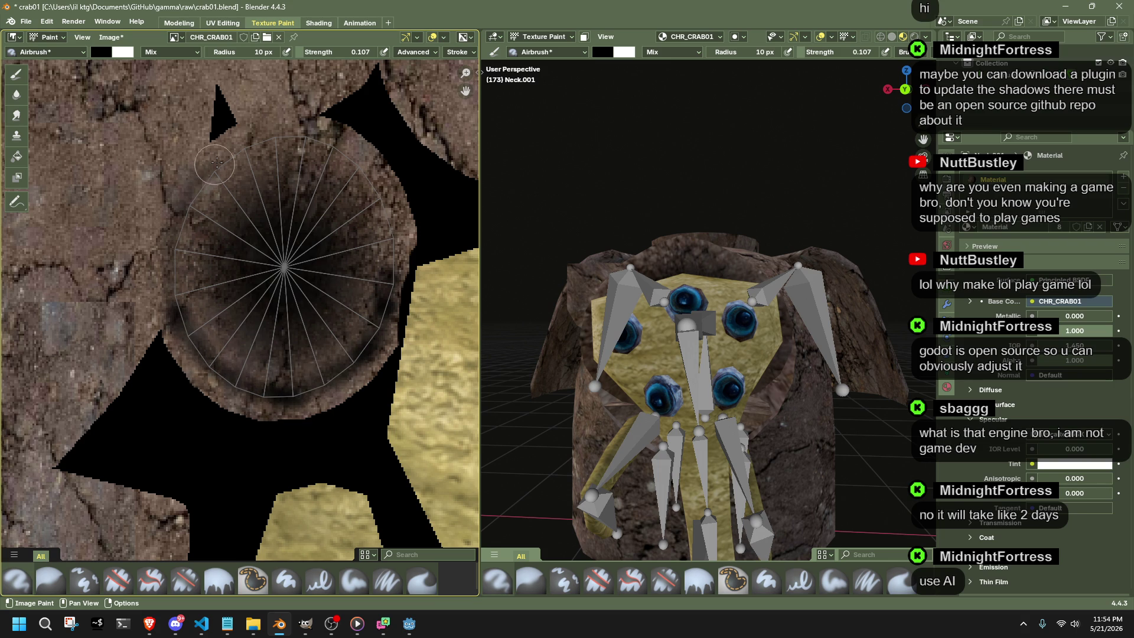
middle_drag(674, 355, 762, 337)
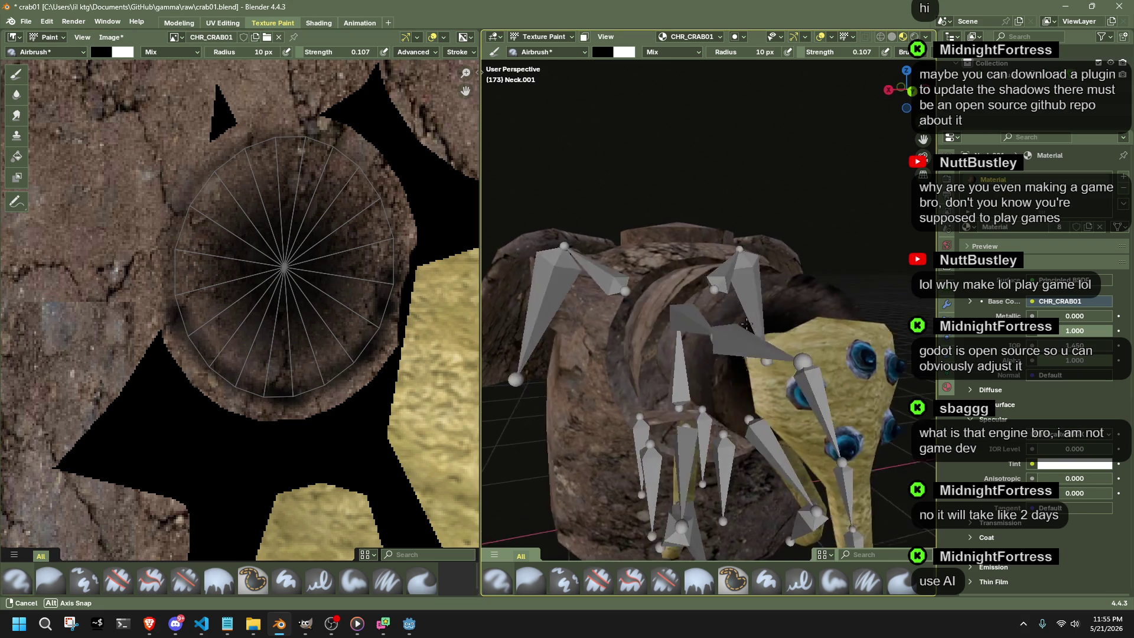
mouse_move(386, 255)
mouse_down()
mouse_move(314, 151)
mouse_move(173, 315)
mouse_up()
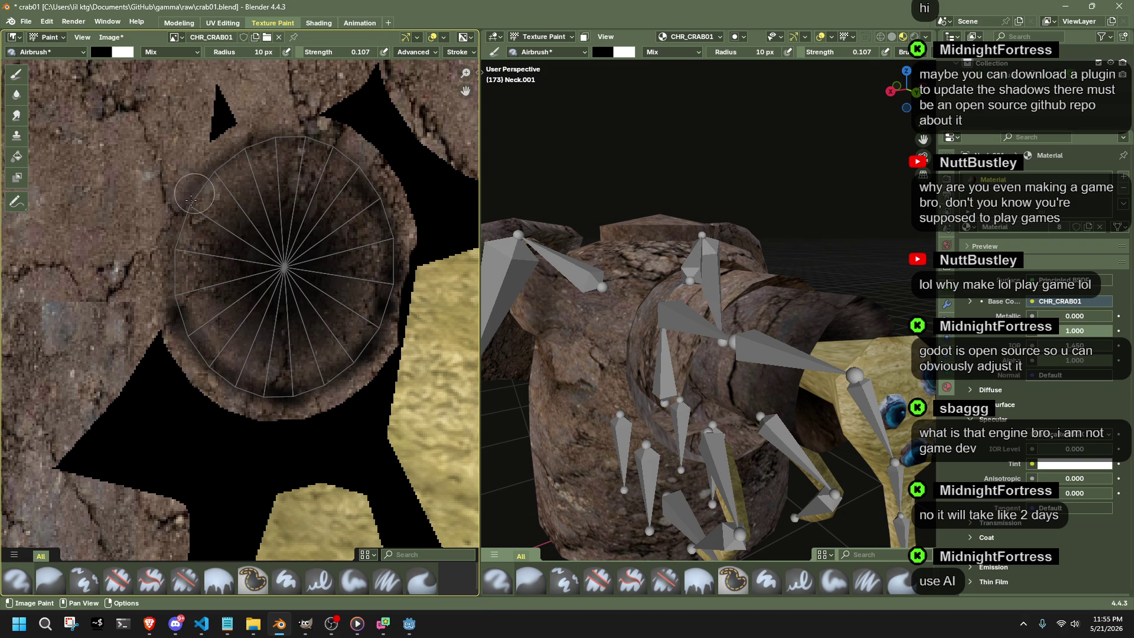
middle_drag(674, 373, 734, 359)
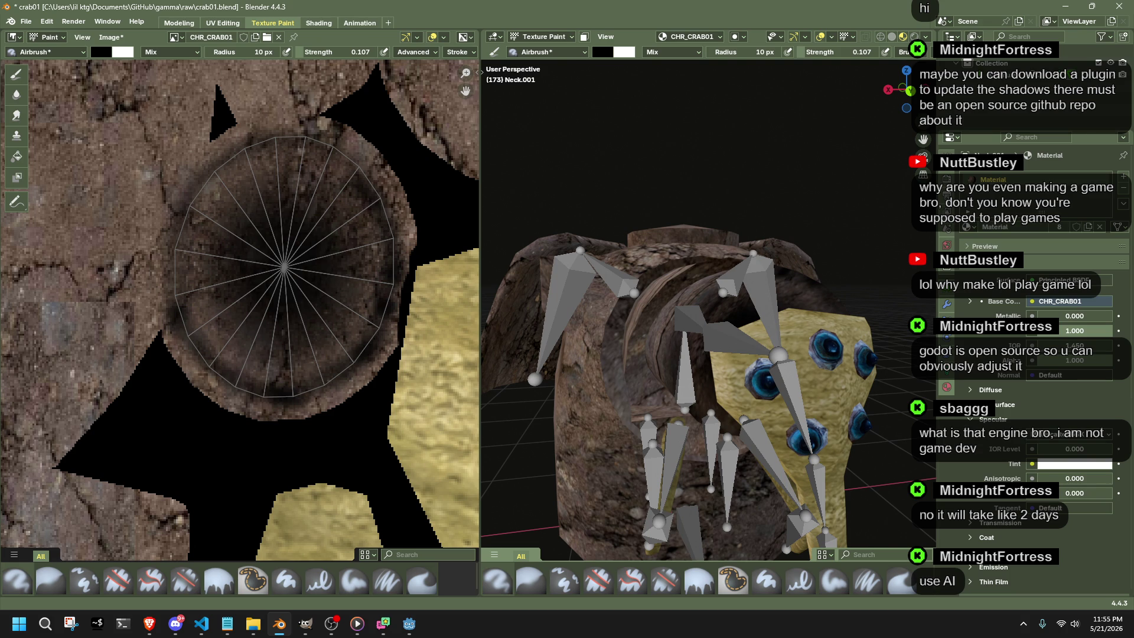
key(alt+Tab)
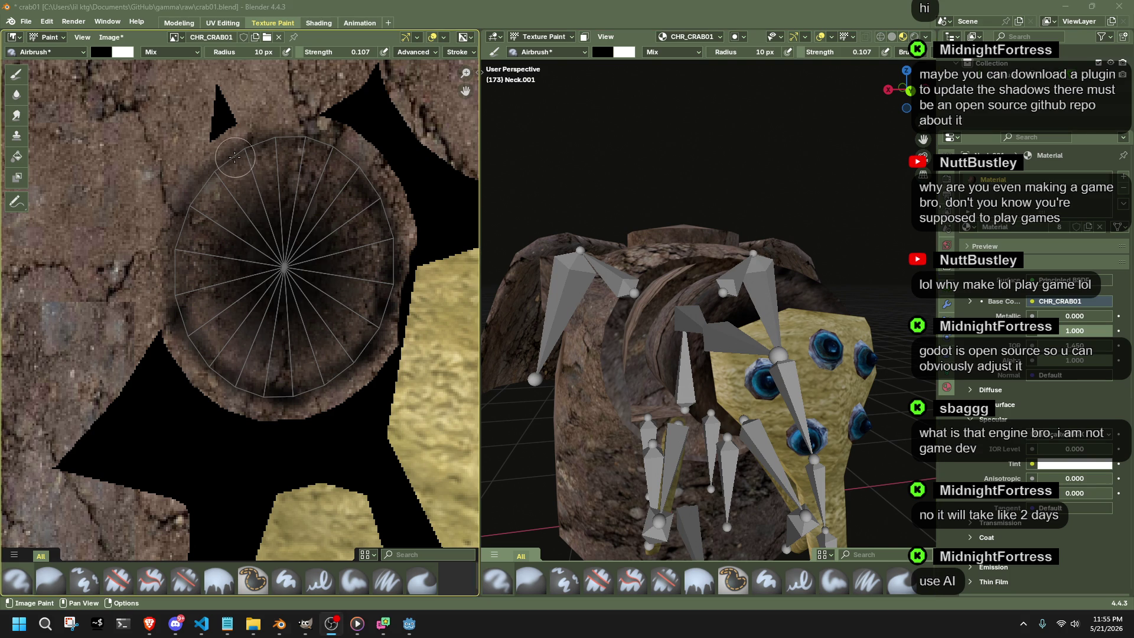
key(alt+Tab)
mouse_move(733, 344)
middle_down()
mouse_move(827, 414)
mouse_move(822, 406)
middle_up()
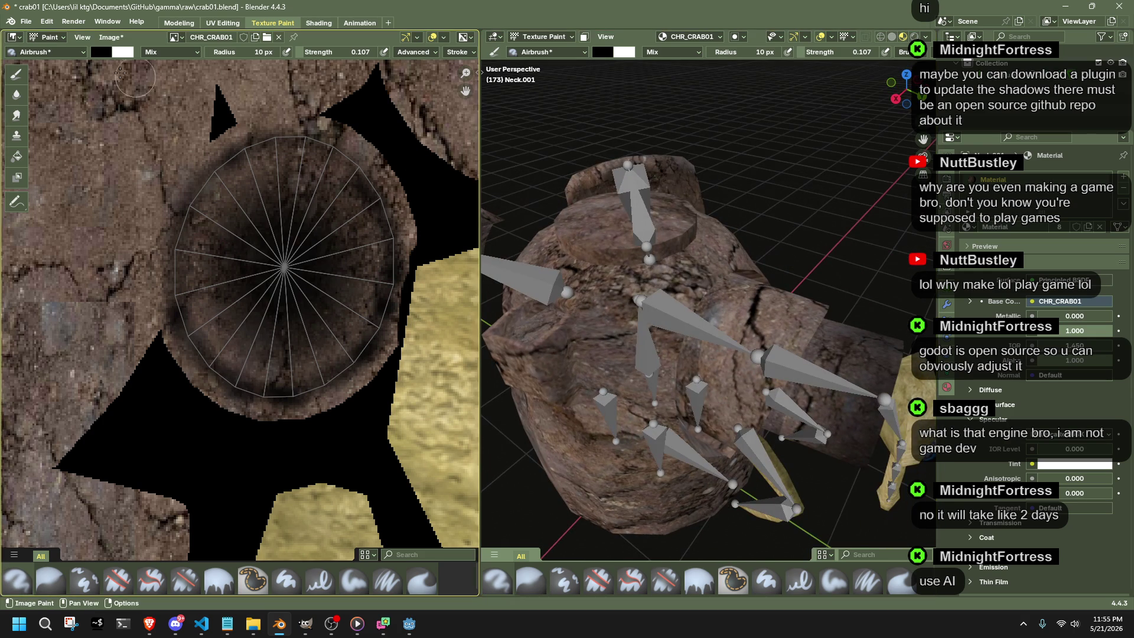
Save the crab file and make the crab's body the texture-painting target.
key(ctrl+s)
click(543, 36)
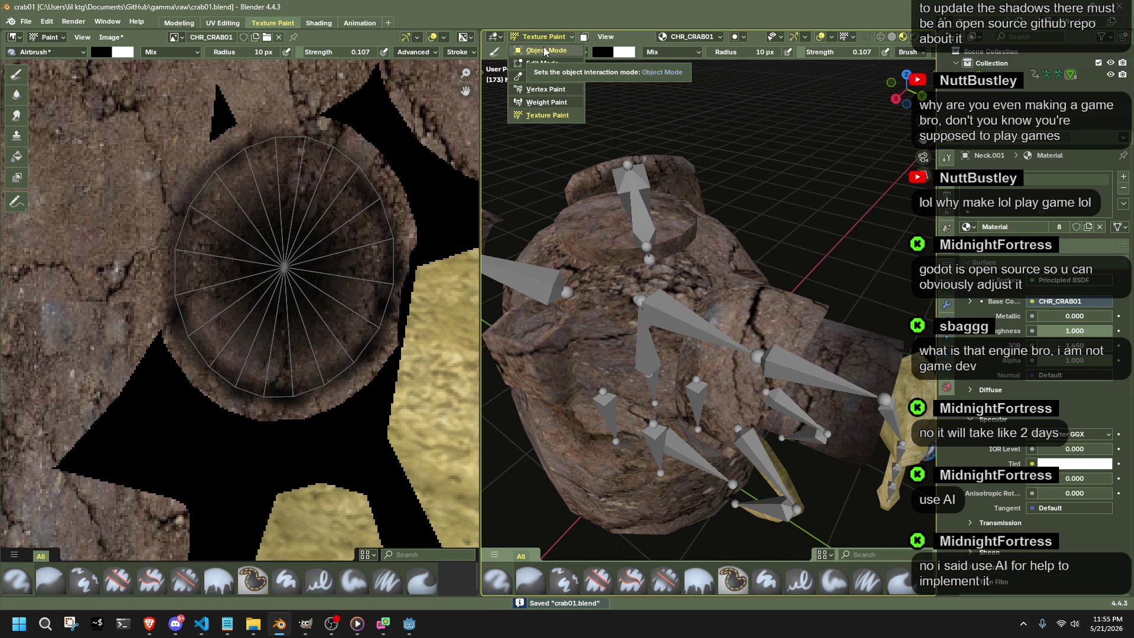
click(540, 51)
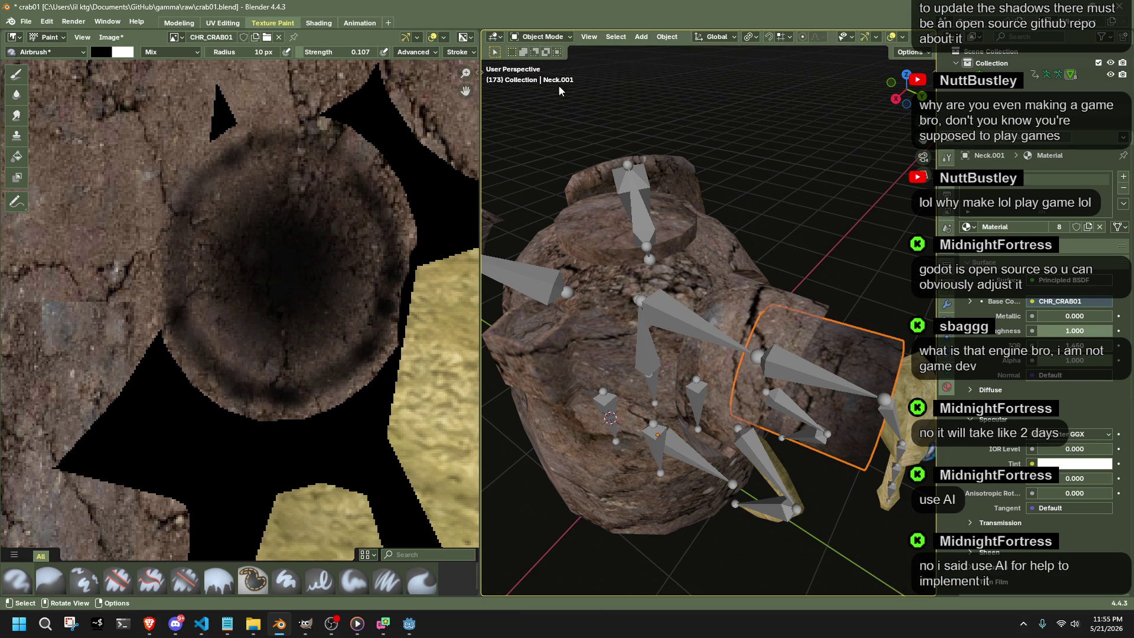
click(749, 293)
click(542, 36)
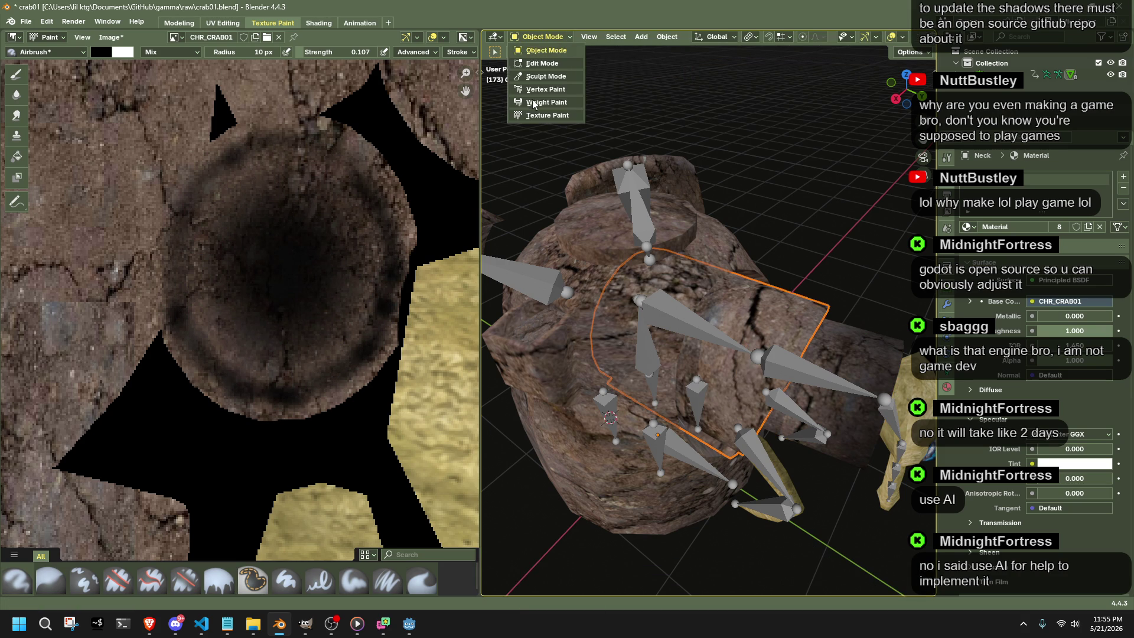
click(542, 116)
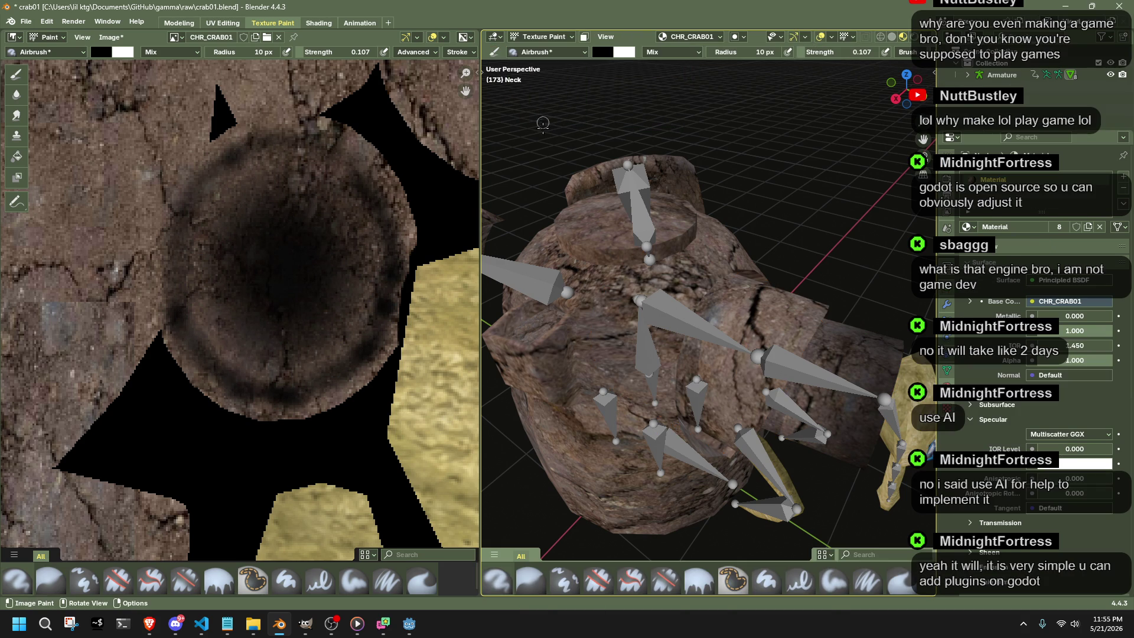
Select the whole crescent mesh in Edit Mode so its UV layout shows over the texture, then resume painting.
middle_drag(840, 337, 798, 265)
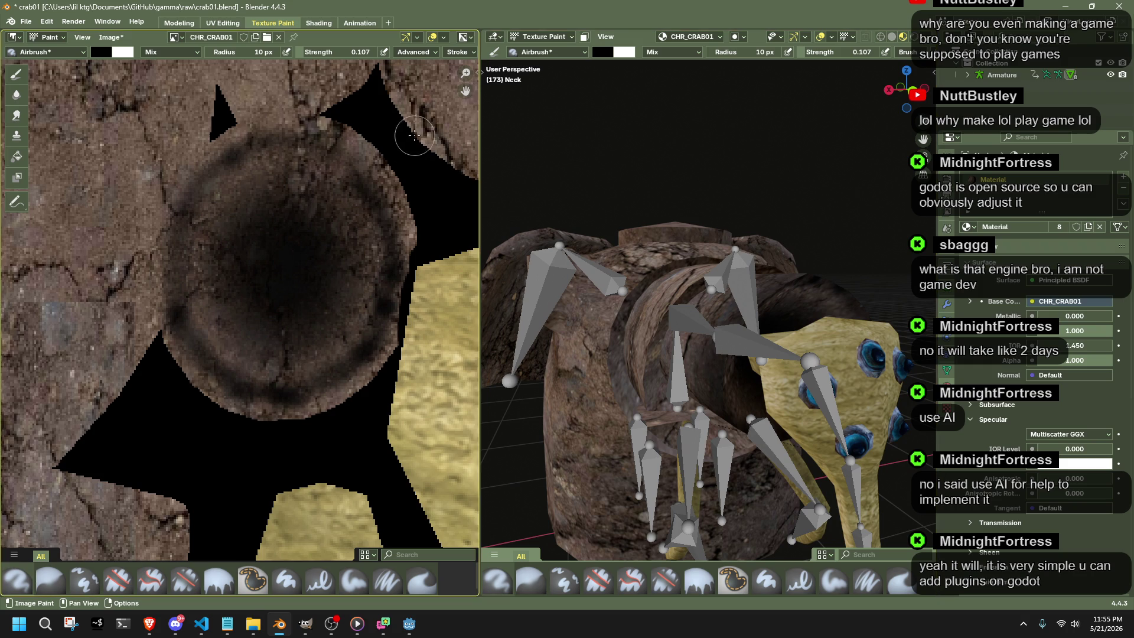
scroll(342, 254, down, 3)
scroll(341, 254, down, 2)
scroll(341, 253, down, 2)
key(Tab)
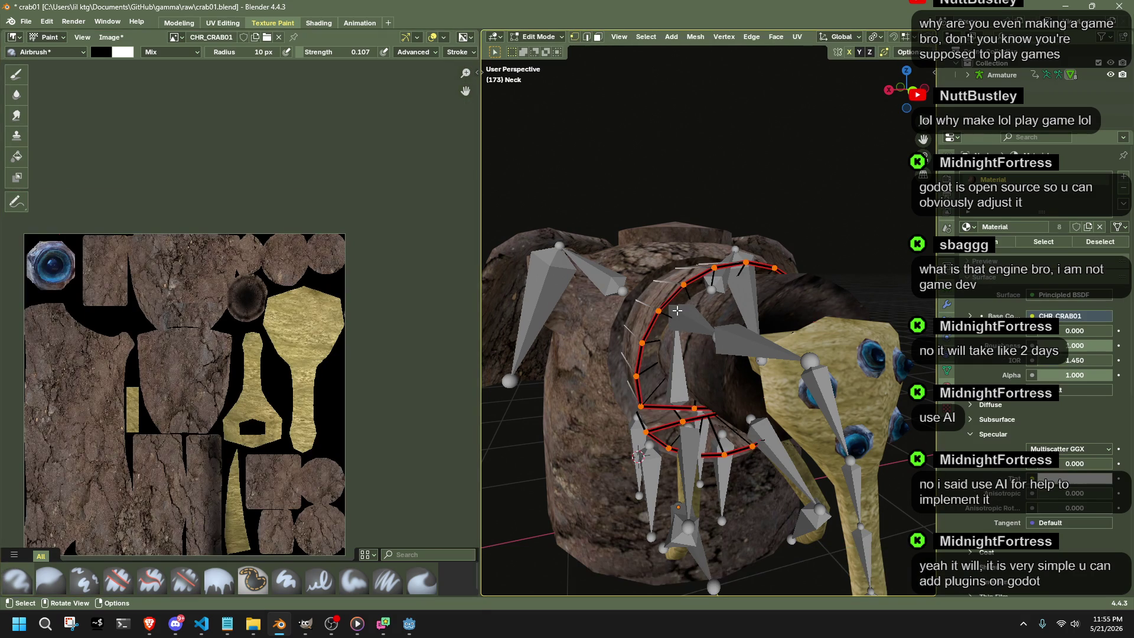
key(ctrl+l)
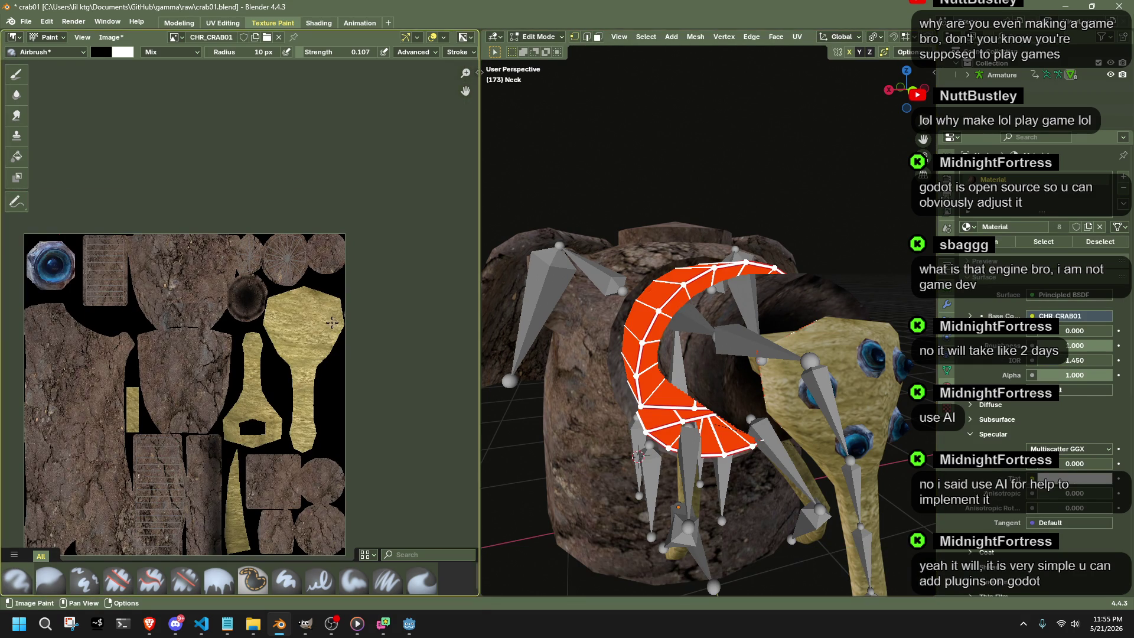
click(540, 36)
click(540, 114)
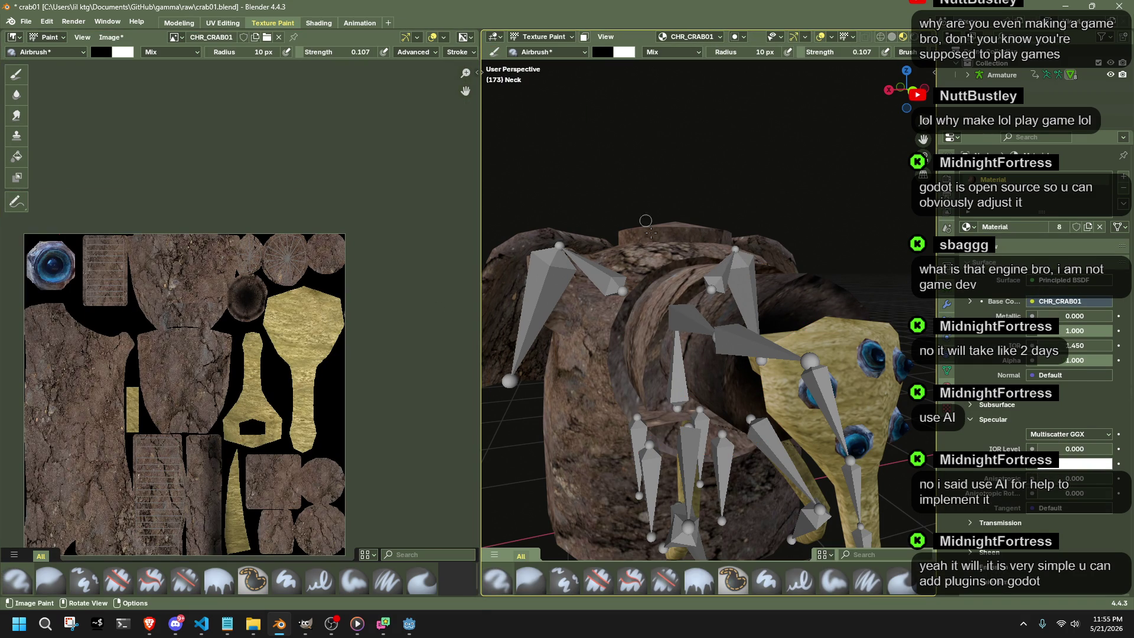
scroll(270, 460, up, 1)
scroll(293, 457, up, 2)
scroll(328, 456, up, 1)
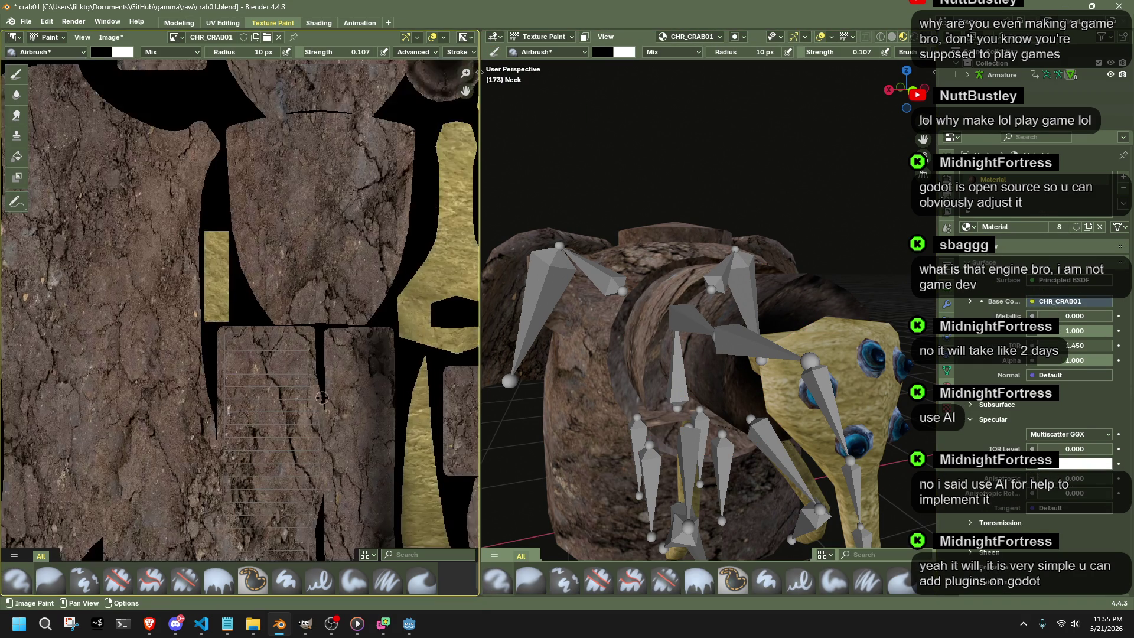
scroll(355, 454, up, 1)
Set the brush radius to 18 px and airbrush dark shading down the gridded strip's right edge.
middle_drag(355, 453, 284, 264)
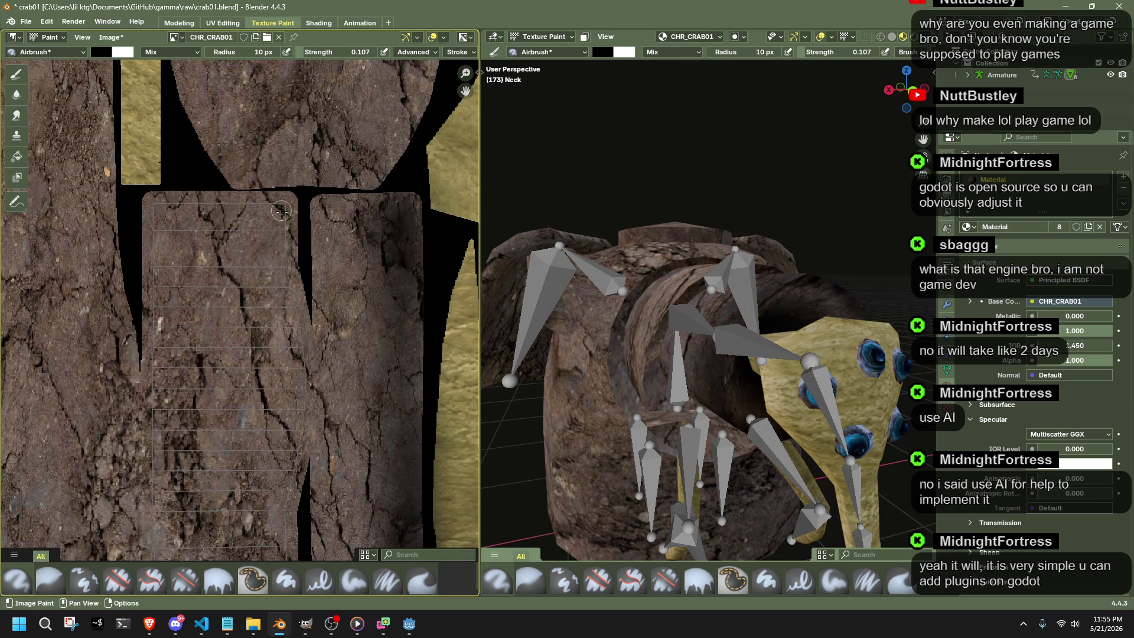
drag(213, 53, 213, 55)
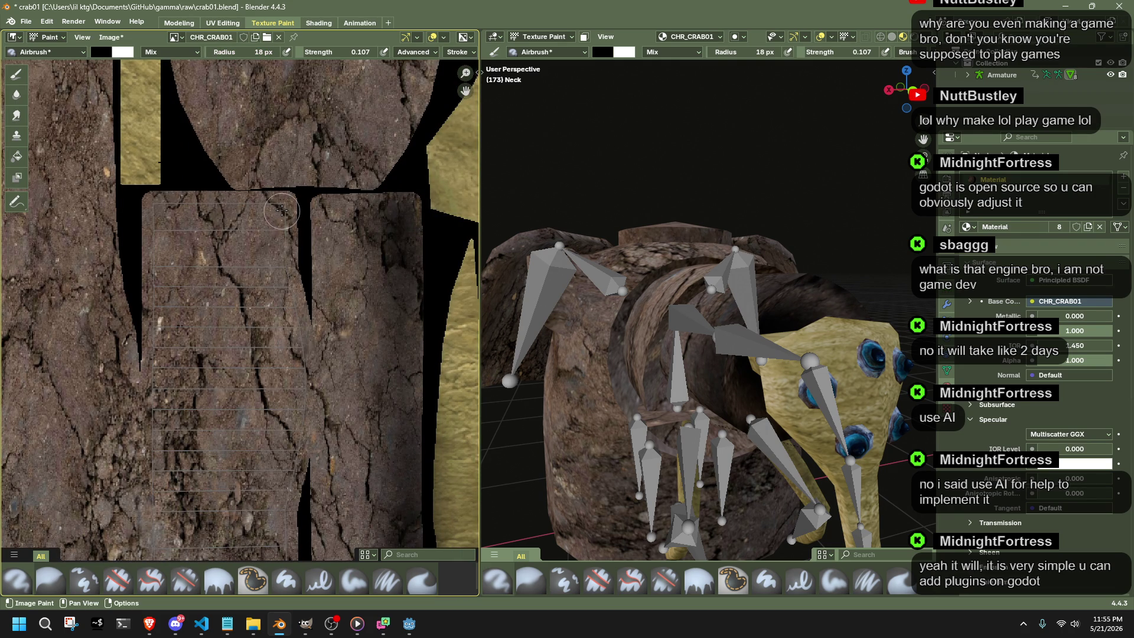
mouse_move(290, 266)
mouse_down()
mouse_move(303, 375)
mouse_move(281, 556)
mouse_up()
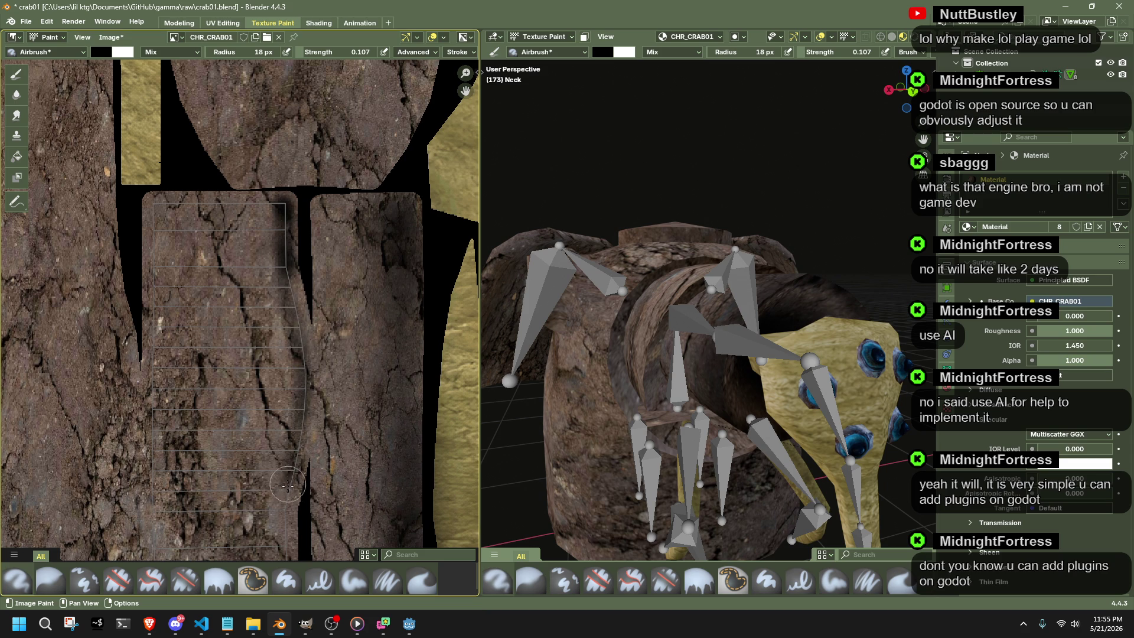
scroll(280, 556, down, 1)
scroll(288, 475, down, 1)
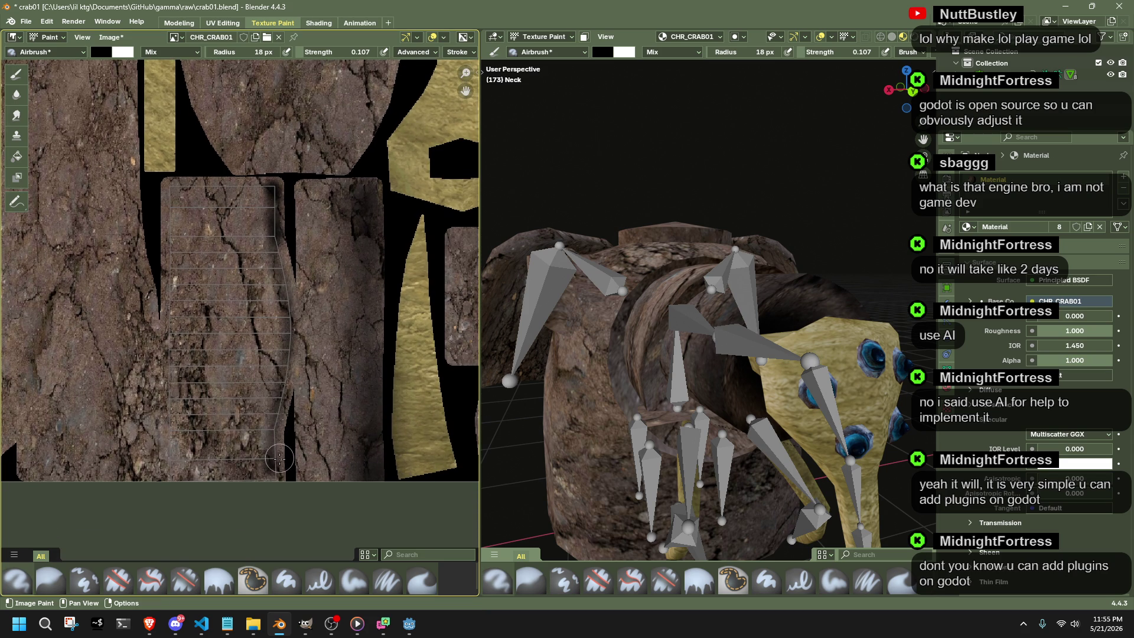
drag(268, 435, 271, 192)
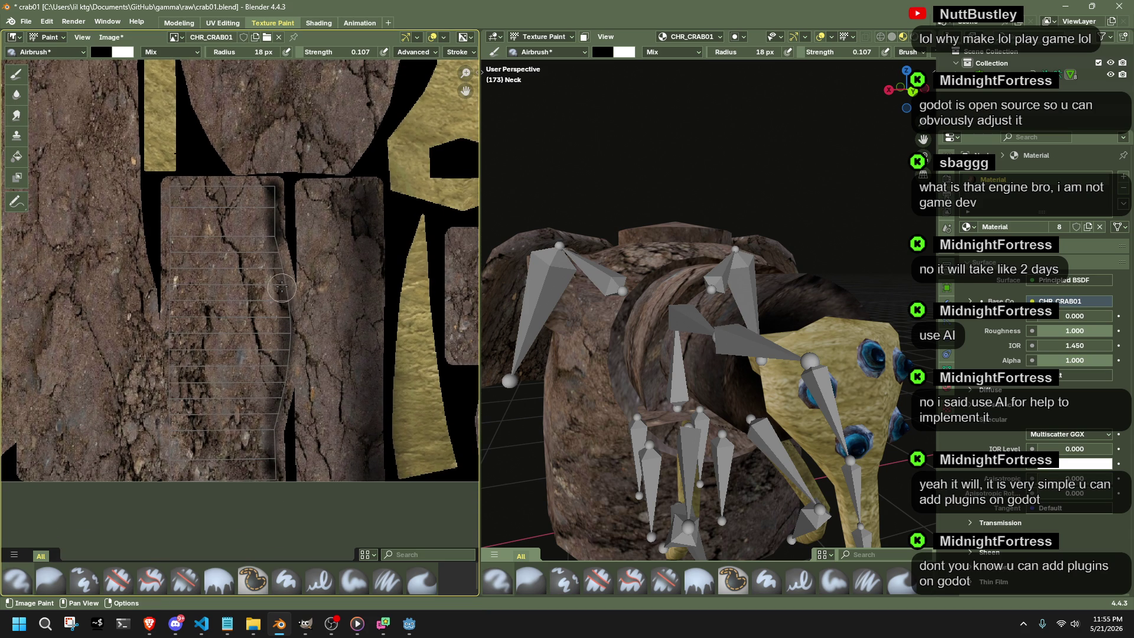
middle_drag(577, 354, 620, 355)
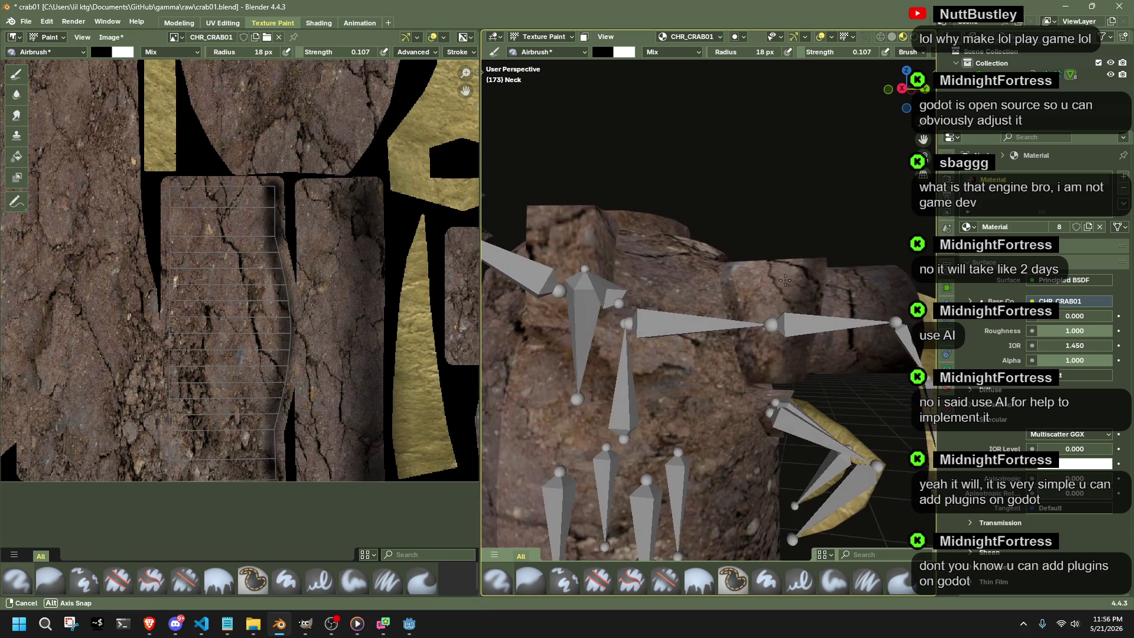
Add more dark strokes along the strip edge and its top, checking the crab from a higher angle.
drag(256, 194, 275, 341)
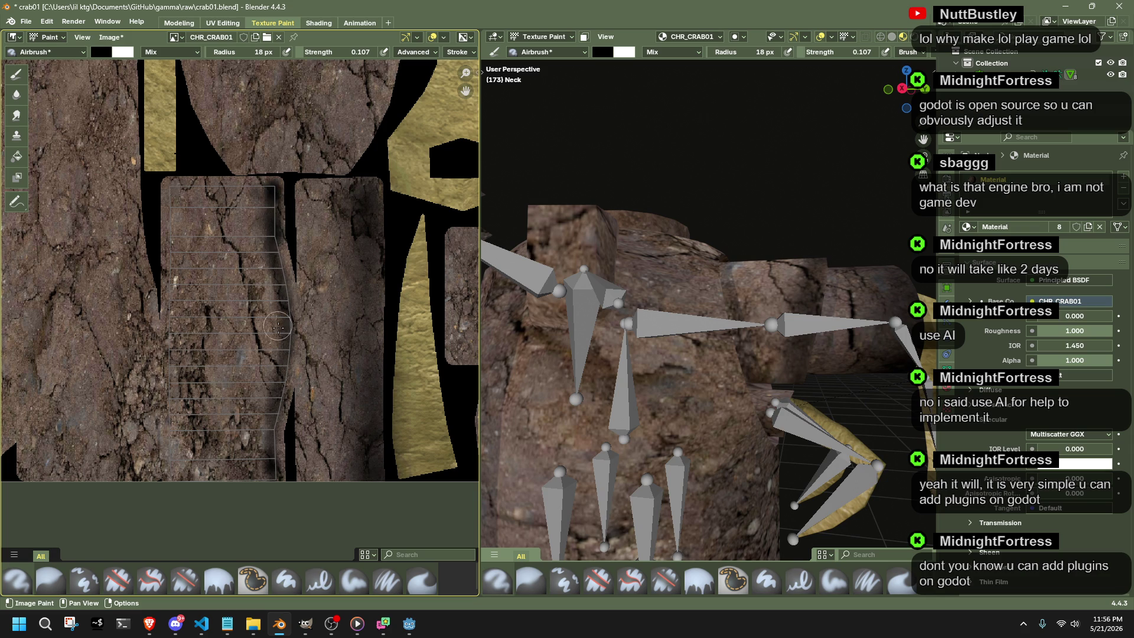
mouse_move(261, 191)
mouse_down()
mouse_move(252, 485)
mouse_move(249, 210)
mouse_up()
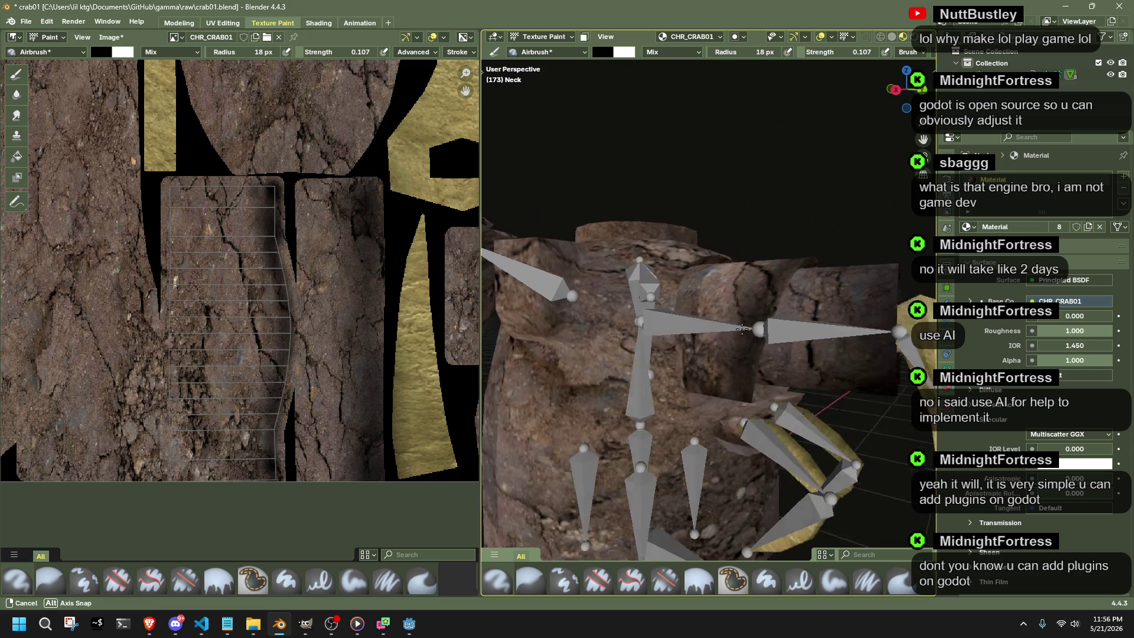
middle_drag(691, 372, 638, 302)
drag(222, 198, 213, 307)
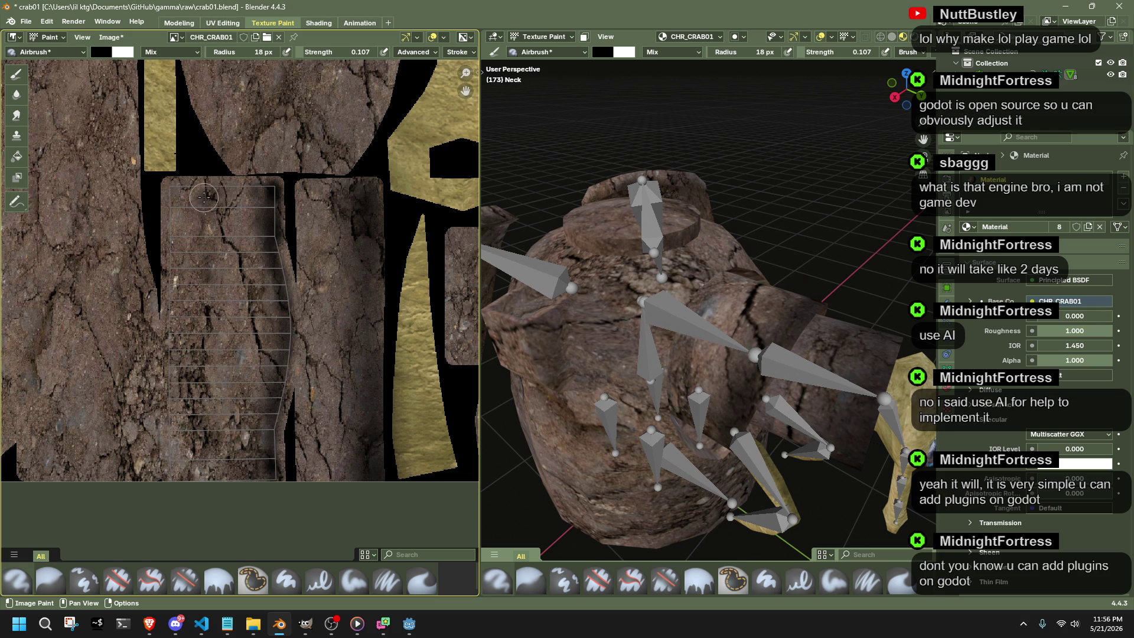
click(217, 55)
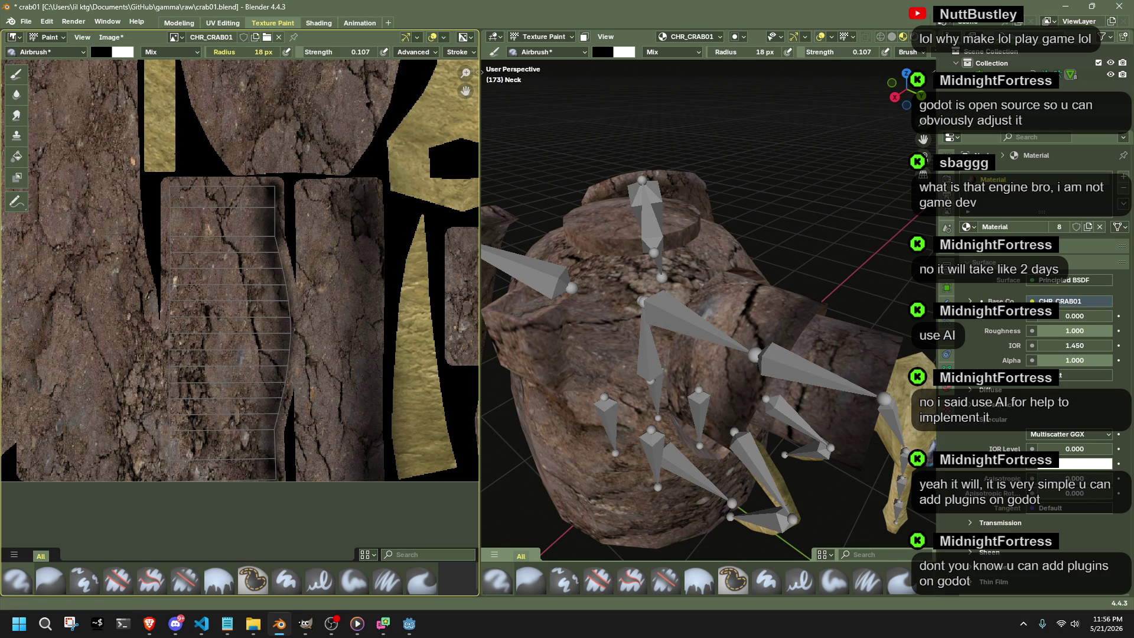
Widen the brush to 49 px and paint a dark stroke down the middle of the strip.
drag(239, 51, 292, 51)
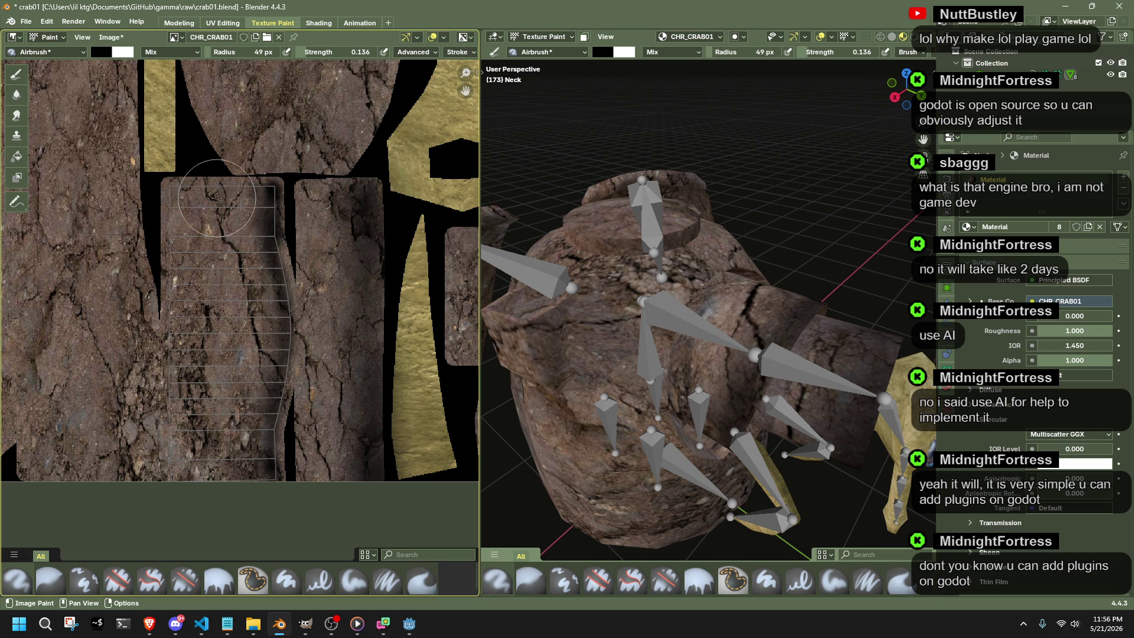
mouse_move(213, 213)
mouse_down()
mouse_move(211, 470)
mouse_move(205, 210)
mouse_move(182, 319)
mouse_move(186, 479)
mouse_move(172, 197)
mouse_move(206, 310)
mouse_move(182, 388)
mouse_move(163, 376)
mouse_move(175, 289)
mouse_move(181, 355)
mouse_up()
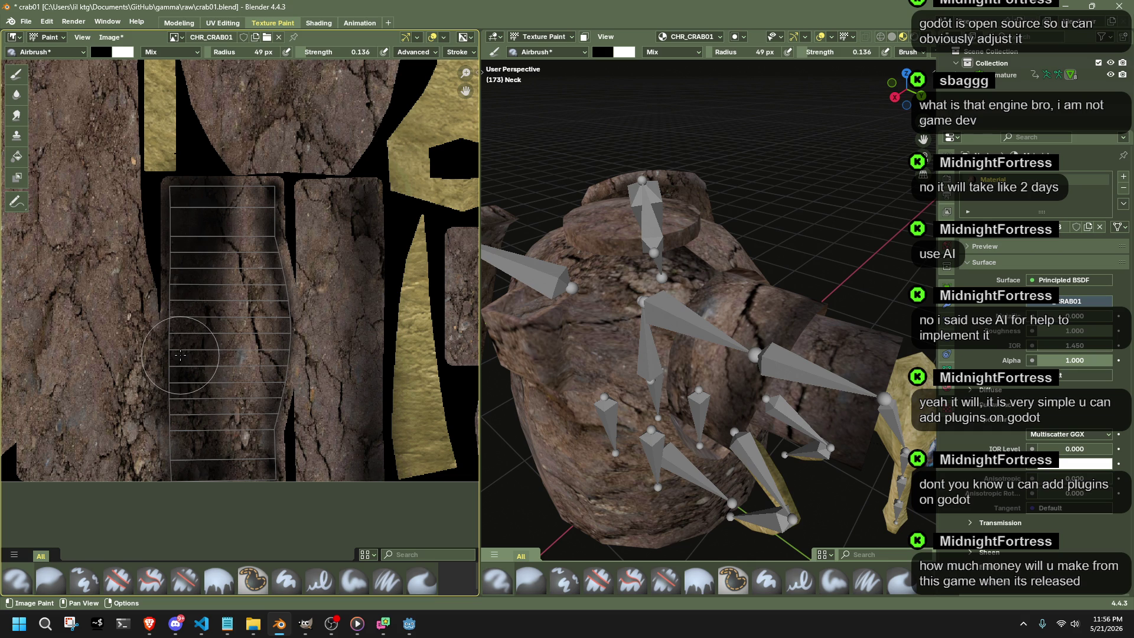
mouse_move(180, 356)
mouse_down()
mouse_move(204, 346)
mouse_move(194, 267)
mouse_move(167, 483)
mouse_move(194, 279)
mouse_move(181, 285)
mouse_move(205, 434)
mouse_move(204, 393)
mouse_up()
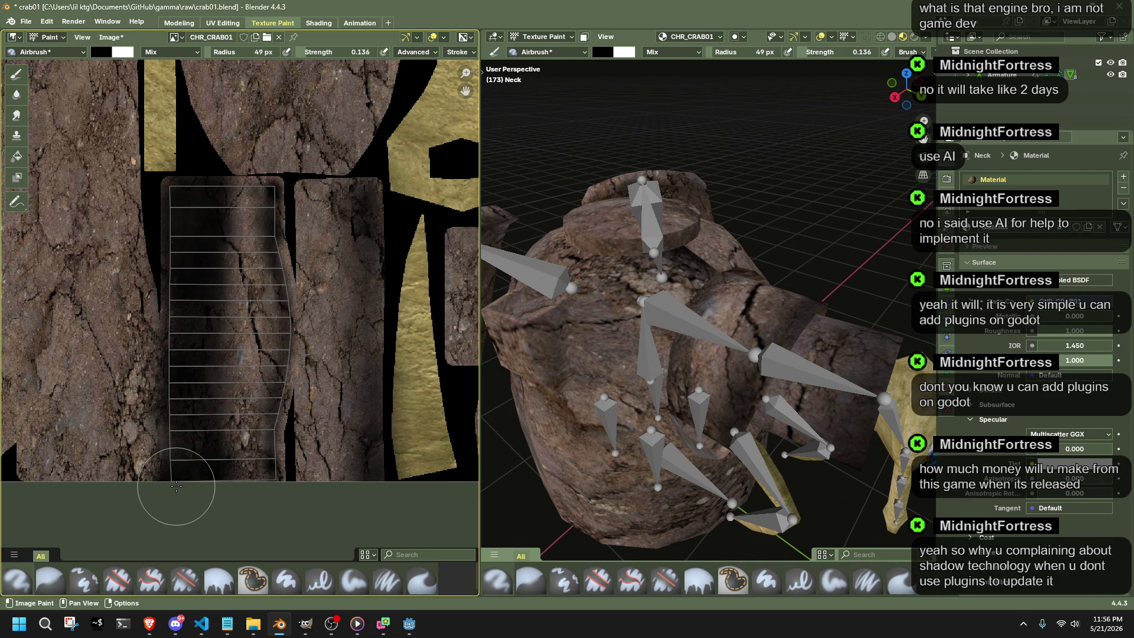
mouse_move(708, 425)
middle_down()
mouse_move(632, 438)
mouse_move(585, 417)
middle_up()
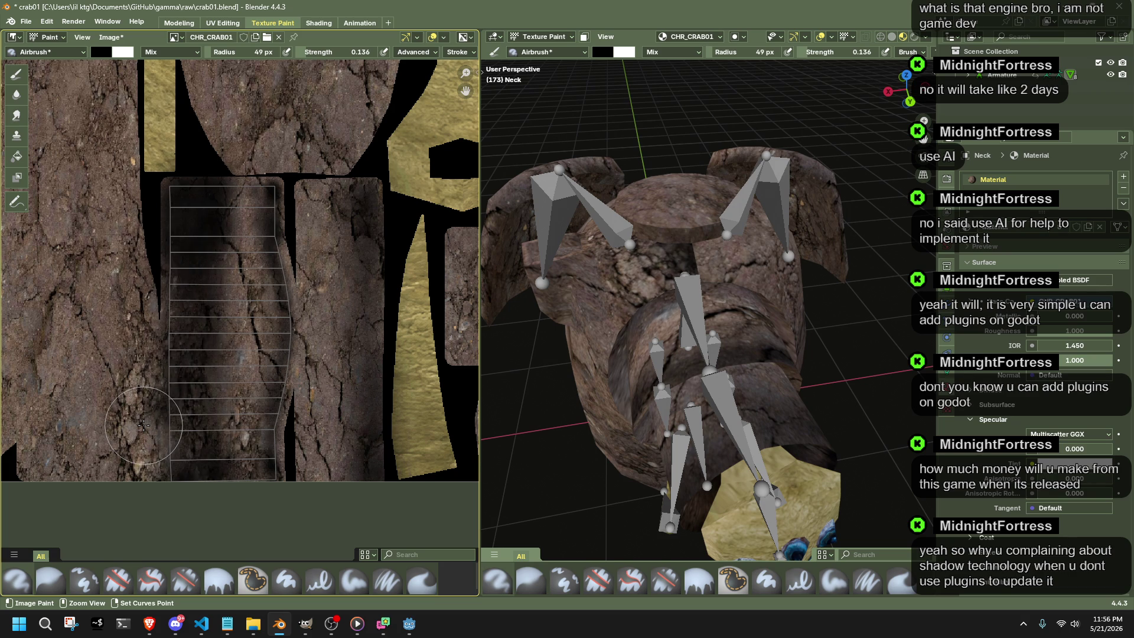
scroll(620, 354, up, 5)
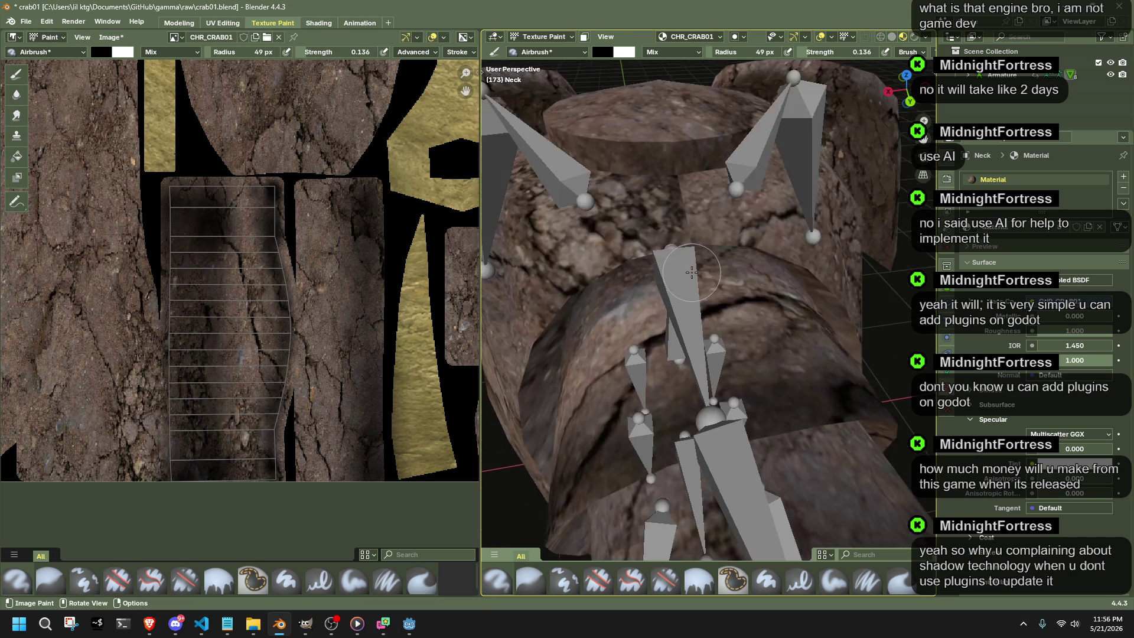
middle_drag(506, 434, 620, 373)
Darken the top of the UV island, then switch to Godot and run the game project.
mouse_move(280, 321)
mouse_down()
mouse_move(217, 310)
mouse_move(225, 375)
mouse_move(196, 403)
mouse_up()
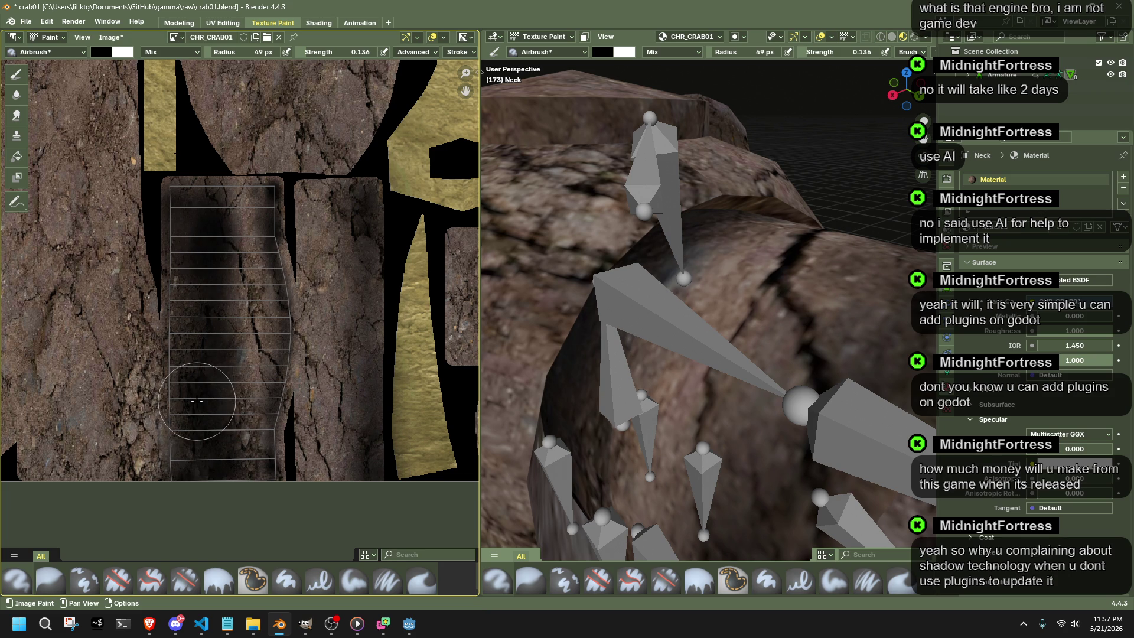
mouse_move(196, 402)
mouse_down()
mouse_move(207, 205)
mouse_move(192, 454)
mouse_up()
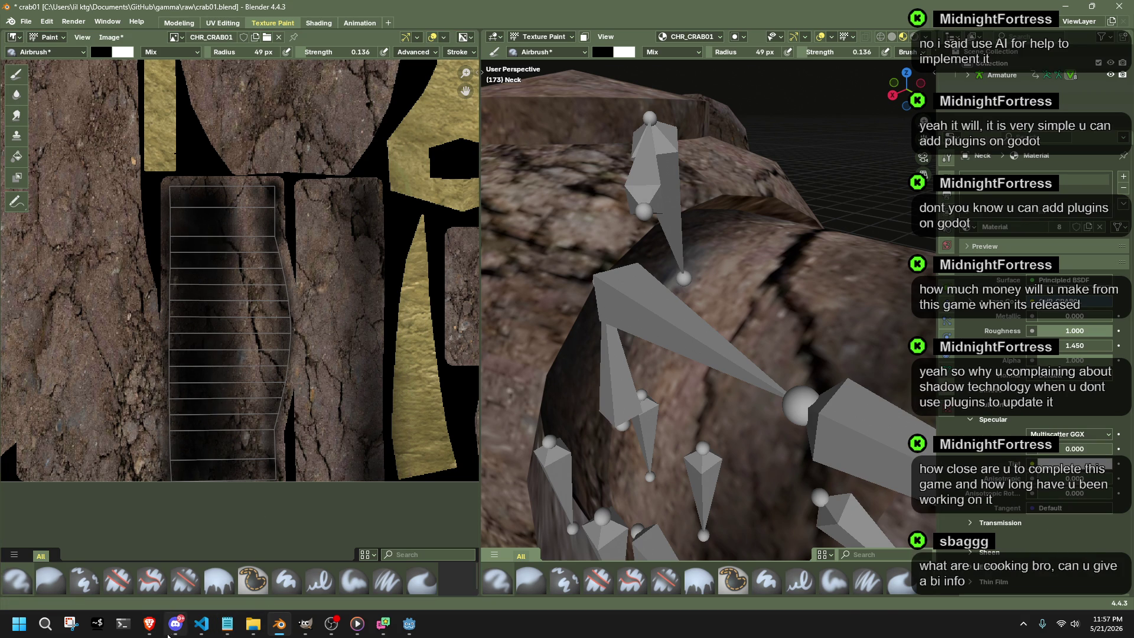
click(416, 630)
click(1052, 30)
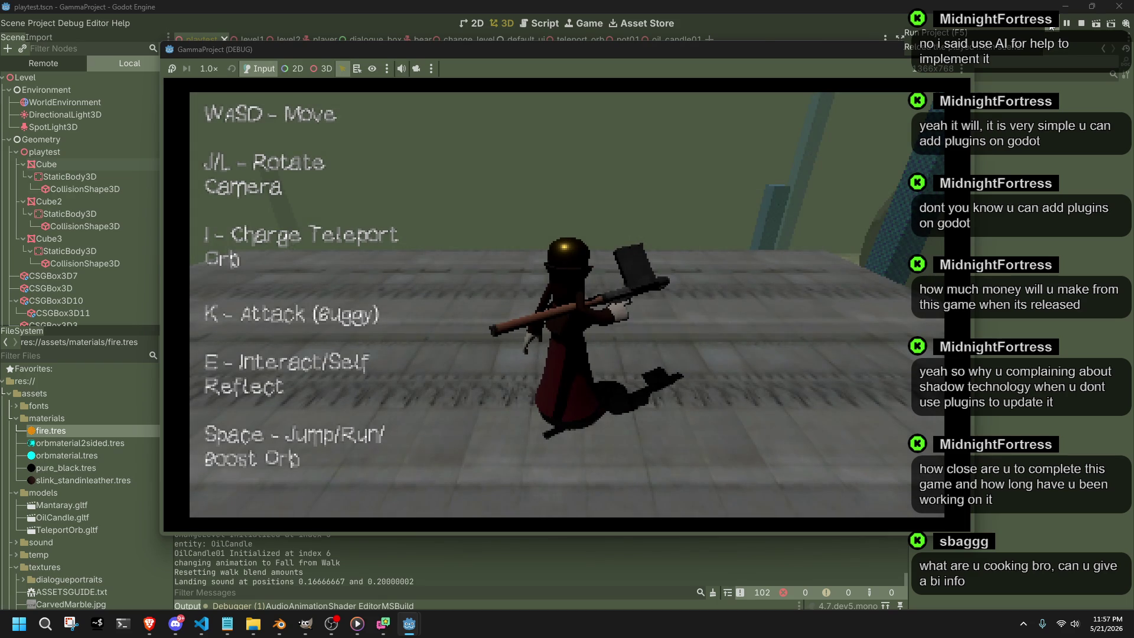
Run the character around the level, steering left and right while rotating the camera.
key(l)
key(w)
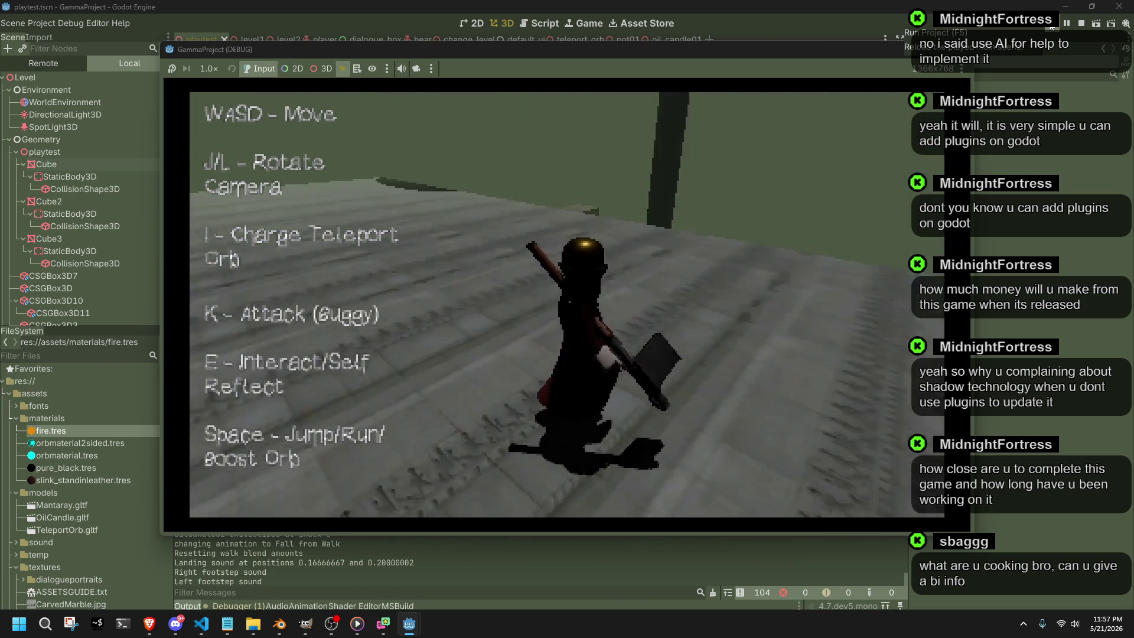
key(w)
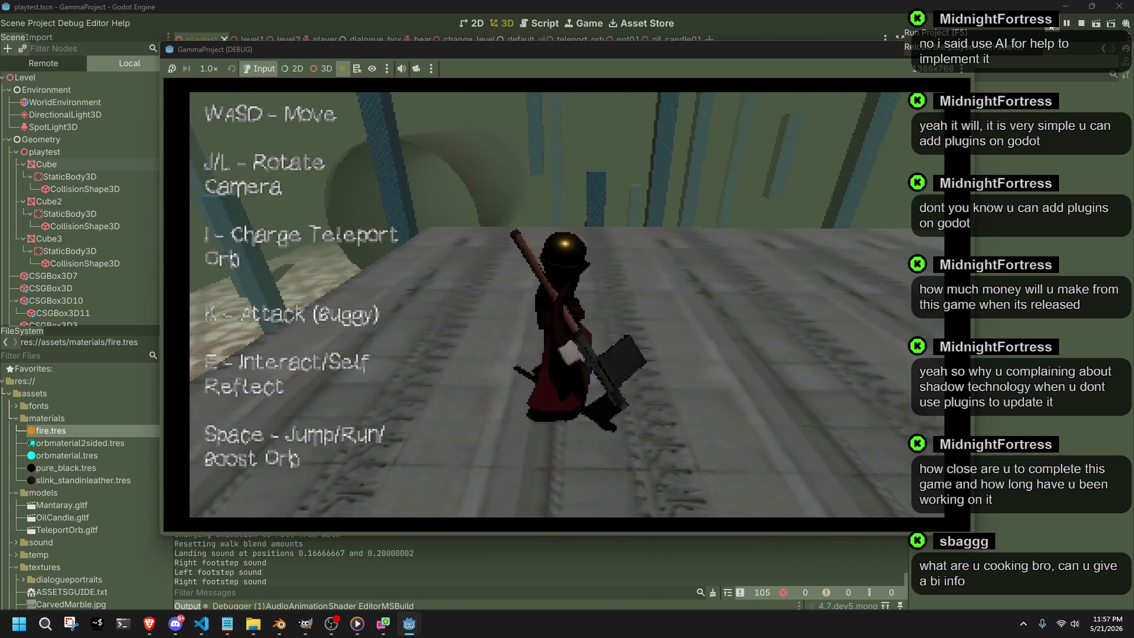
key(space)
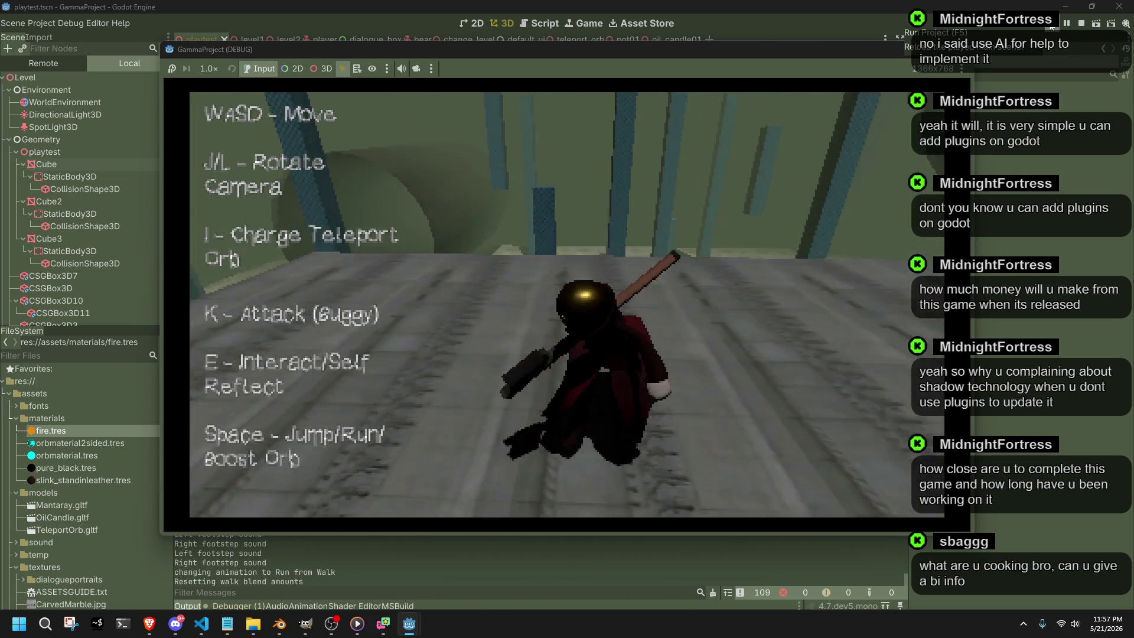
key(a)
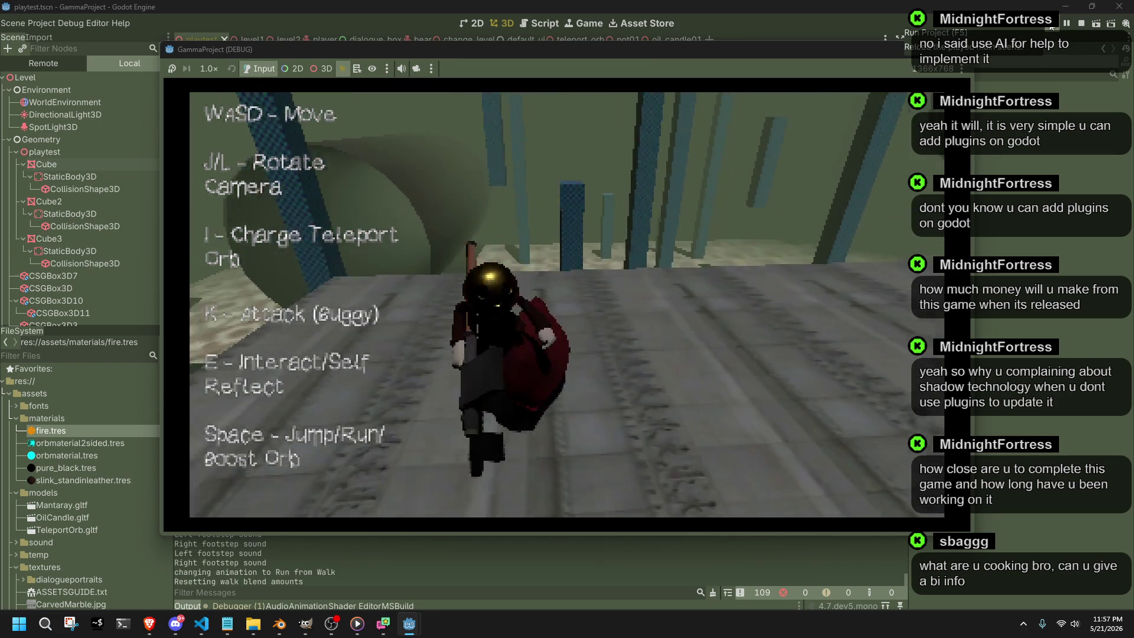
key(d)
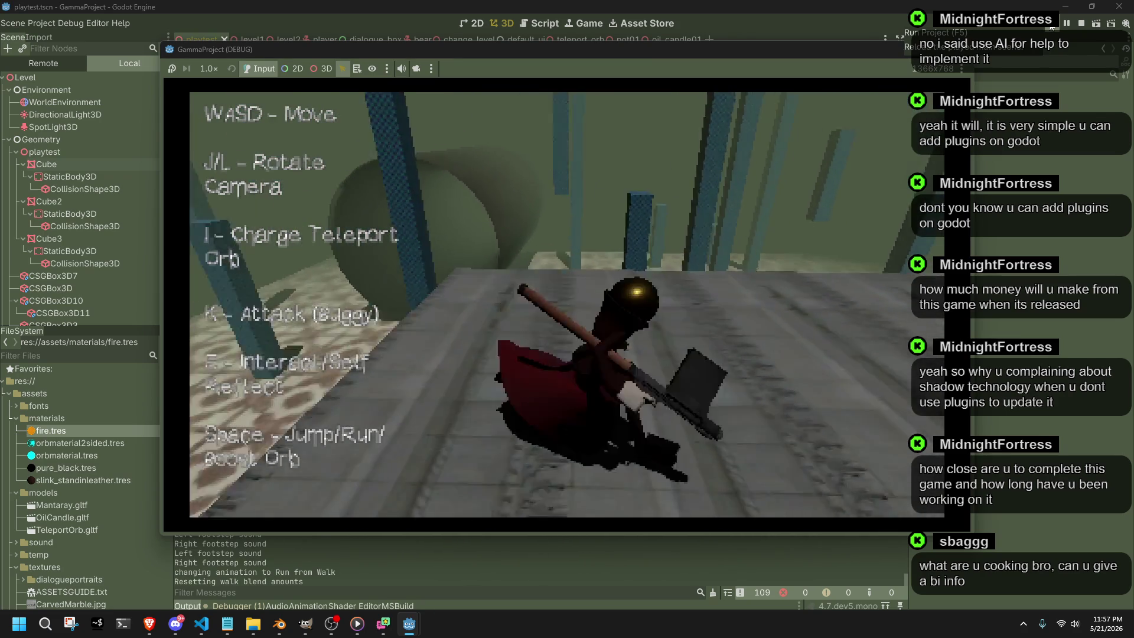
key(w)
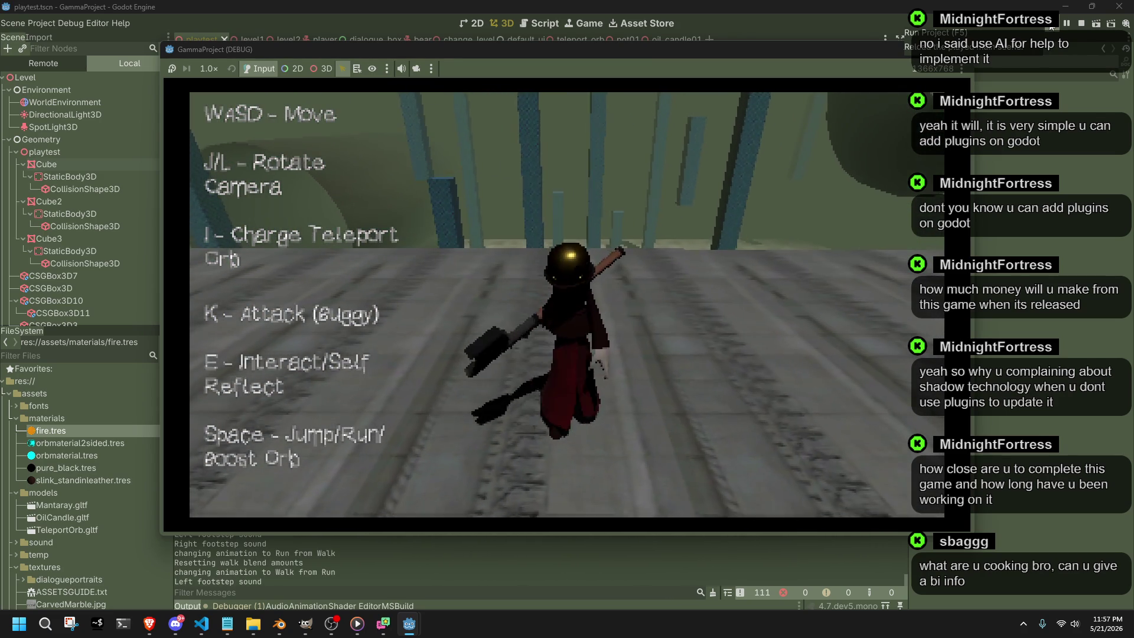
key(l)
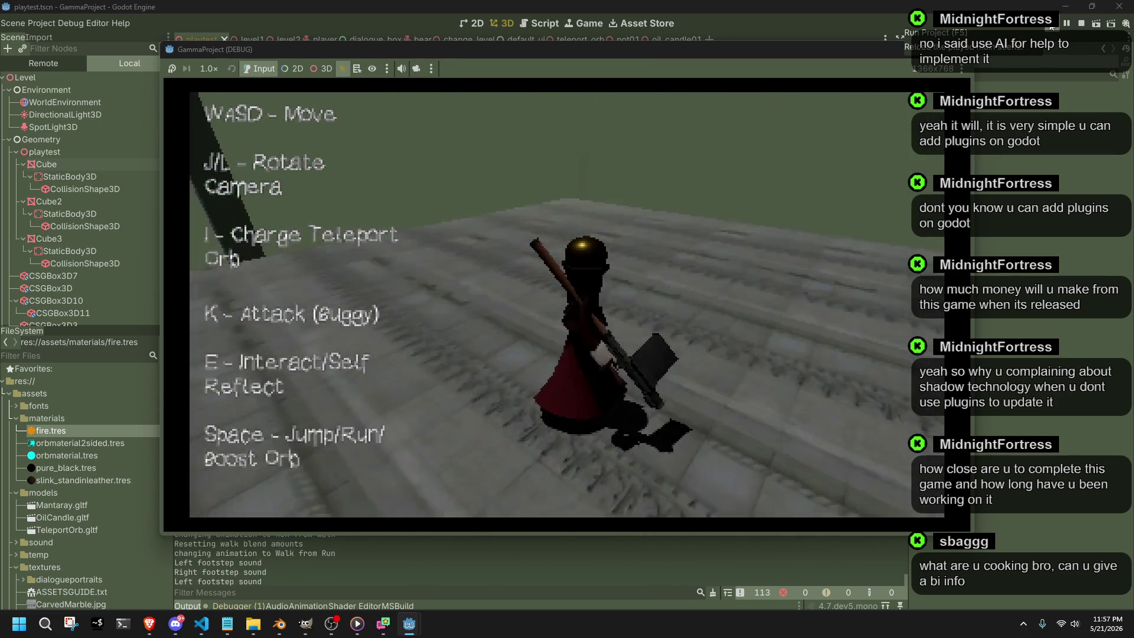
Charge and launch the teleport orb, recall it, then stop the game and return to Blender.
key(k)
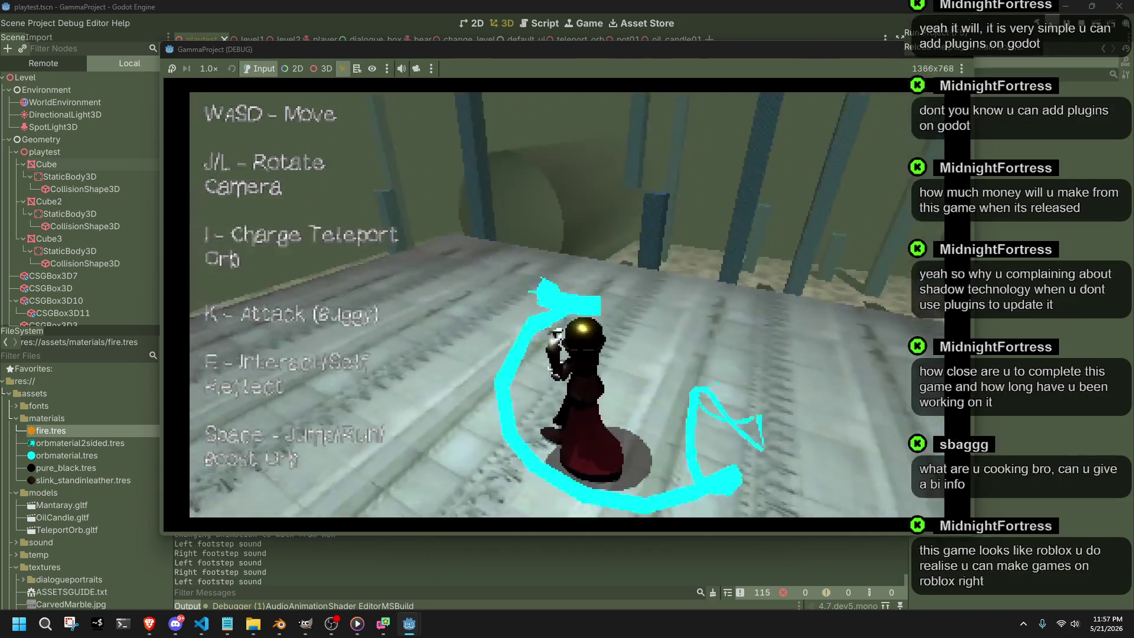
key(l)
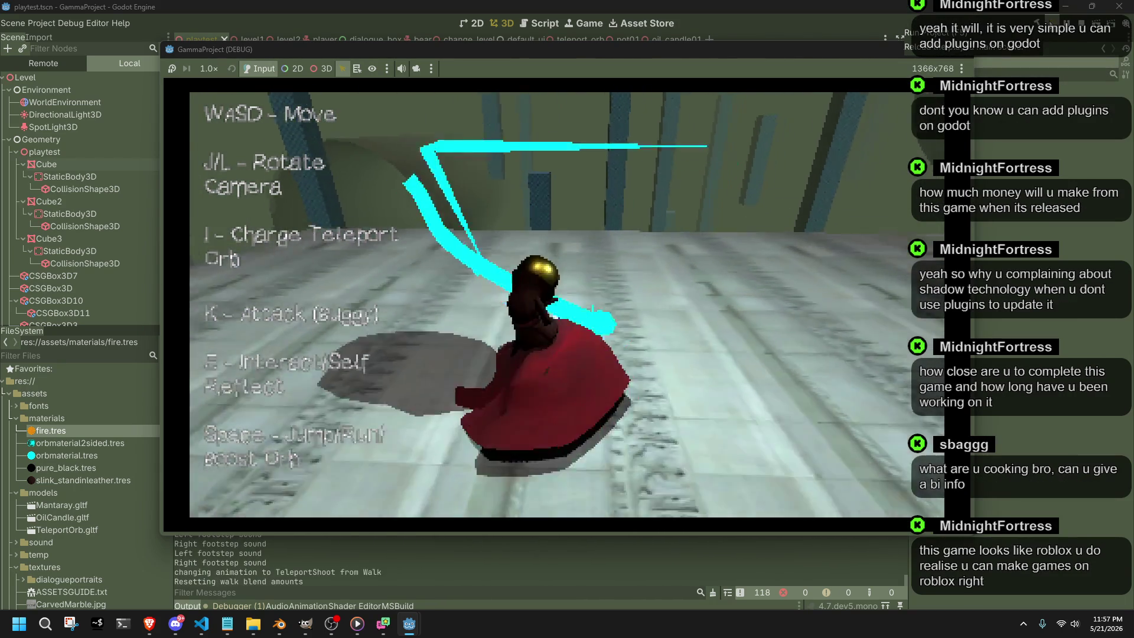
key(i)
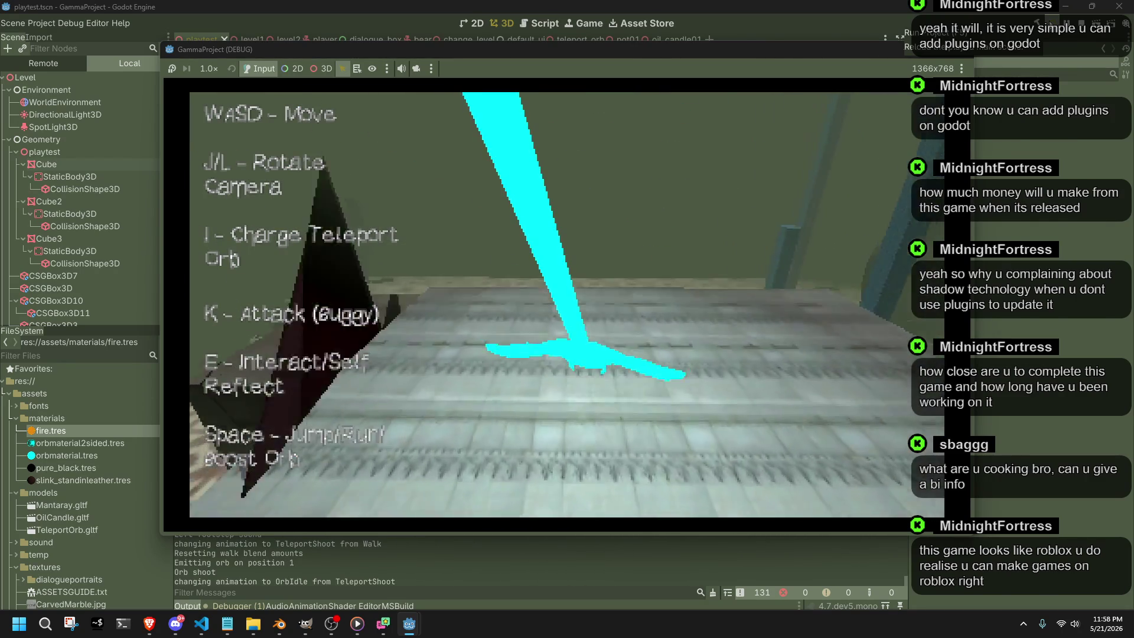
key(w)
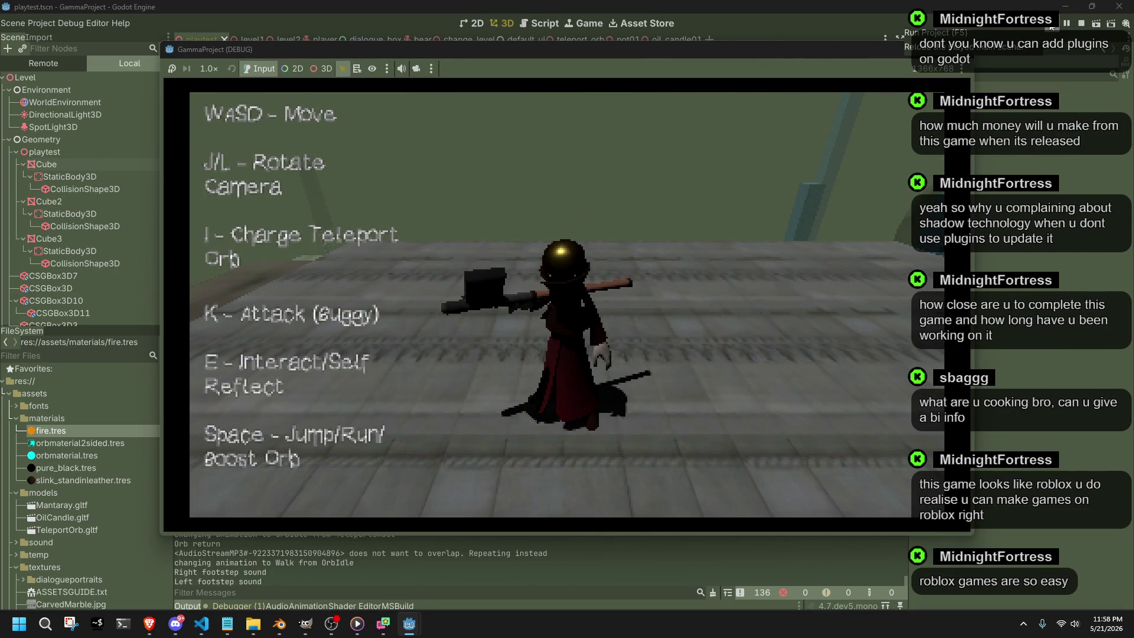
key(F8)
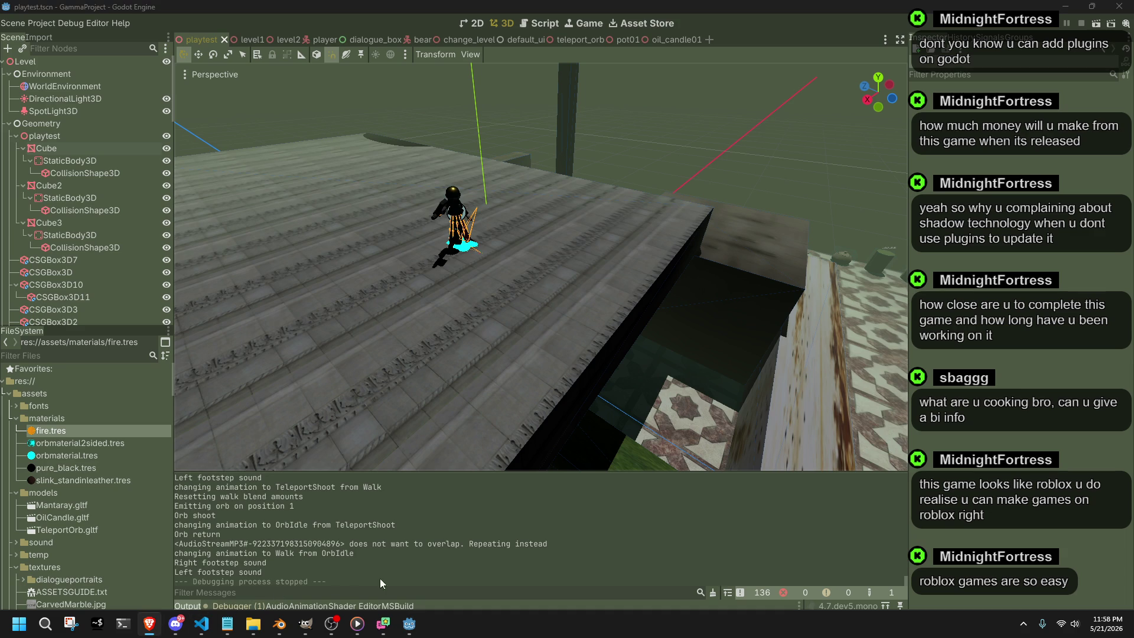
click(279, 623)
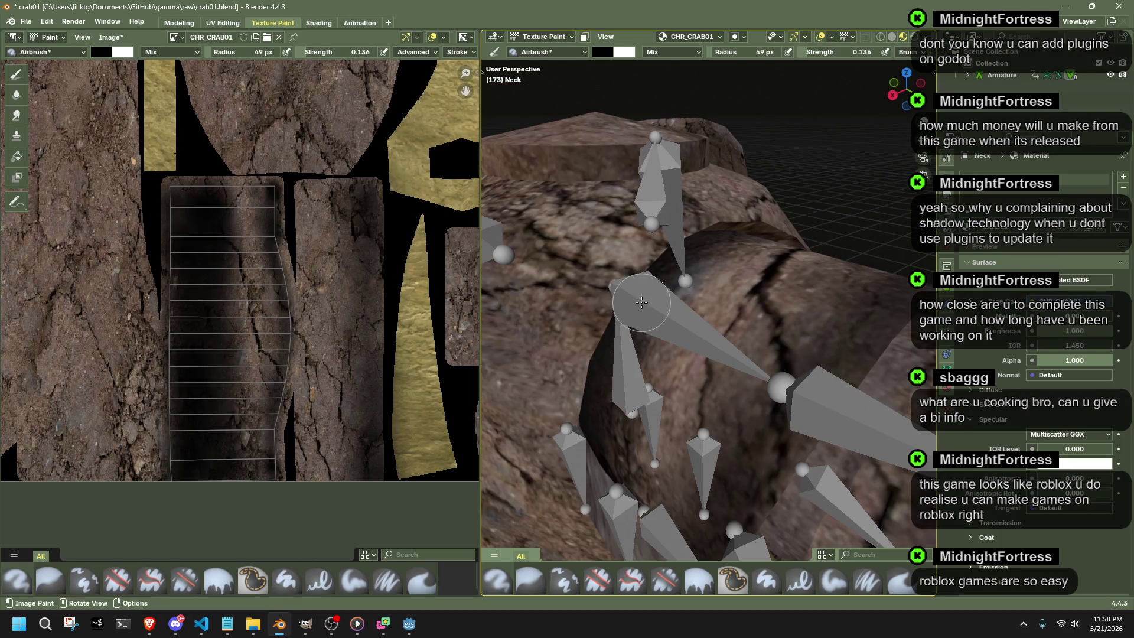
Try dark airbrush strokes along the central strip, undoing them after checking the model.
mouse_move(709, 311)
middle_down()
mouse_move(836, 278)
mouse_move(815, 293)
middle_up()
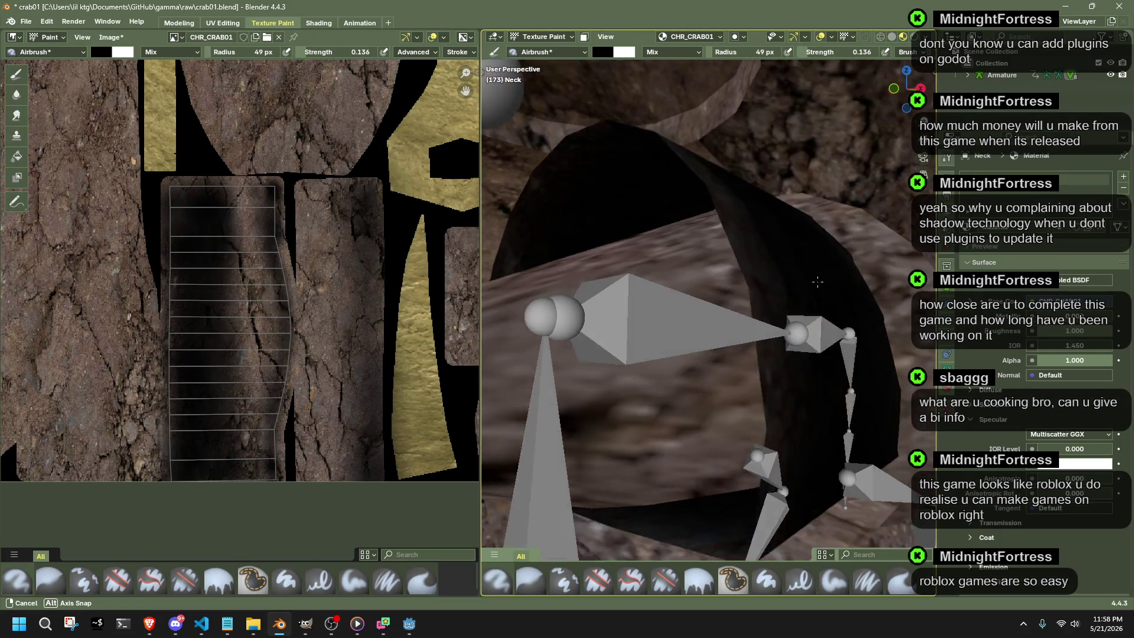
scroll(624, 339, down, 5)
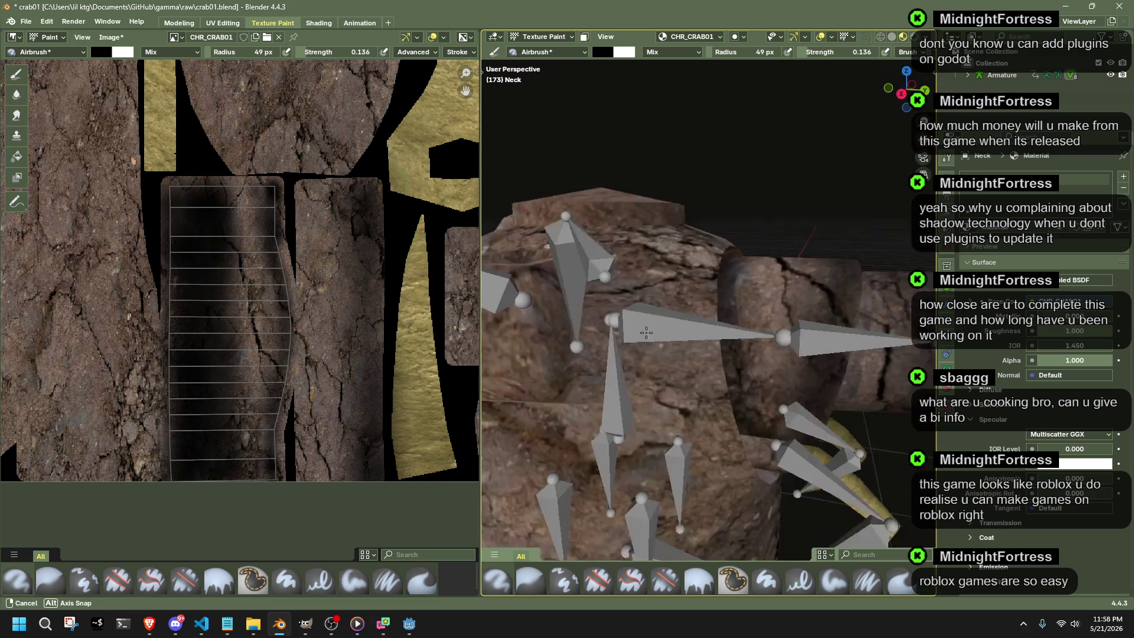
drag(193, 434, 257, 440)
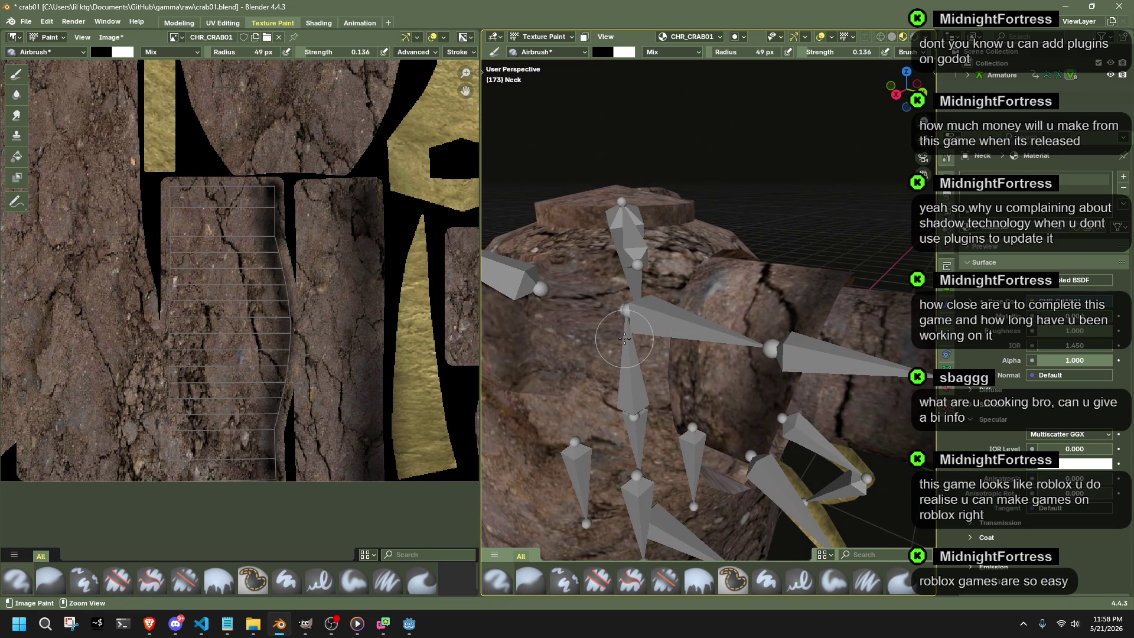
mouse_move(222, 481)
mouse_down()
mouse_move(226, 201)
mouse_move(218, 479)
mouse_move(230, 230)
mouse_up()
key(ctrl+z)
key(ctrl+z)
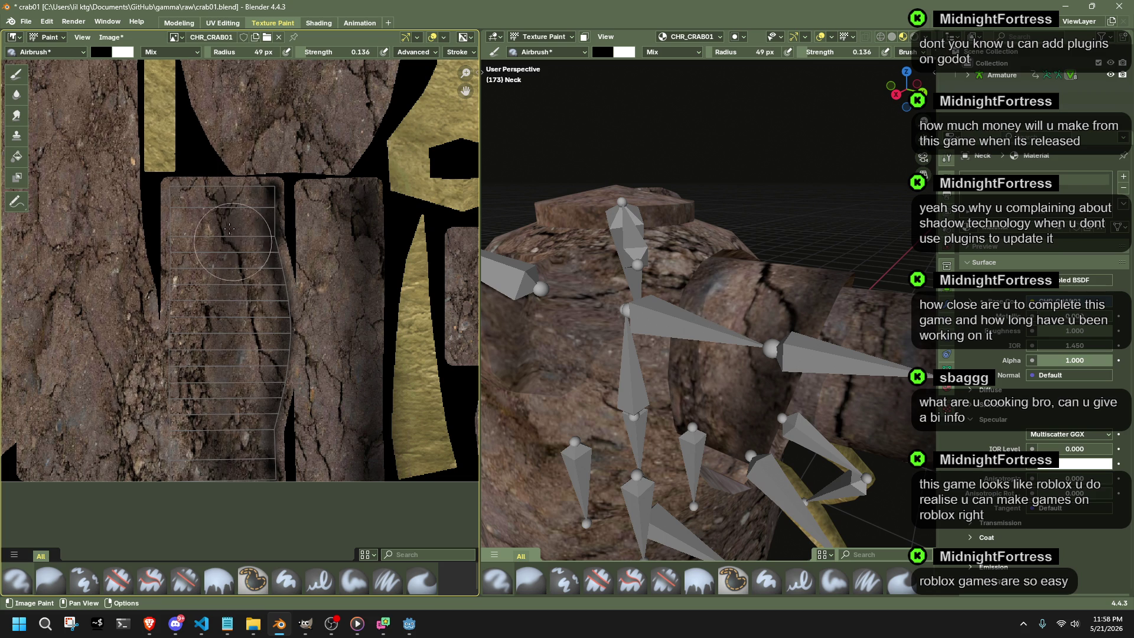
drag(228, 184, 223, 457)
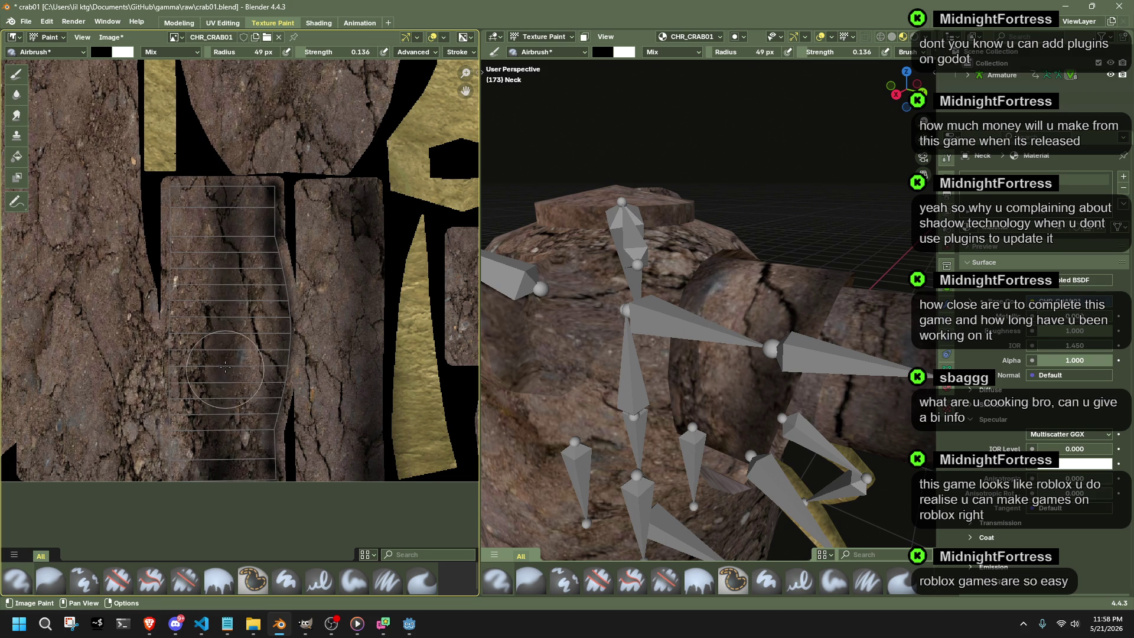
drag(225, 366, 229, 382)
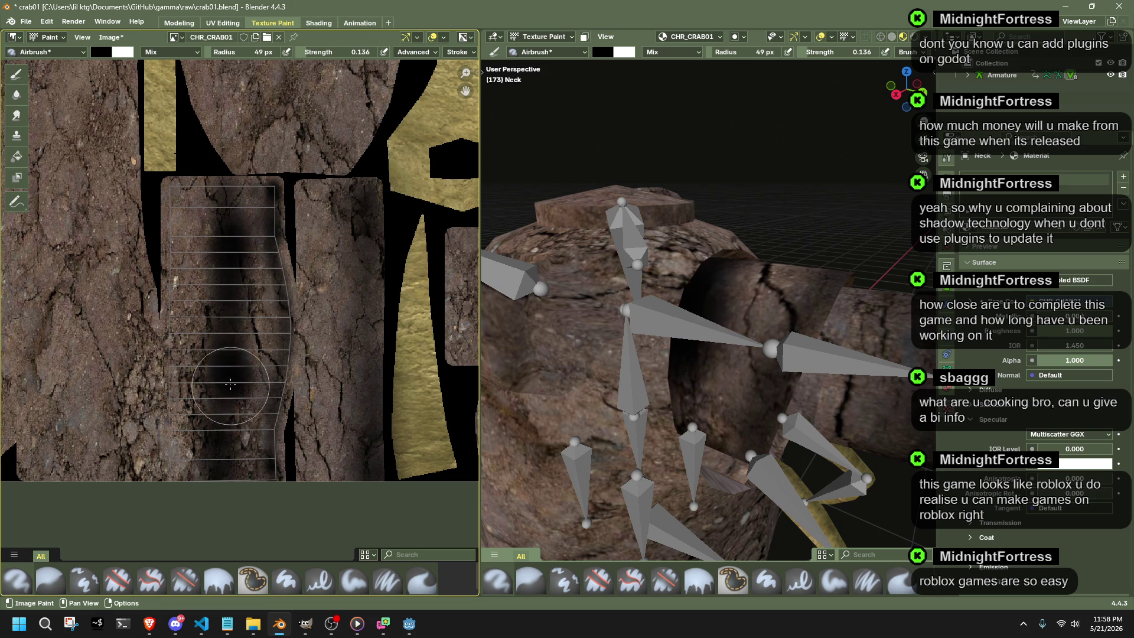
middle_drag(532, 354, 495, 362)
key(ctrl+z)
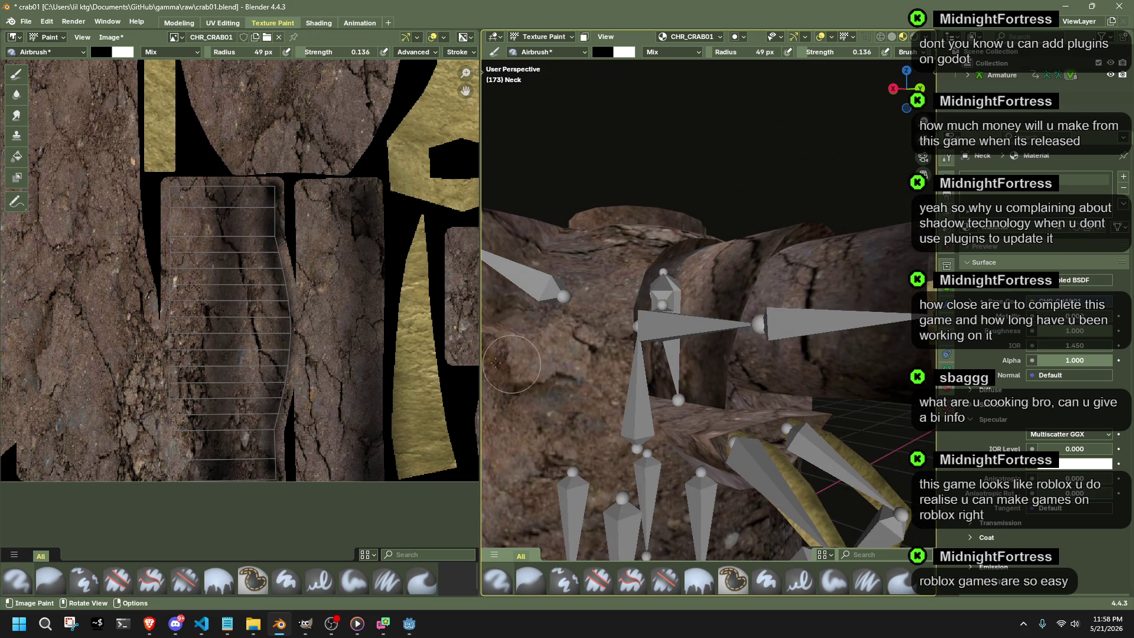
Airbrush a dark patch up the central strip and spread it, orbiting to check the shading.
drag(221, 301, 224, 316)
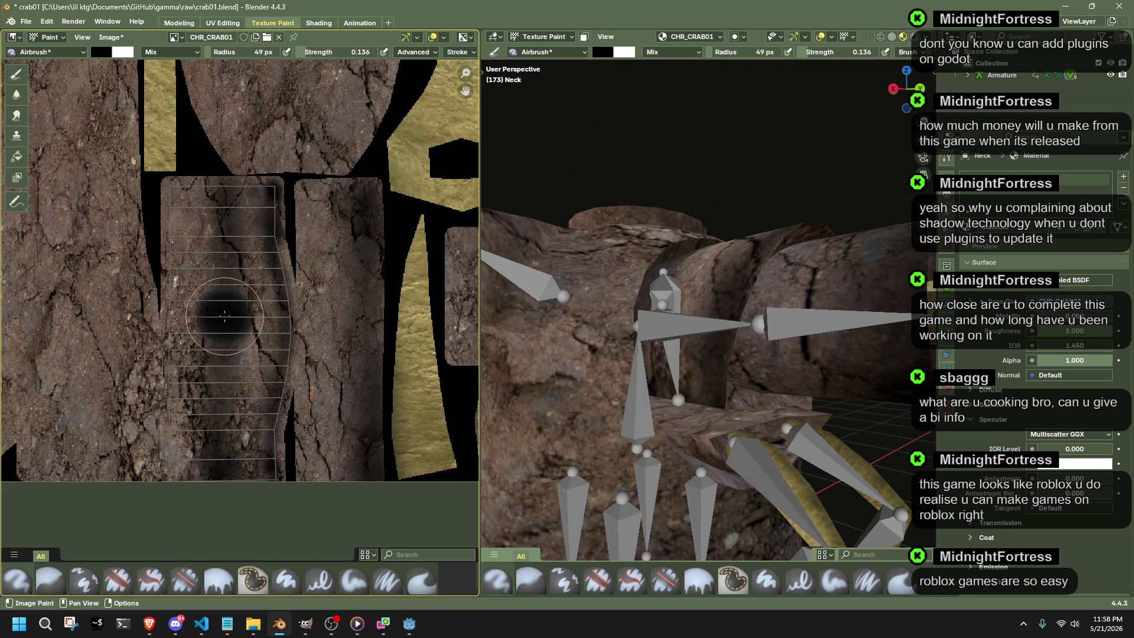
middle_drag(576, 355, 532, 372)
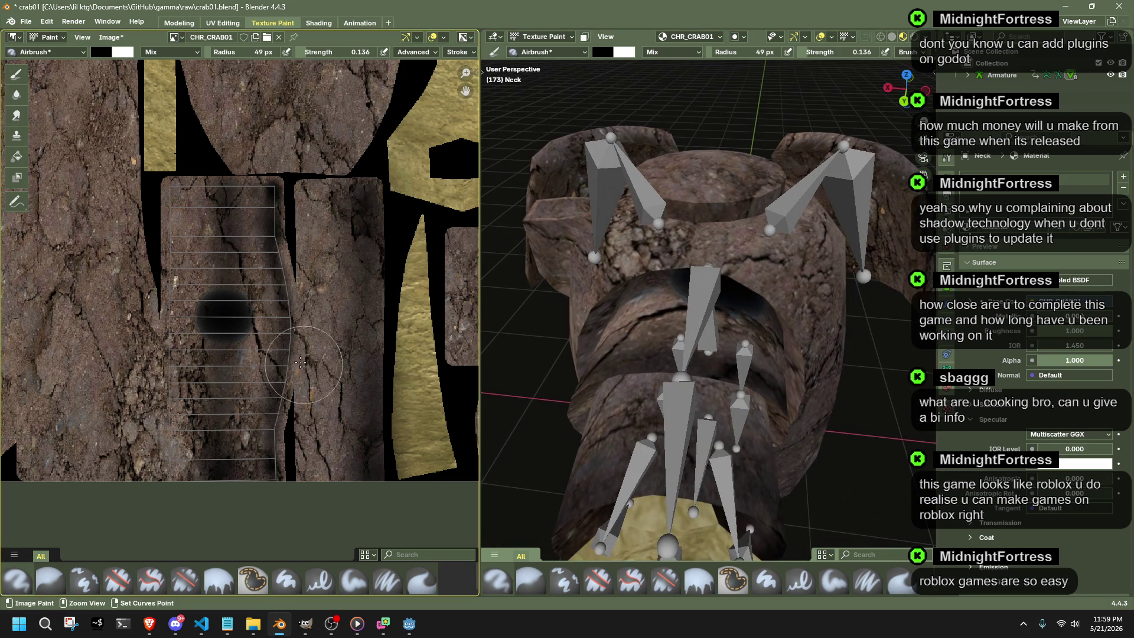
key(ctrl+z)
drag(227, 224, 228, 196)
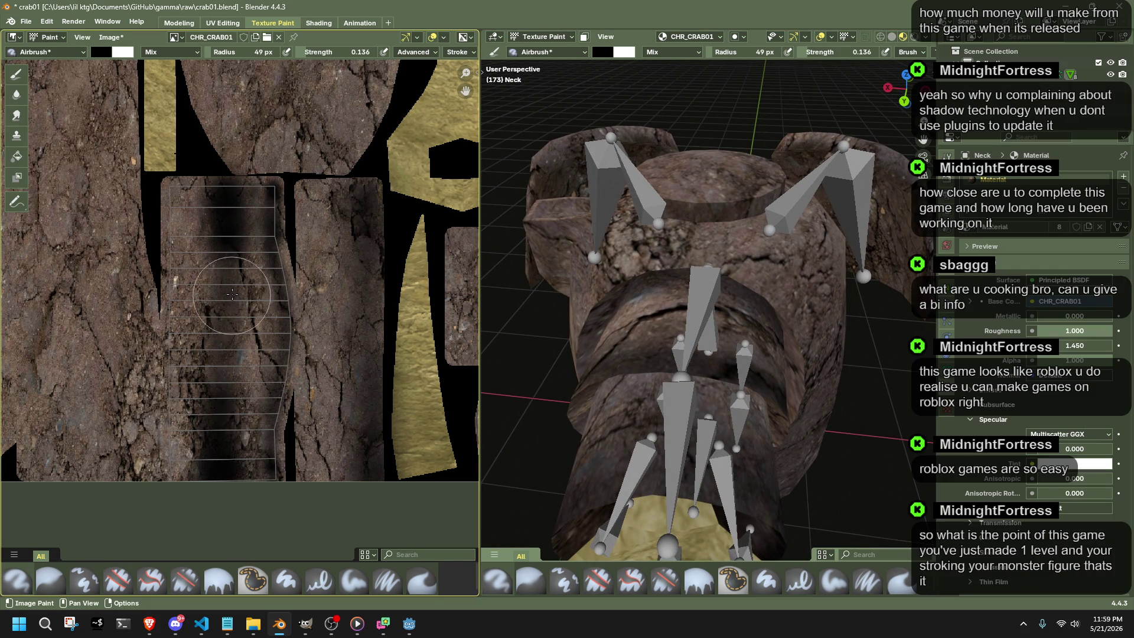
mouse_move(207, 242)
mouse_down()
mouse_move(198, 236)
mouse_move(196, 425)
mouse_move(200, 190)
mouse_move(188, 434)
mouse_up()
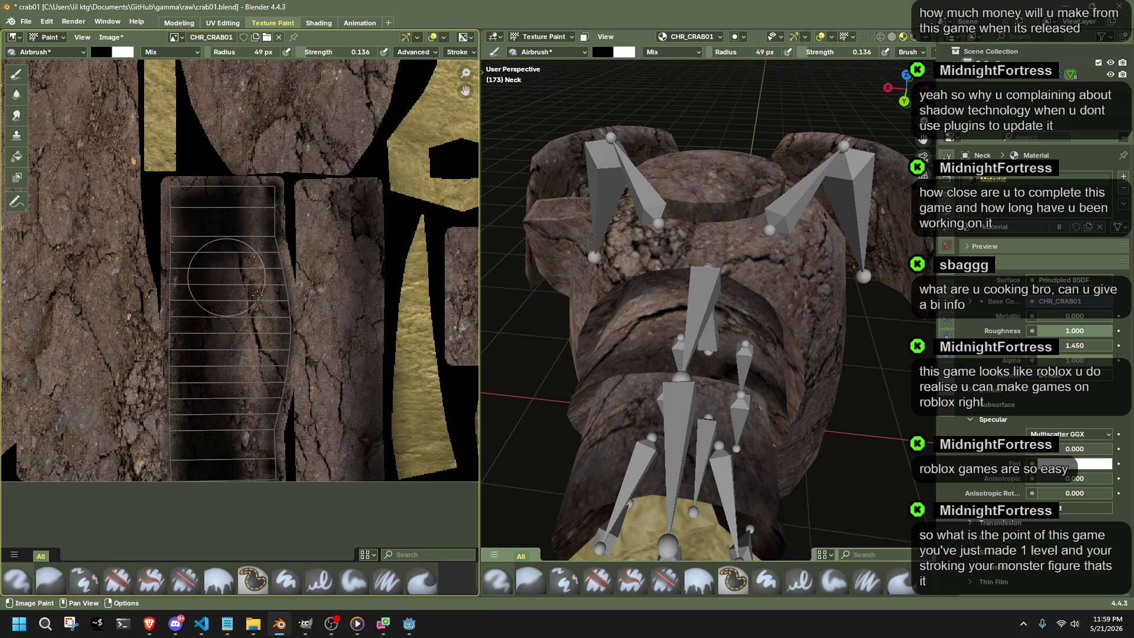
middle_drag(584, 292, 620, 281)
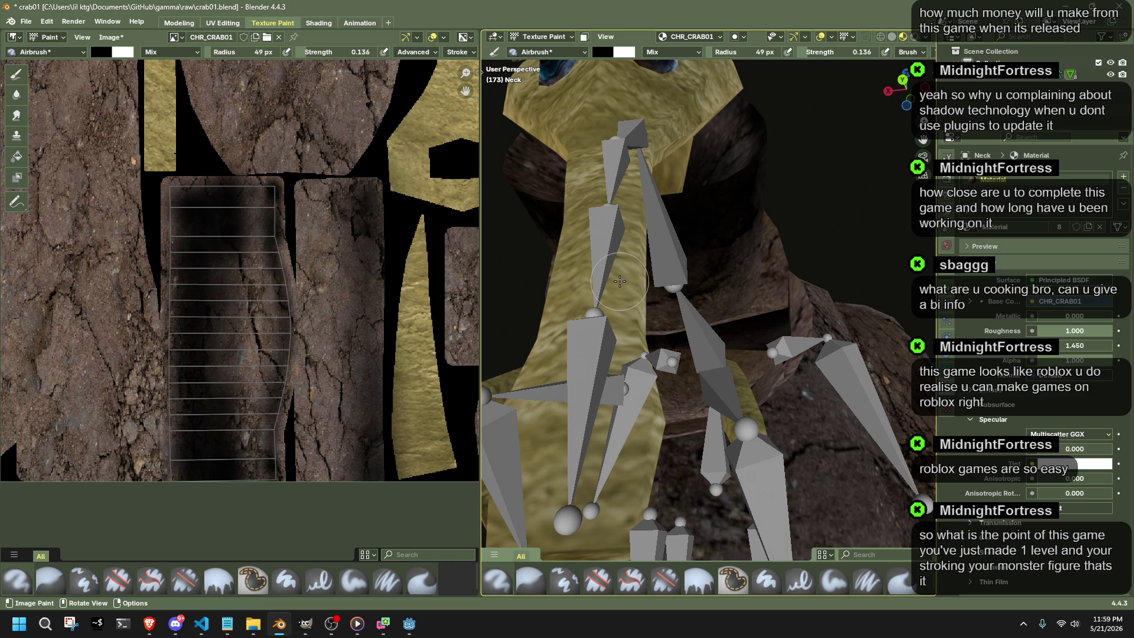
middle_drag(574, 315, 768, 418)
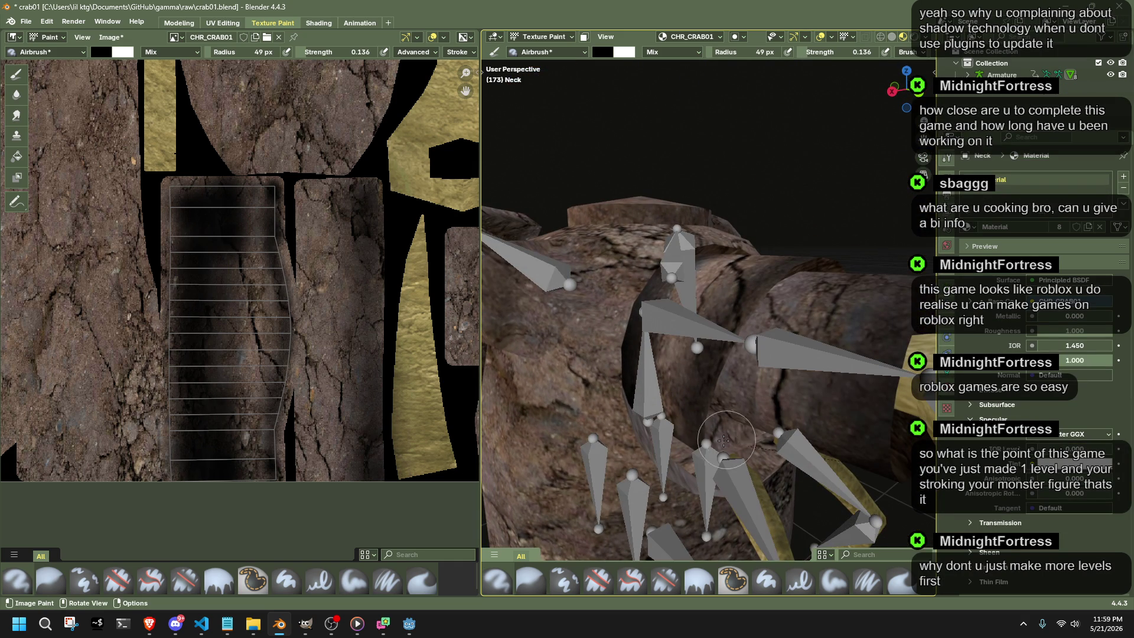
scroll(329, 355, down, 3)
scroll(311, 266, down, 2)
scroll(306, 225, down, 1)
scroll(307, 223, up, 2)
scroll(310, 232, up, 1)
scroll(314, 243, up, 1)
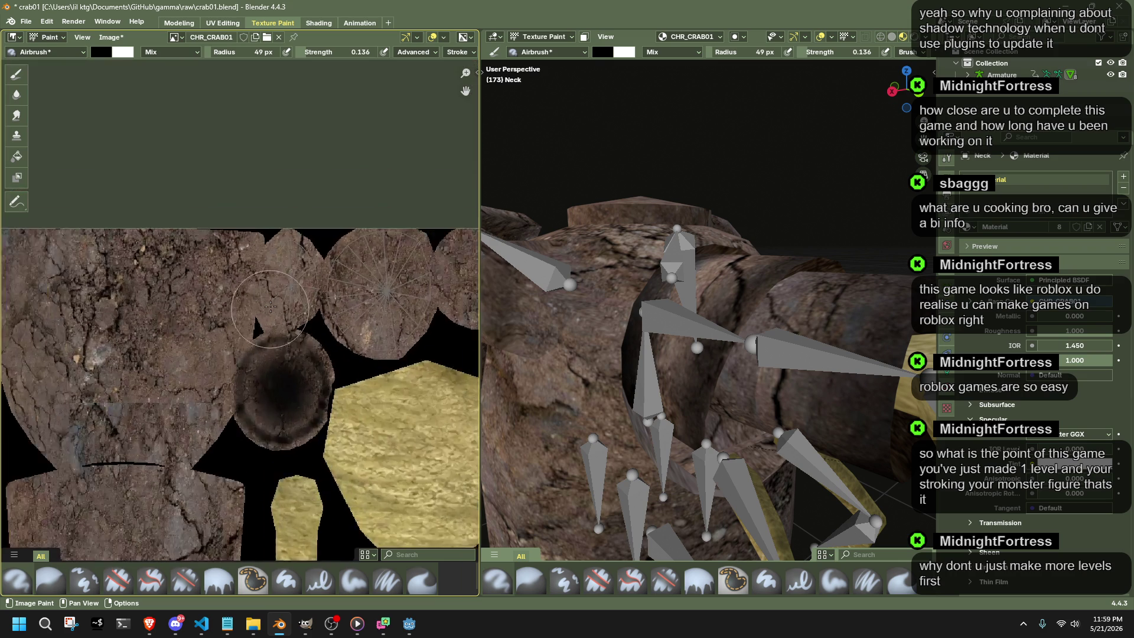
scroll(317, 252, up, 1)
scroll(316, 251, up, 2)
scroll(317, 252, up, 1)
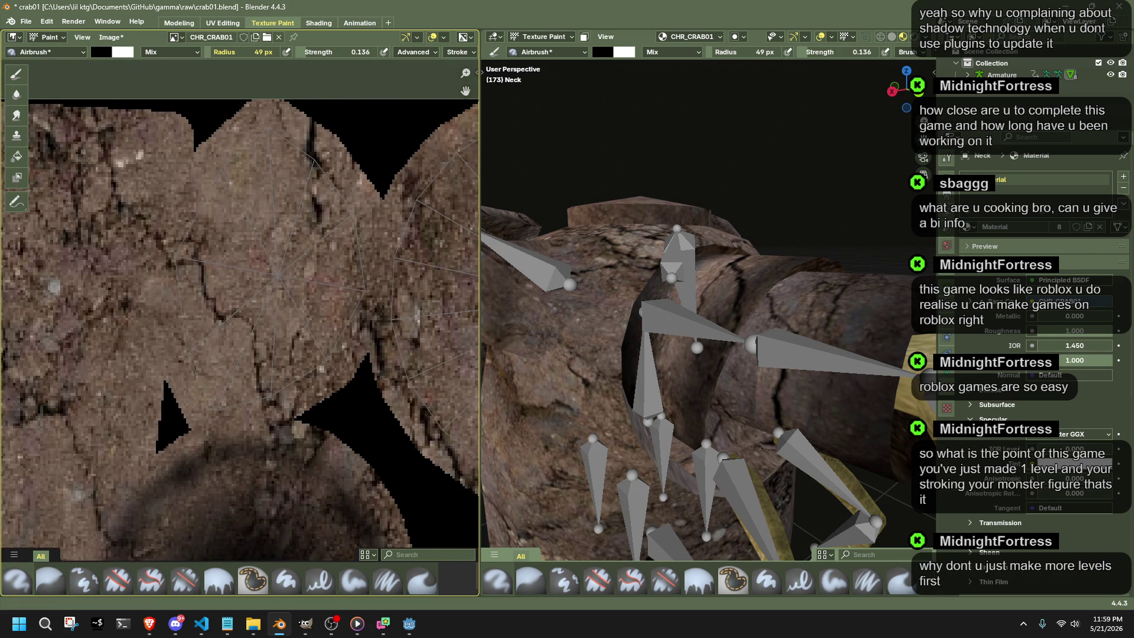
Airbrush a dark spot into the round cap's centre and widen the shading around it.
click(277, 276)
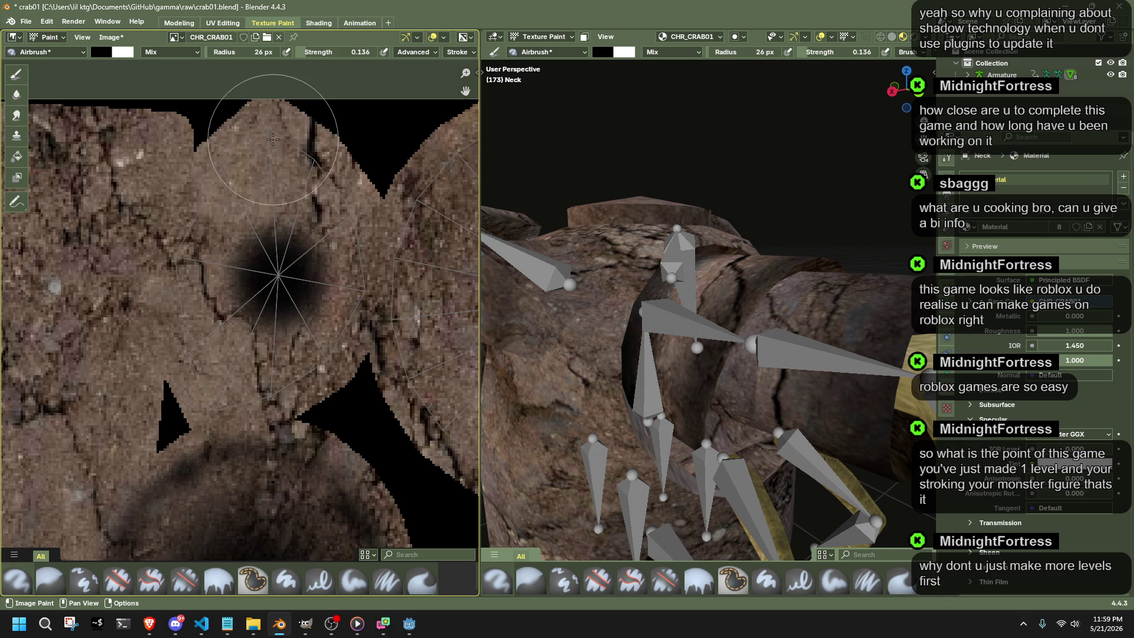
drag(273, 139, 275, 149)
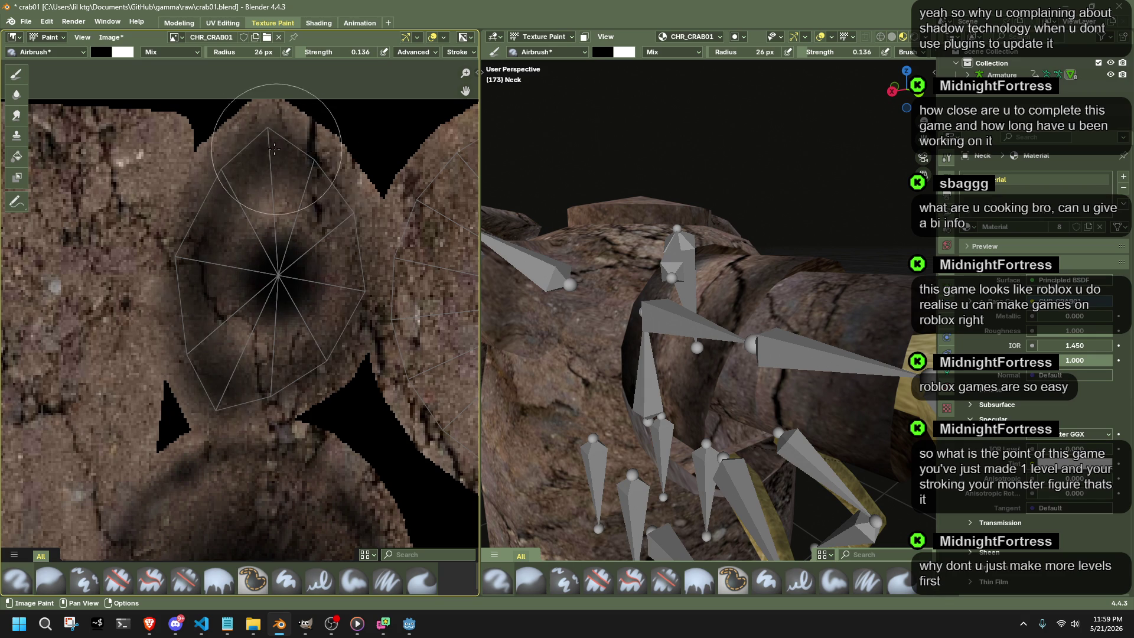
drag(263, 183, 266, 190)
middle_drag(674, 355, 798, 364)
middle_drag(266, 355, 231, 266)
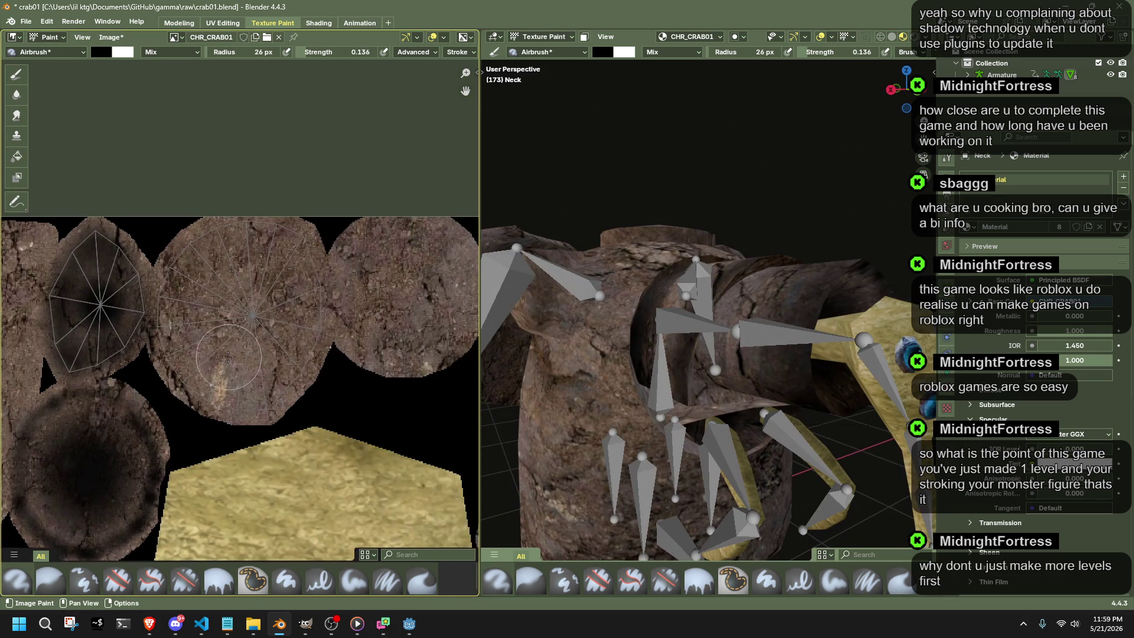
scroll(260, 325, up, 3)
mouse_move(259, 325)
mouse_down()
mouse_move(247, 225)
mouse_move(249, 525)
mouse_move(342, 304)
mouse_up()
middle_drag(602, 381, 700, 354)
scroll(710, 355, down, 2)
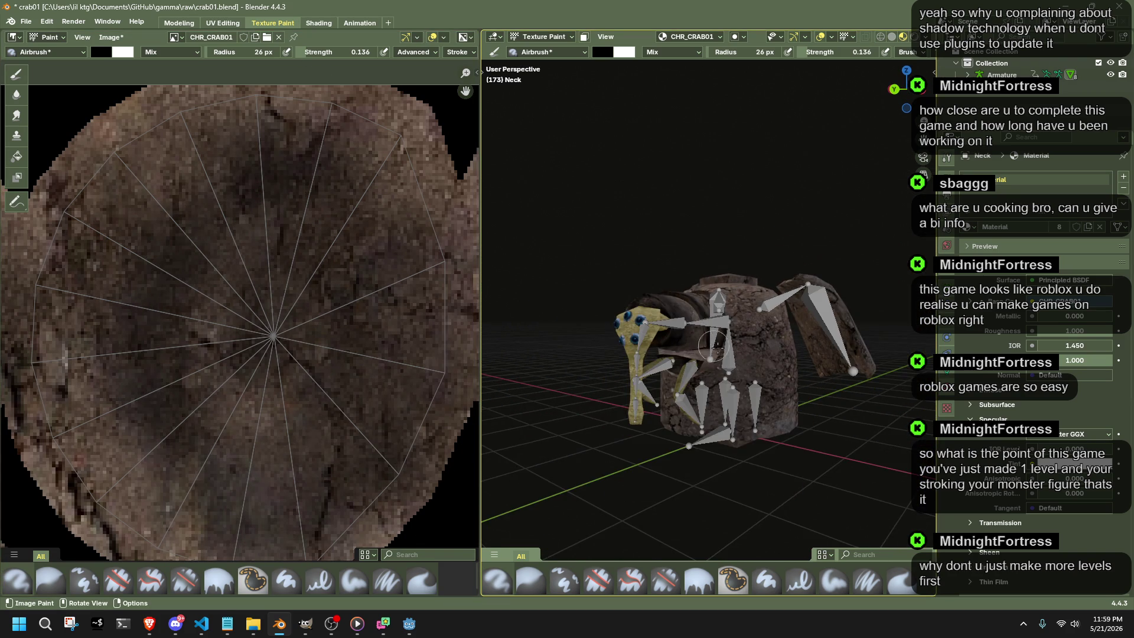
scroll(731, 354, up, 5)
scroll(265, 355, down, 4)
middle_drag(293, 328, 266, 373)
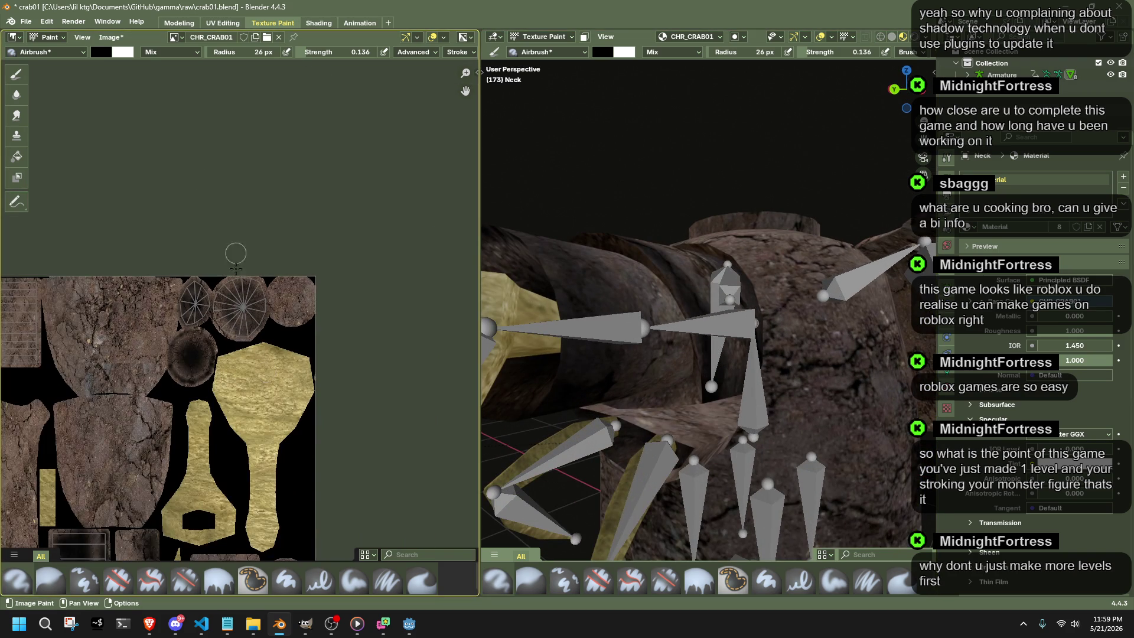
scroll(208, 311, down, 2)
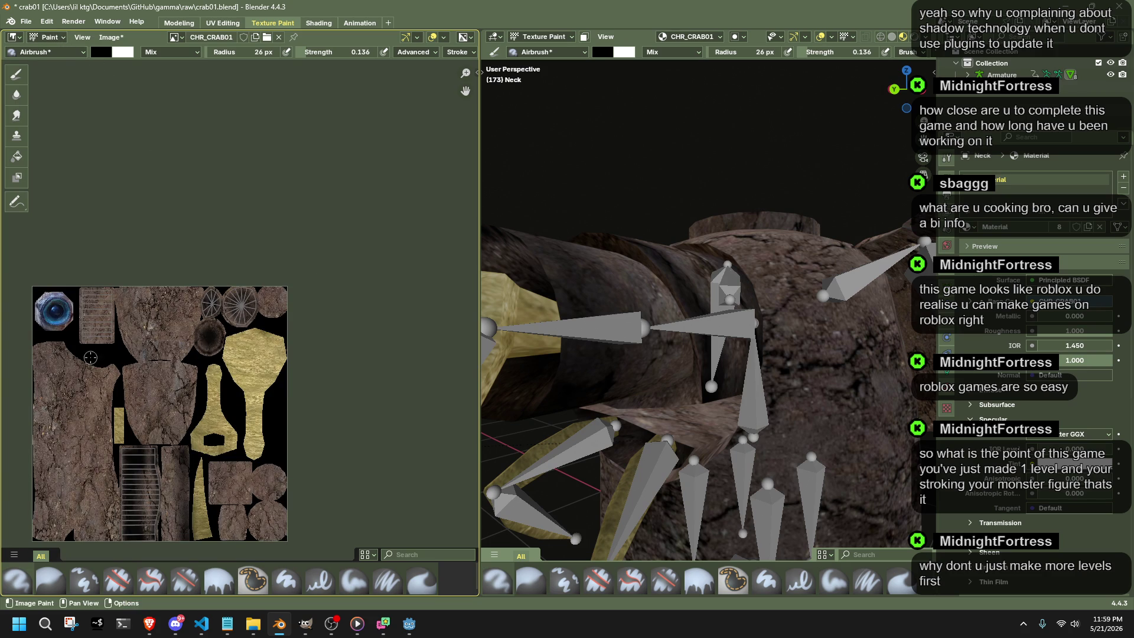
scroll(91, 357, up, 2)
Paint dark airbrush strokes down the ribbed strip, check the crab's front, then switch to Godot.
middle_drag(709, 355, 709, 266)
scroll(279, 347, up, 1)
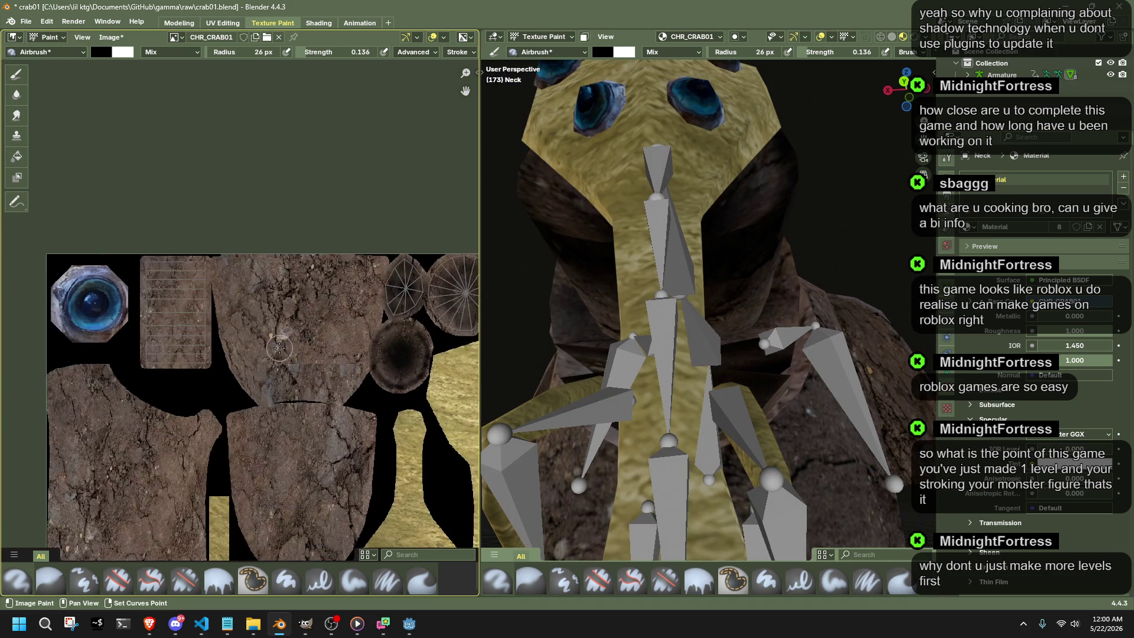
scroll(279, 348, up, 2)
scroll(108, 335, up, 1)
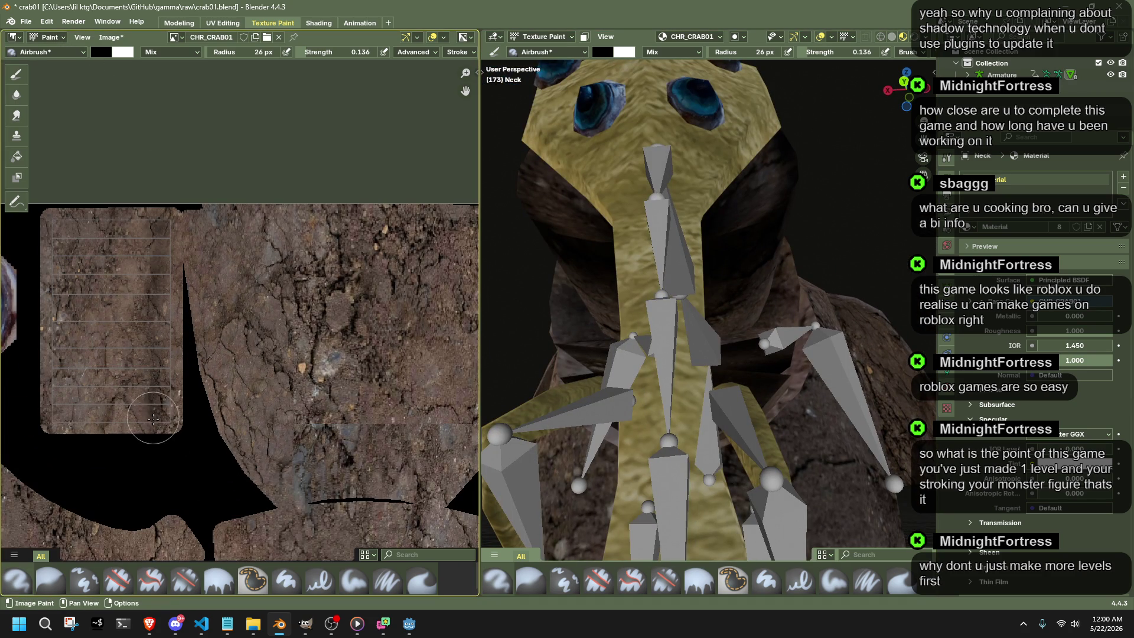
middle_drag(709, 354, 638, 425)
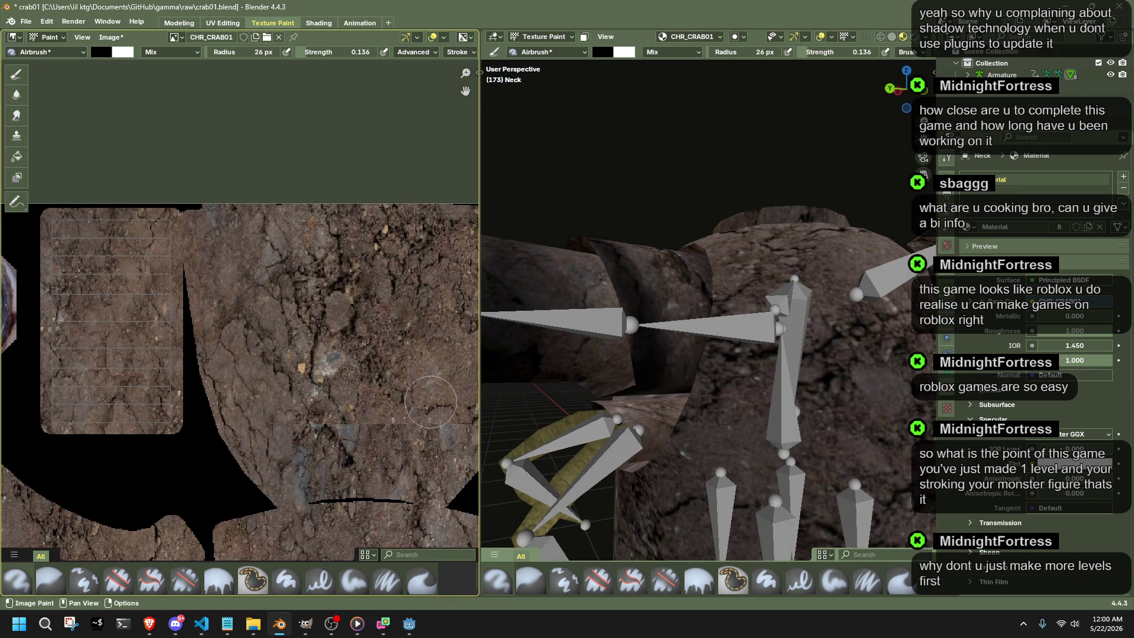
drag(171, 235, 166, 229)
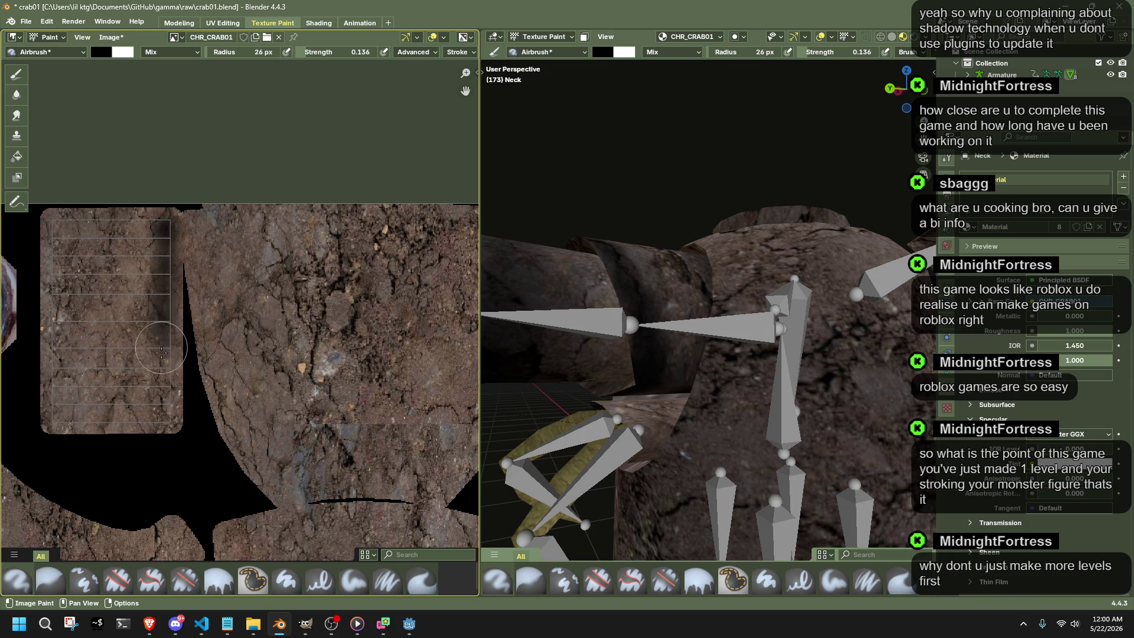
drag(161, 352, 161, 426)
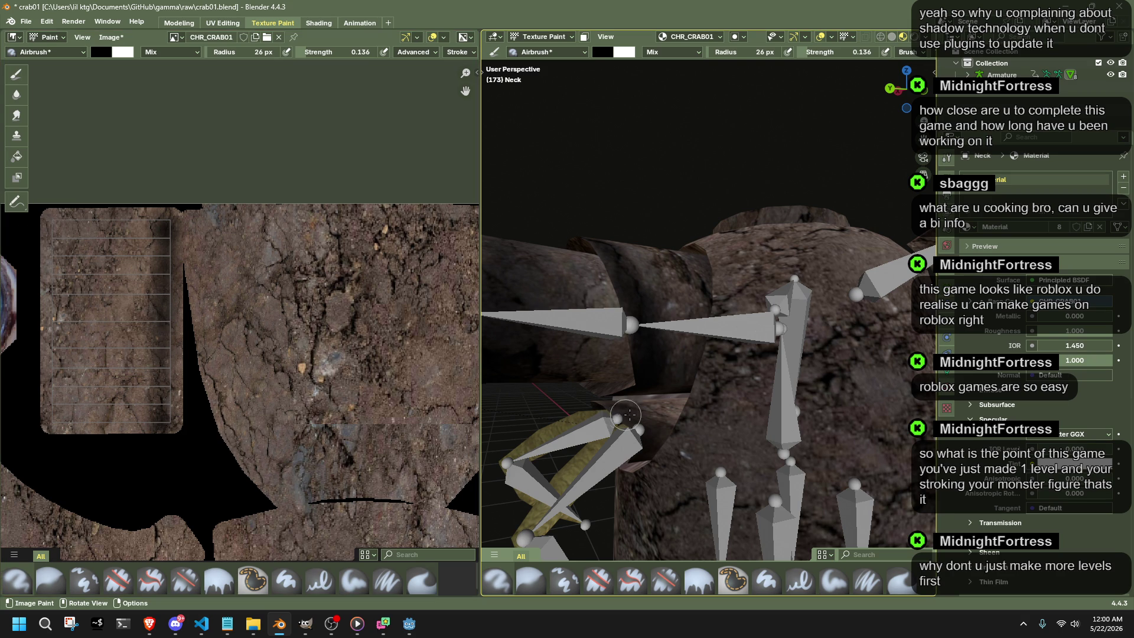
middle_drag(628, 413, 496, 381)
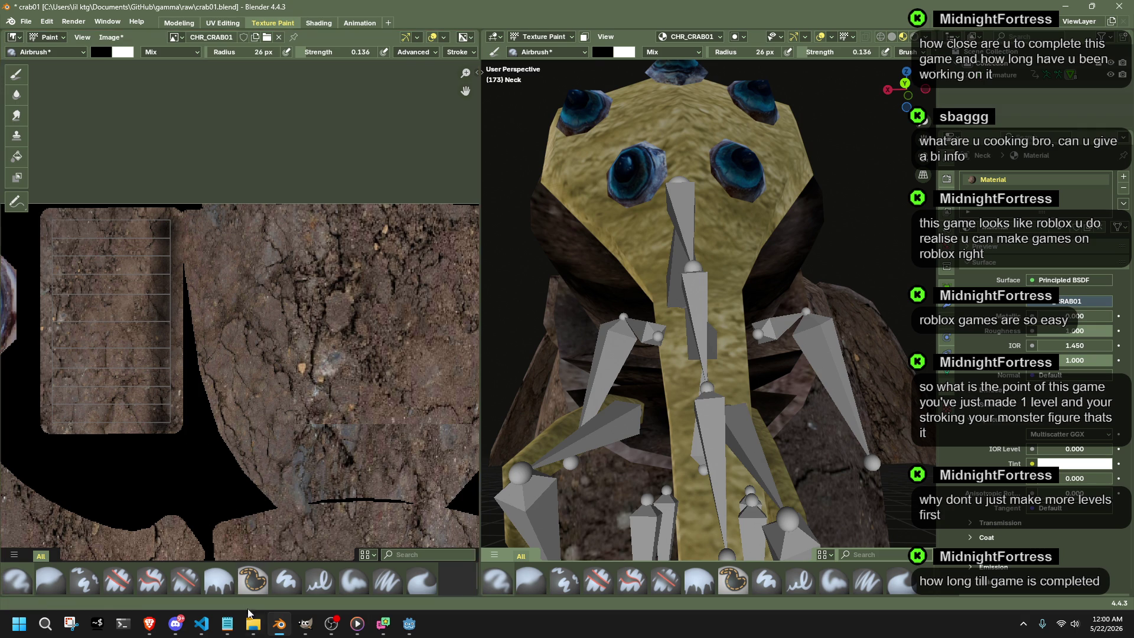
click(409, 624)
View the playtest level's platform and tiled floor from new angles, then return to Blender.
mouse_move(568, 253)
middle_down()
mouse_move(462, 270)
mouse_move(726, 221)
middle_up()
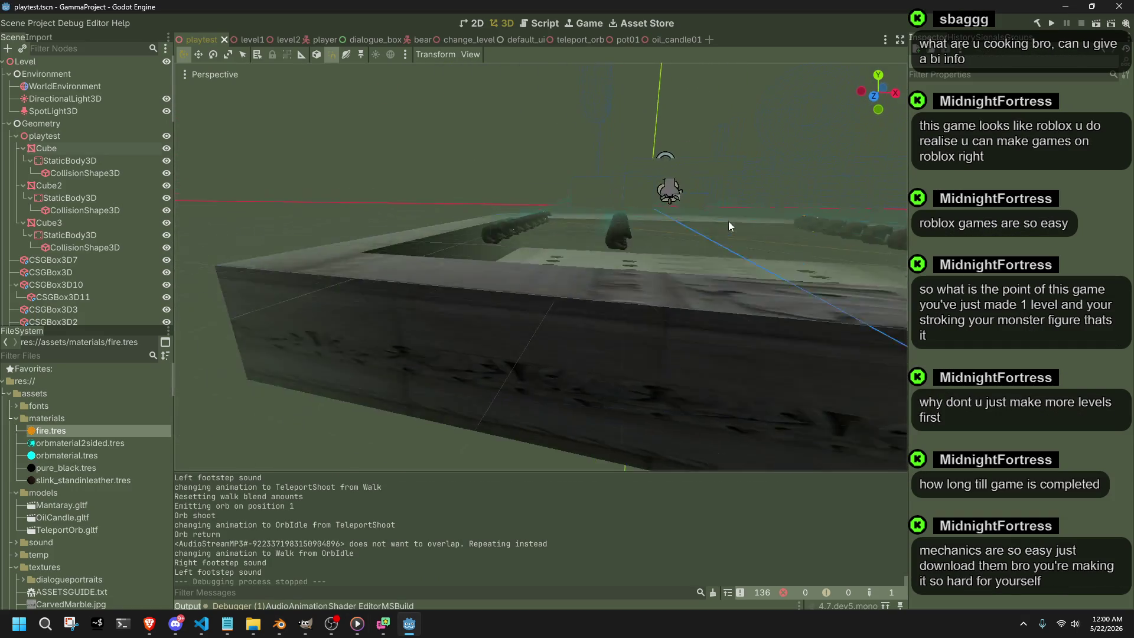
scroll(726, 220, down, 5)
middle_drag(719, 224, 478, 275)
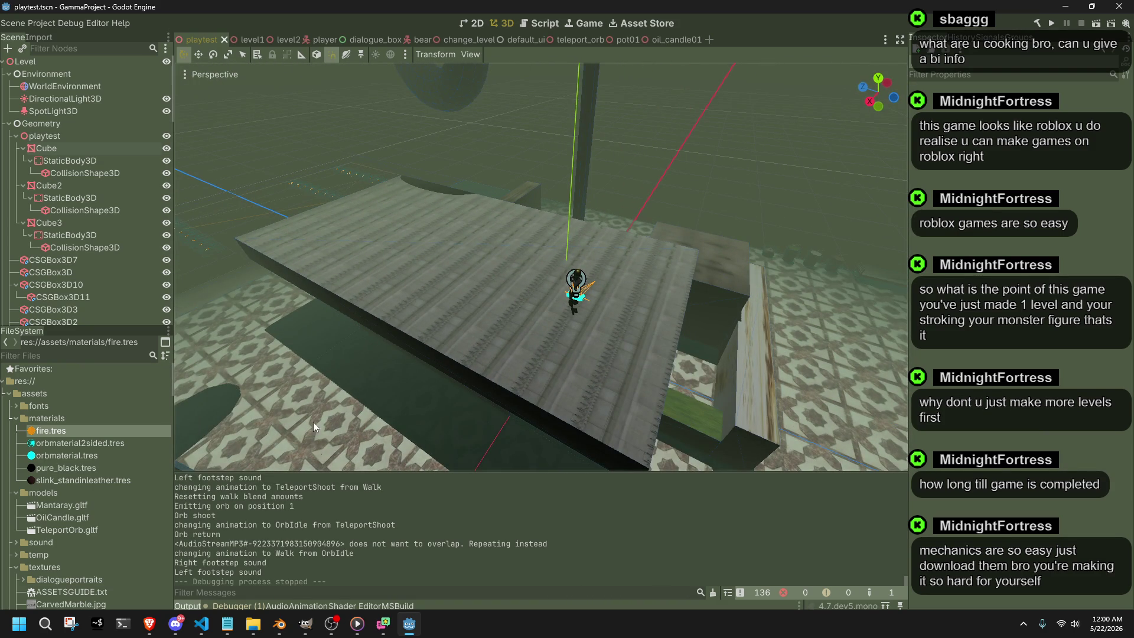
key(alt+Tab)
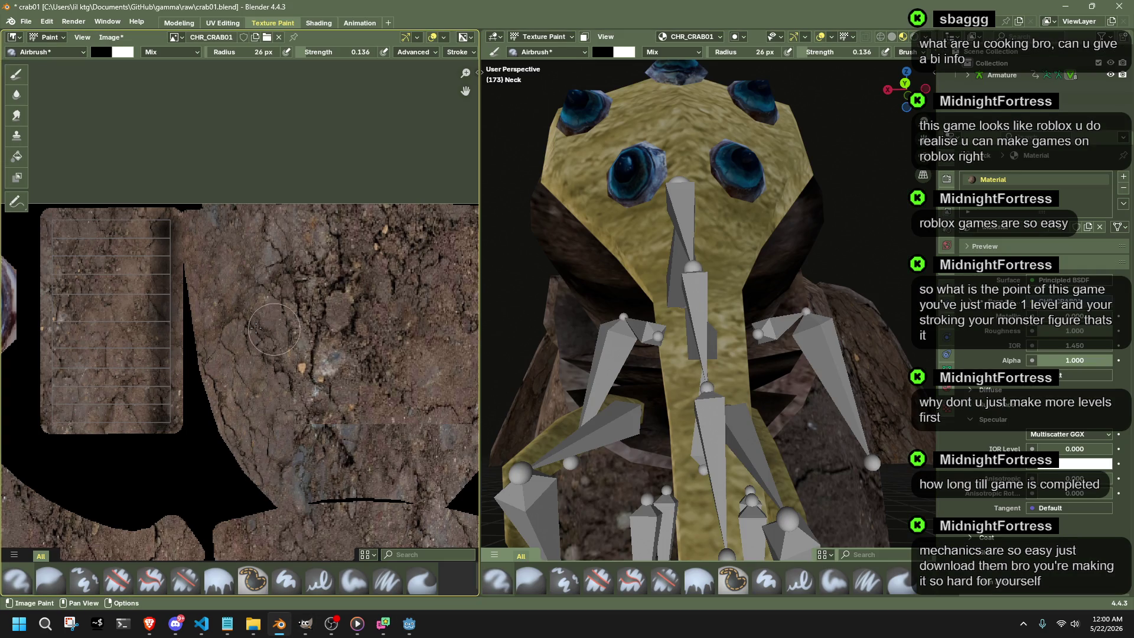
Paint dark airbrush strokes down the left edge and length of the ribbed strip, checking on the model.
drag(57, 228, 53, 366)
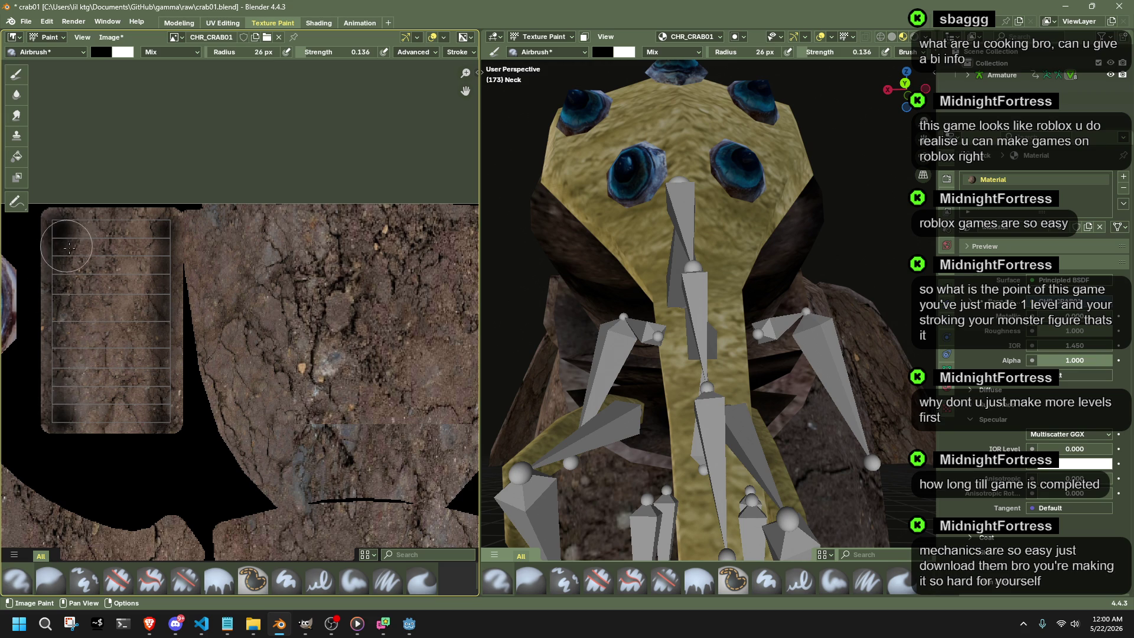
middle_drag(709, 310, 680, 301)
mouse_move(711, 316)
middle_down()
mouse_move(698, 358)
mouse_move(532, 355)
middle_up()
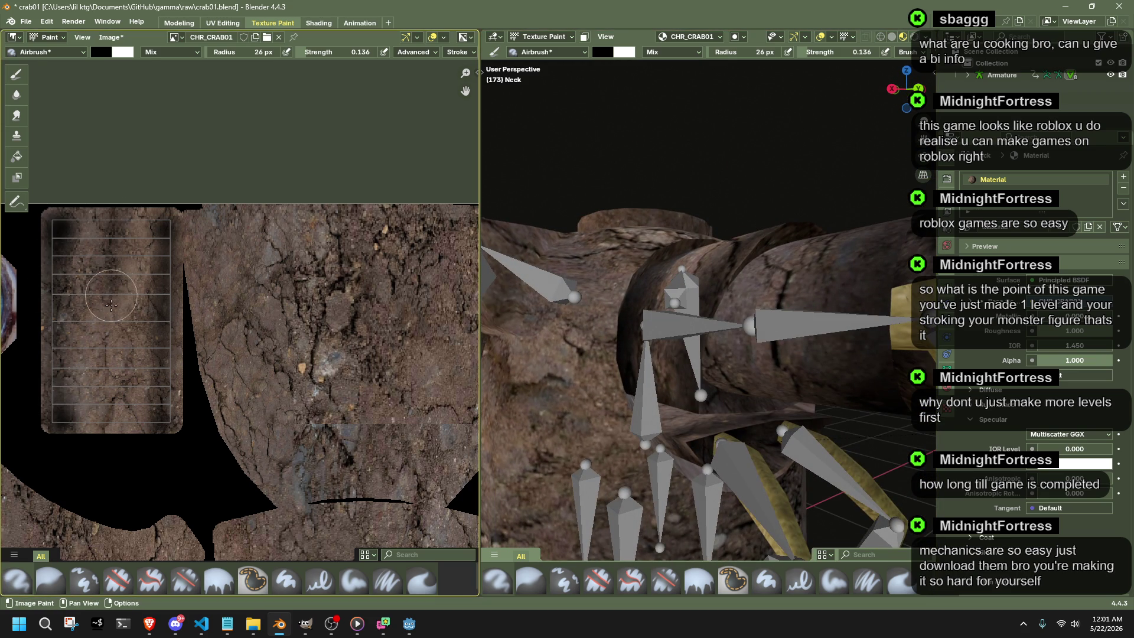
drag(116, 226, 114, 443)
Darken the left strip further with vertical strokes and inspect the result from another angle.
middle_drag(629, 339, 496, 354)
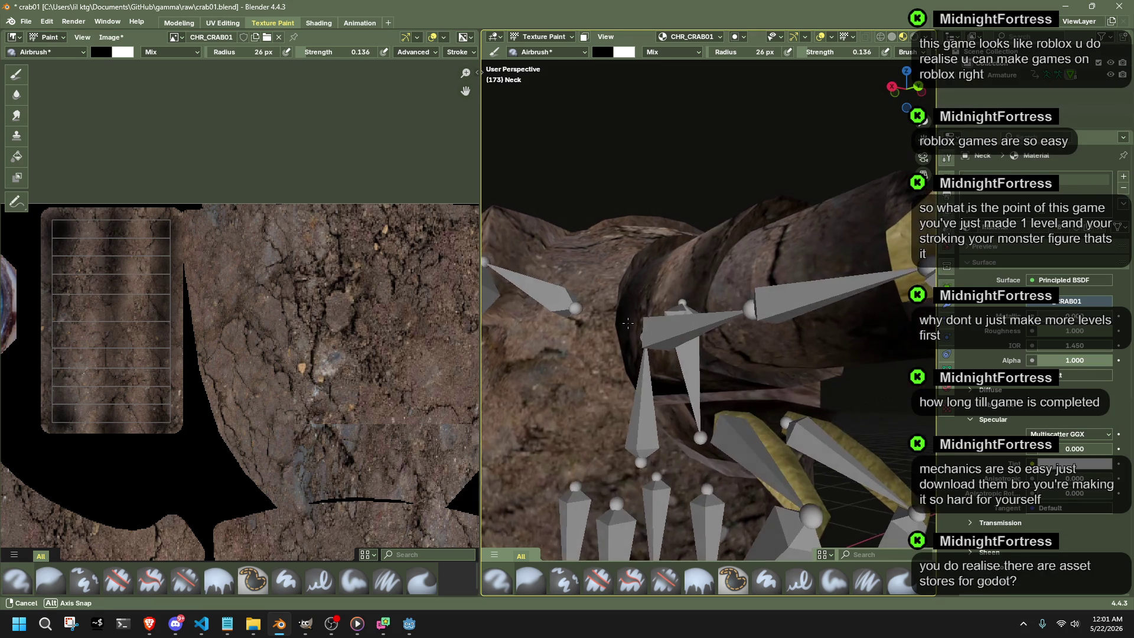
mouse_move(134, 282)
mouse_down()
mouse_move(86, 421)
mouse_move(73, 236)
mouse_up()
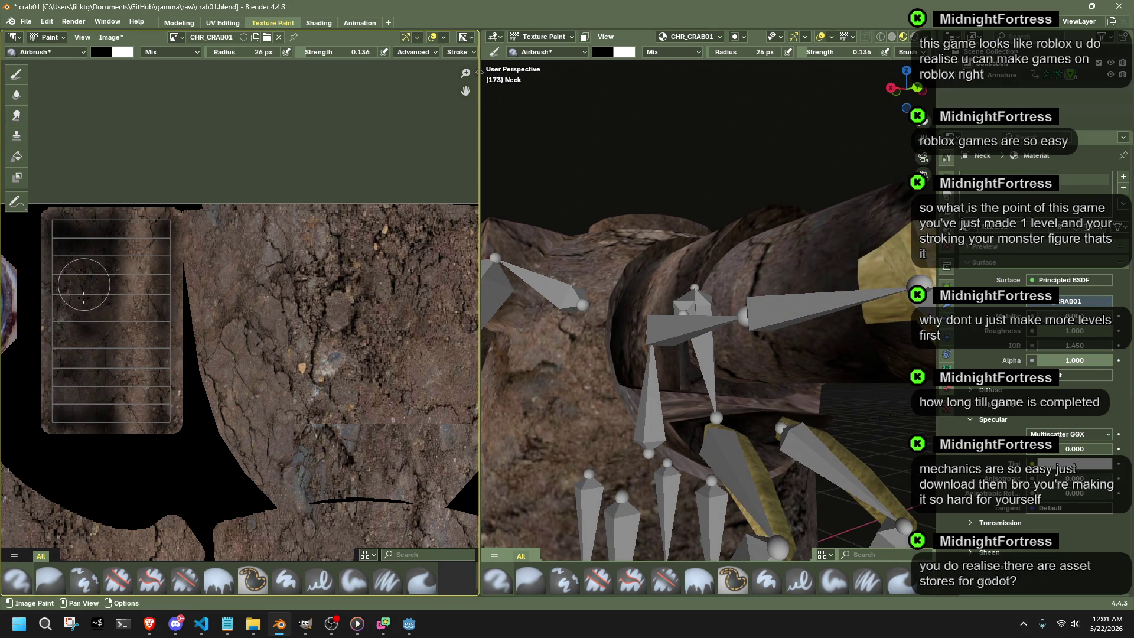
mouse_move(531, 404)
middle_down()
mouse_move(623, 409)
mouse_move(481, 405)
middle_up()
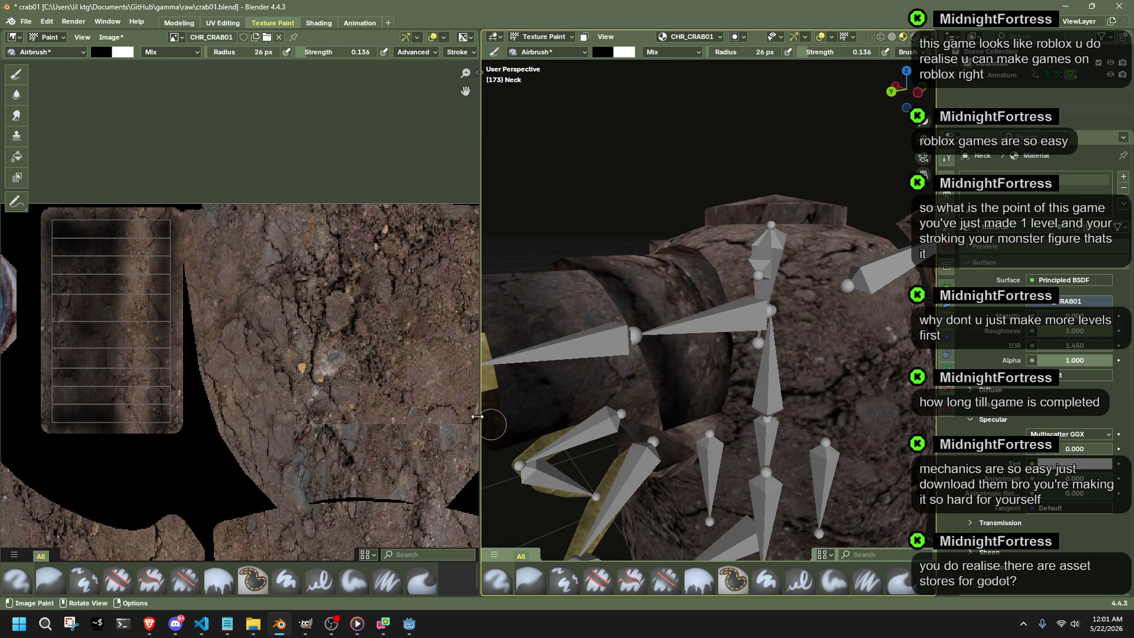
scroll(249, 237, down, 4)
scroll(295, 303, down, 2)
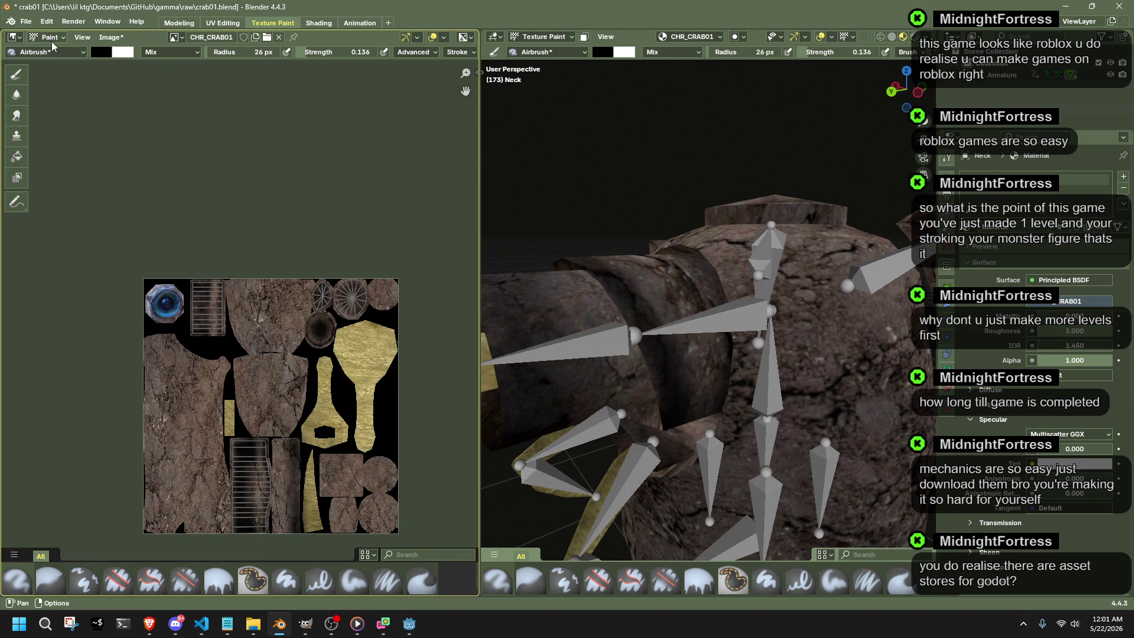
Leave Texture Paint for Object Mode, select the Body mesh and enter Edit Mode on it.
click(544, 38)
click(764, 453)
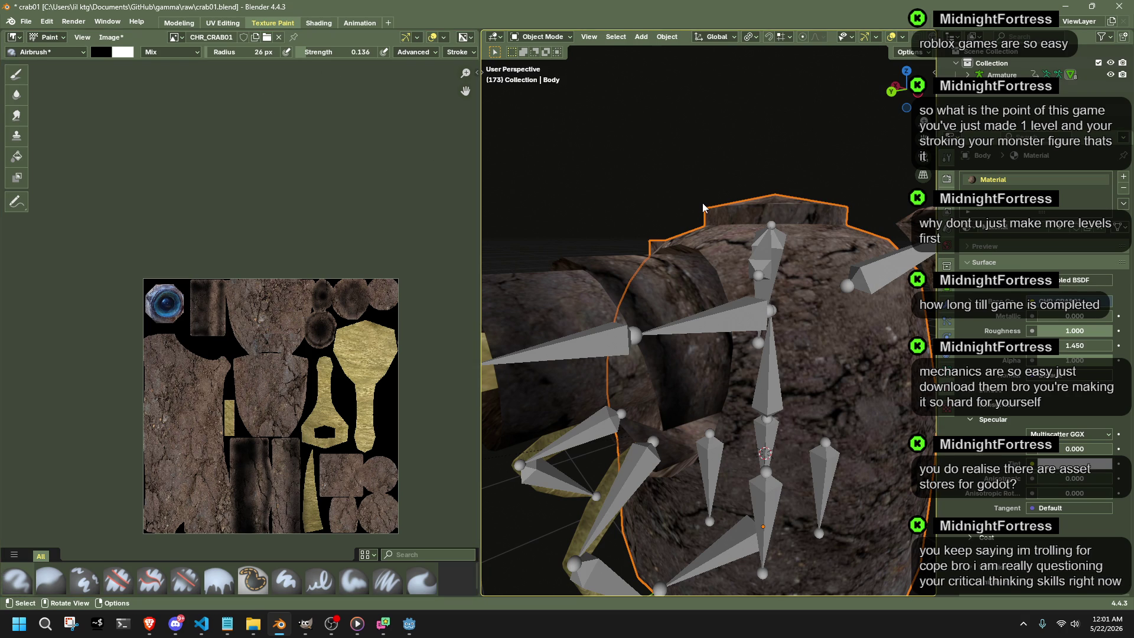
key(Tab)
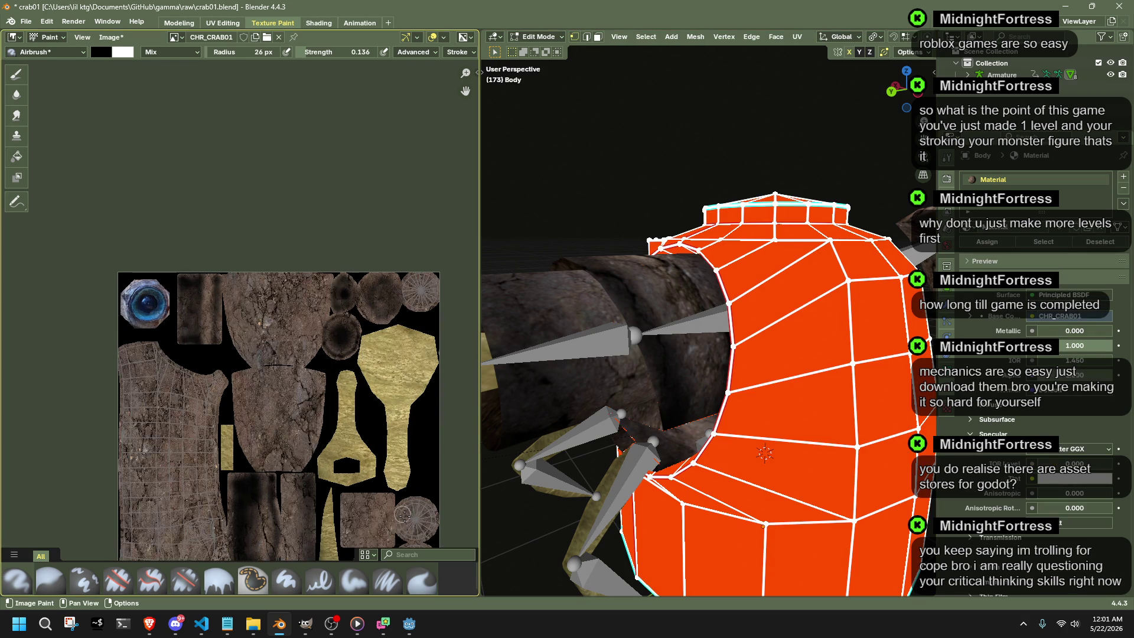
scroll(246, 390, up, 3)
scroll(149, 349, up, 3)
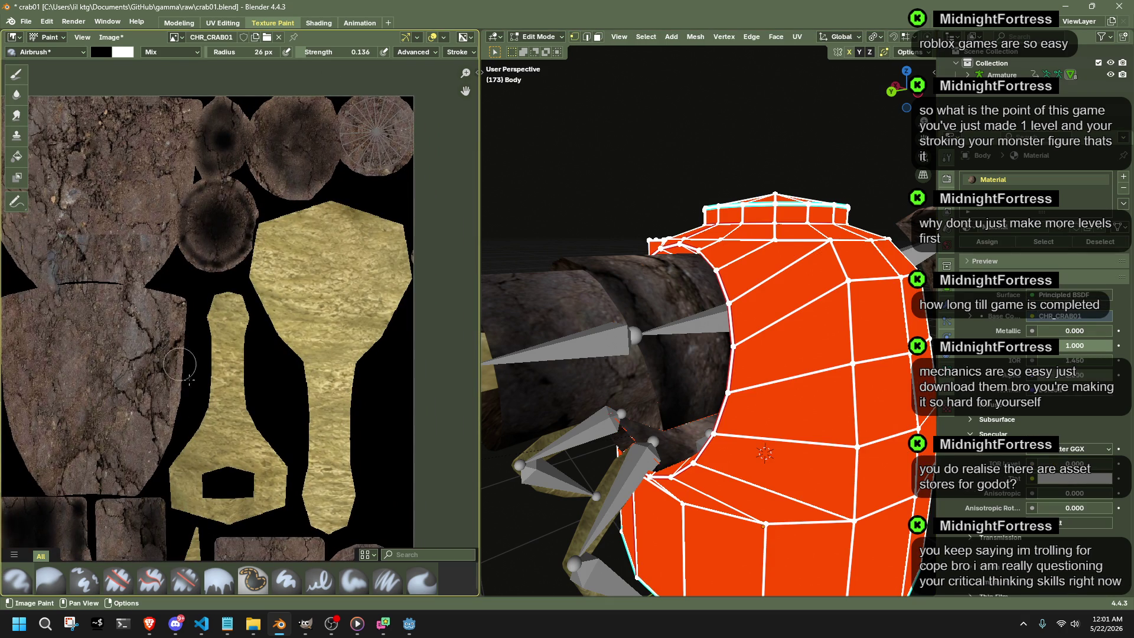
middle_drag(244, 480, 192, 375)
Keep all Body faces selected and return to Texture Paint mode targeting the Body mesh.
middle_drag(673, 293, 569, 181)
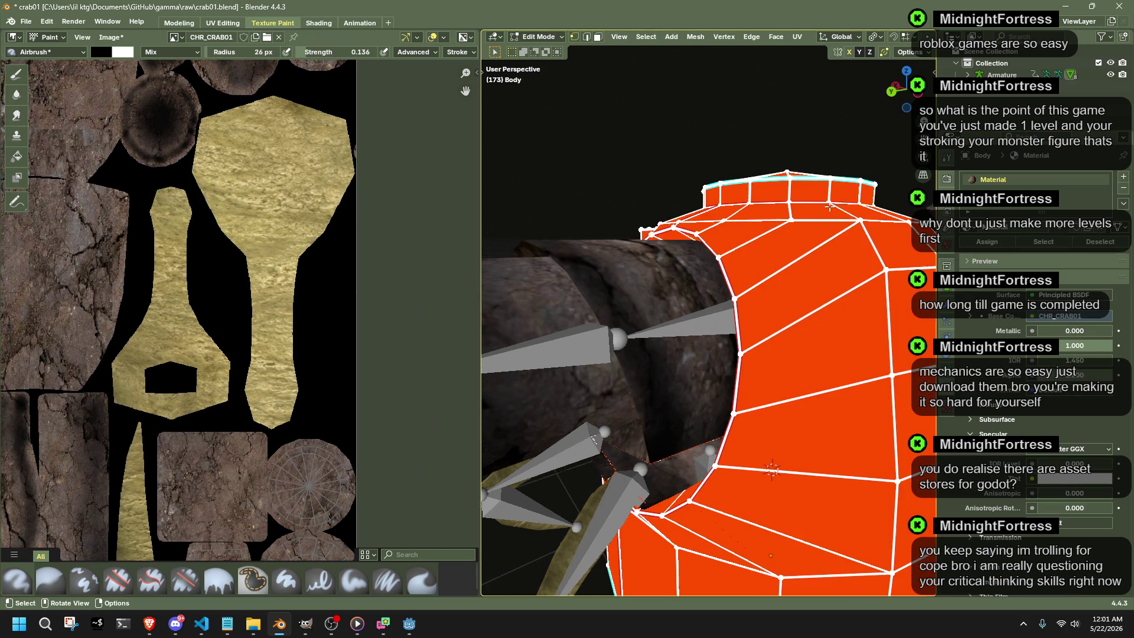
click(565, 177)
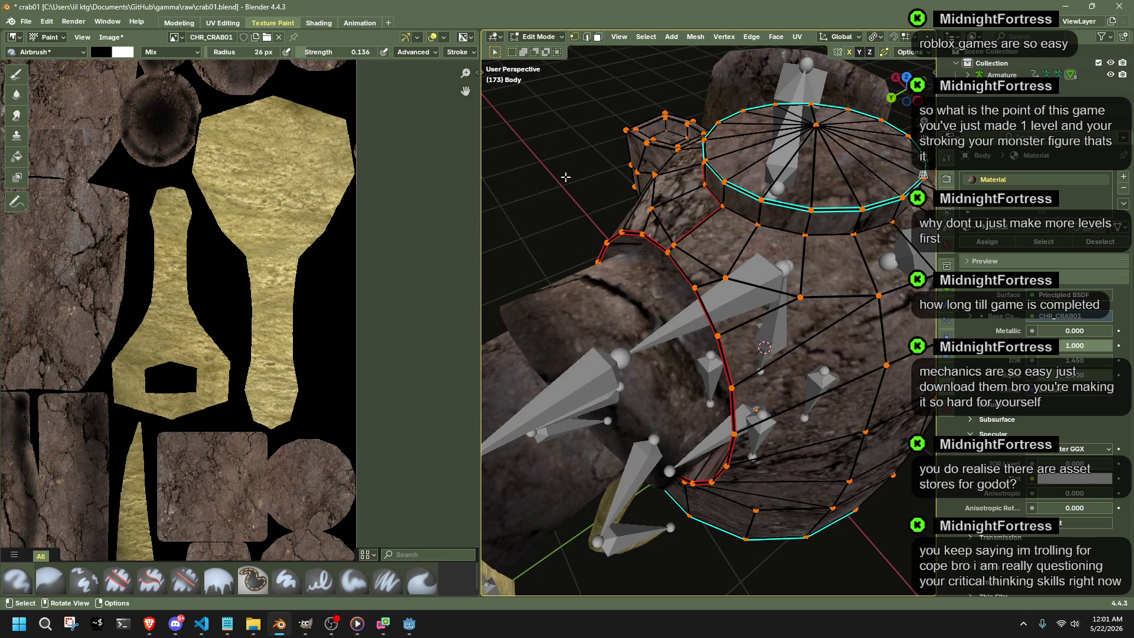
key(ctrl+z)
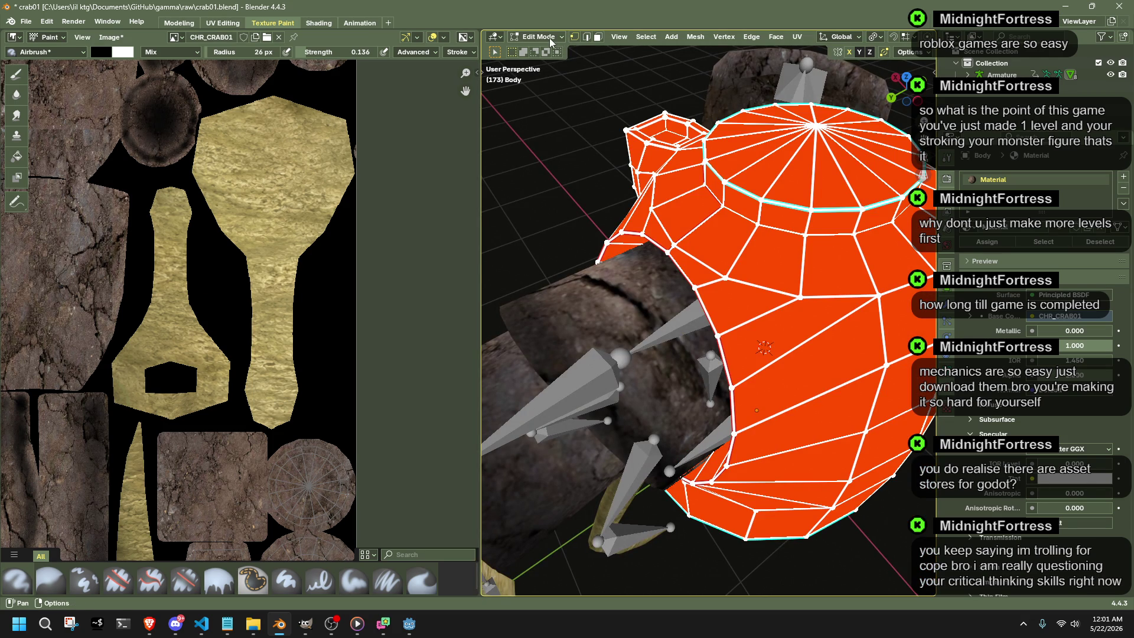
click(554, 39)
click(546, 115)
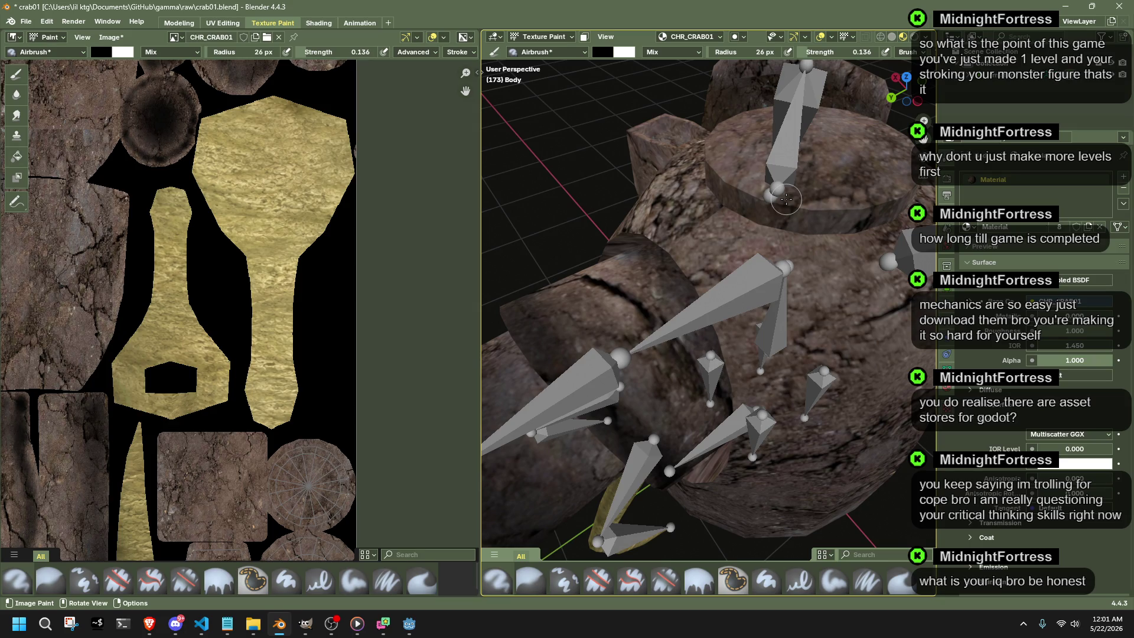
Frame the whole Body texture and orbit the crab to find areas needing darker dirt.
mouse_move(738, 264)
middle_down()
mouse_move(661, 230)
mouse_move(673, 257)
middle_up()
scroll(385, 344, down, 3)
middle_drag(254, 203, 245, 232)
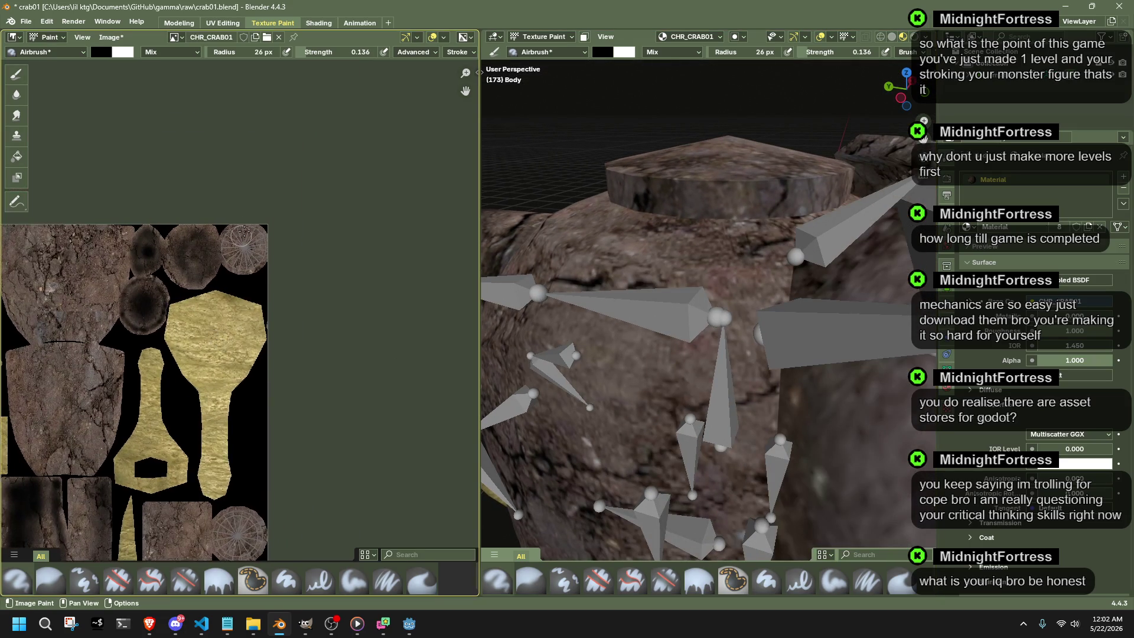
scroll(244, 229, up, 3)
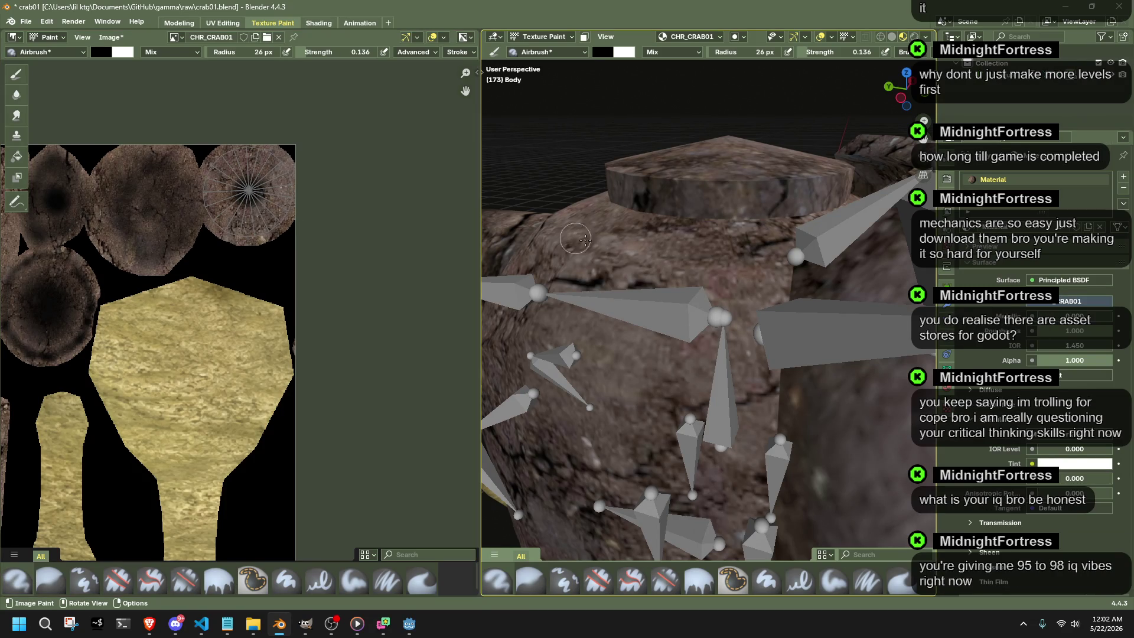
mouse_move(654, 273)
middle_down()
mouse_move(676, 328)
mouse_move(690, 331)
middle_up()
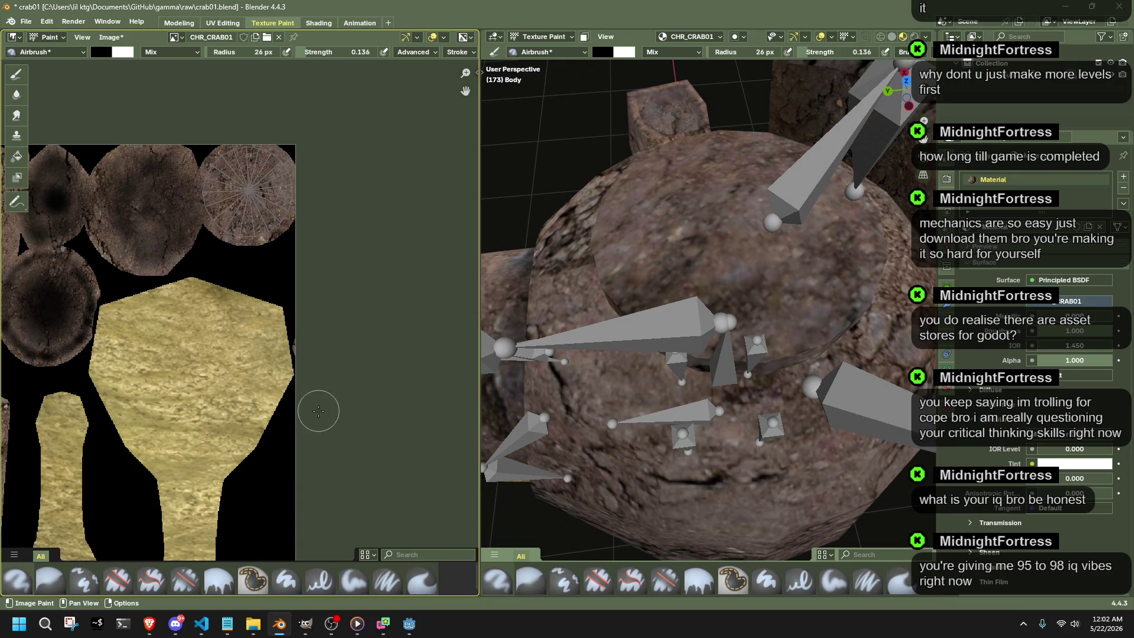
scroll(317, 405, down, 3)
middle_drag(182, 252, 257, 365)
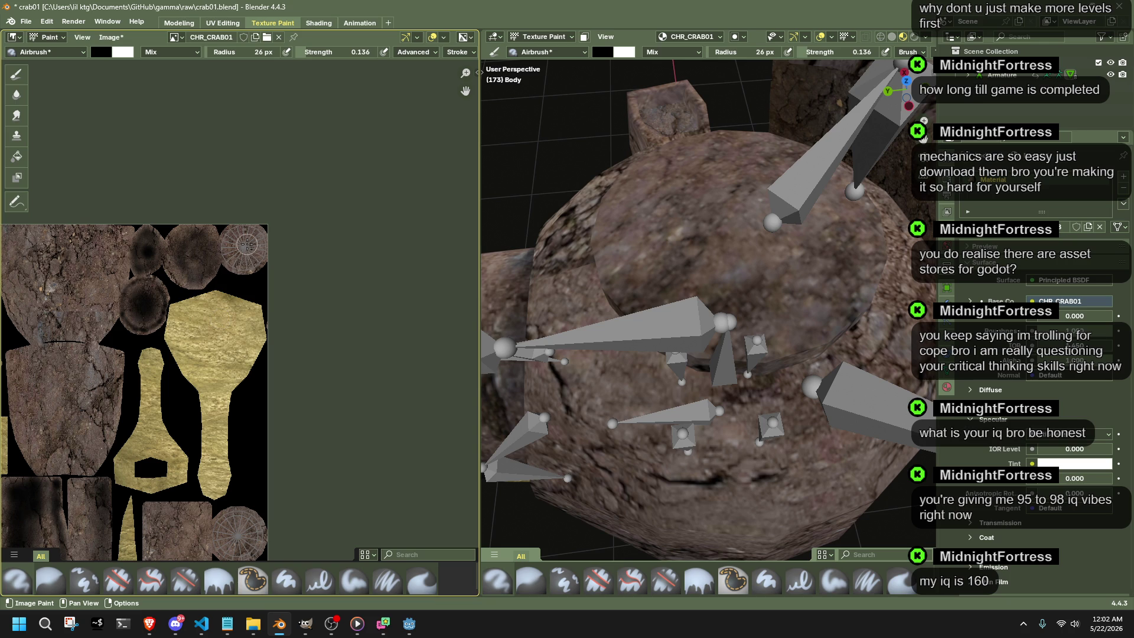
scroll(242, 248, up, 2)
mouse_move(674, 355)
middle_down()
mouse_move(823, 293)
mouse_move(712, 255)
mouse_move(699, 262)
mouse_move(719, 270)
mouse_move(699, 279)
middle_up()
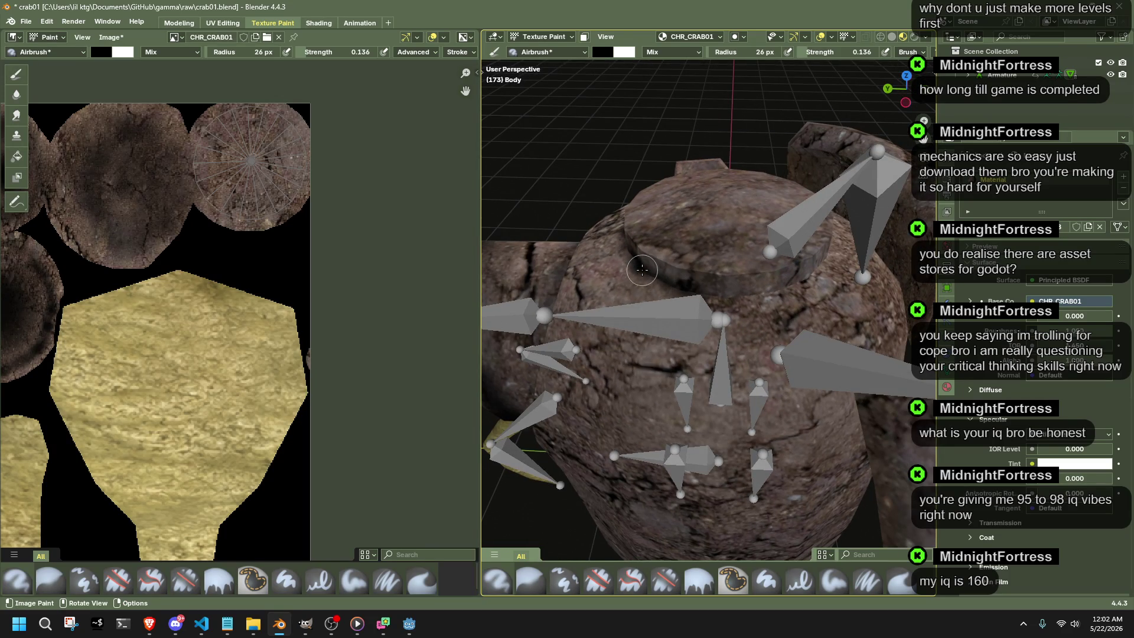
scroll(695, 209, up, 2)
scroll(695, 208, up, 2)
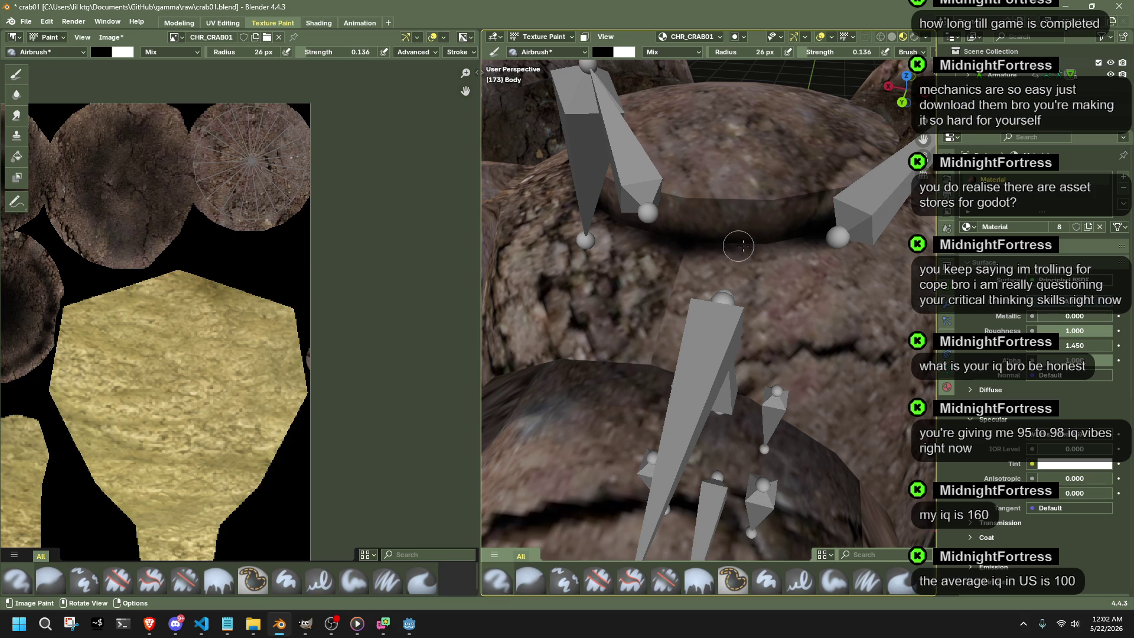
scroll(816, 244, down, 2)
scroll(815, 244, down, 1)
middle_drag(816, 243, 762, 245)
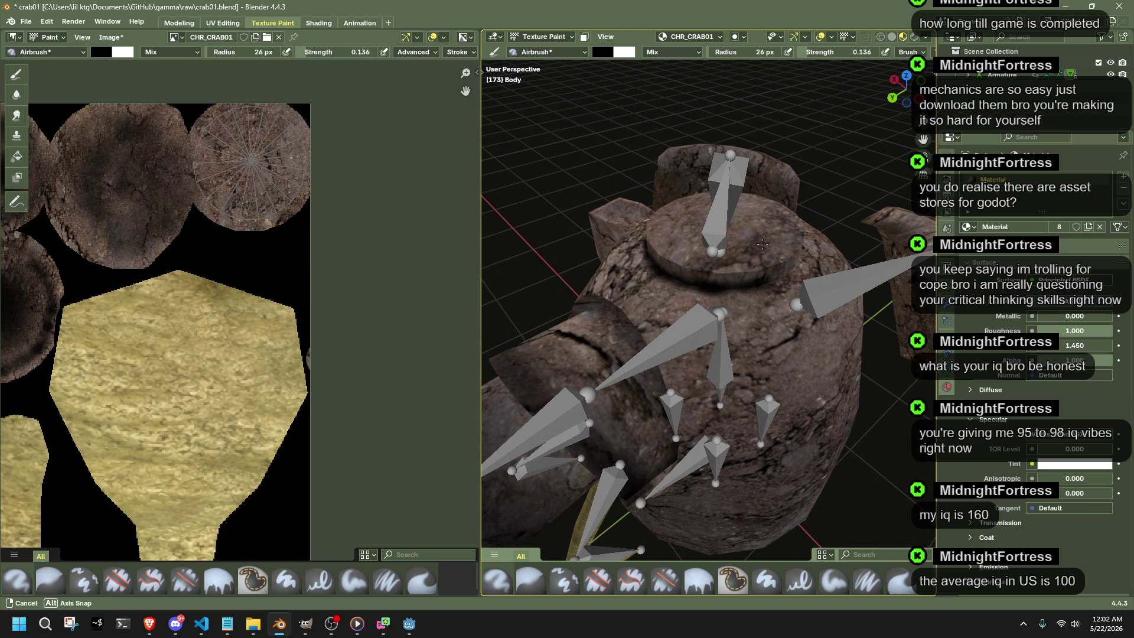
middle_drag(762, 245, 766, 280)
Airbrush dark dirt onto the crab body and along the rim below its top ring, orbiting to check.
drag(739, 281, 747, 282)
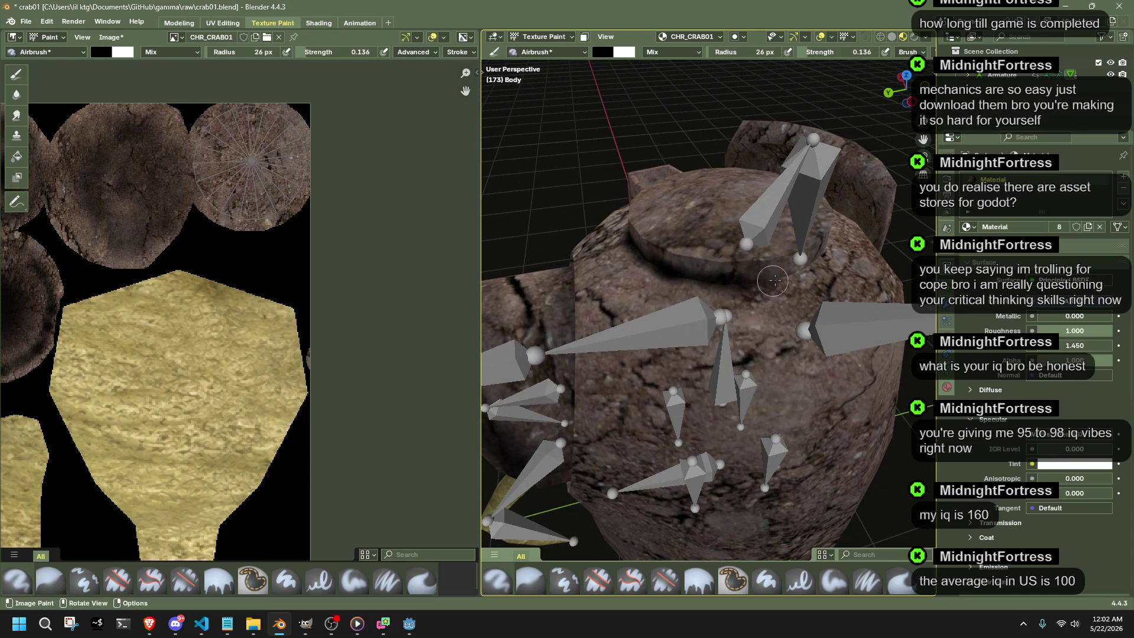
mouse_move(760, 280)
middle_down()
mouse_move(708, 264)
mouse_move(721, 303)
middle_up()
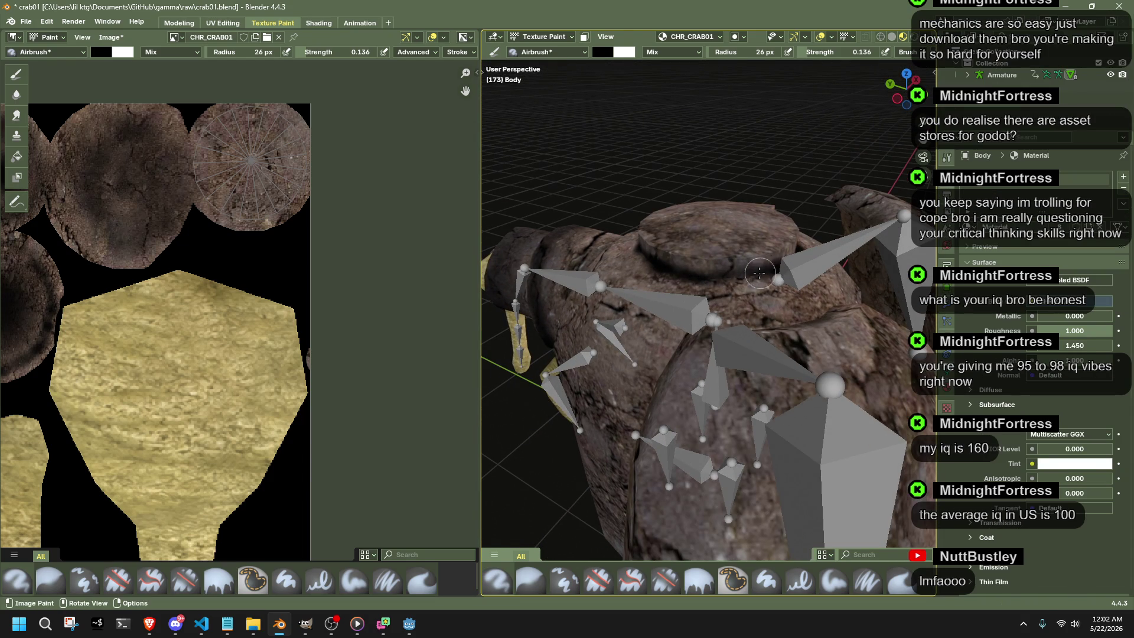
mouse_move(741, 280)
middle_down()
mouse_move(694, 268)
mouse_move(791, 239)
middle_up()
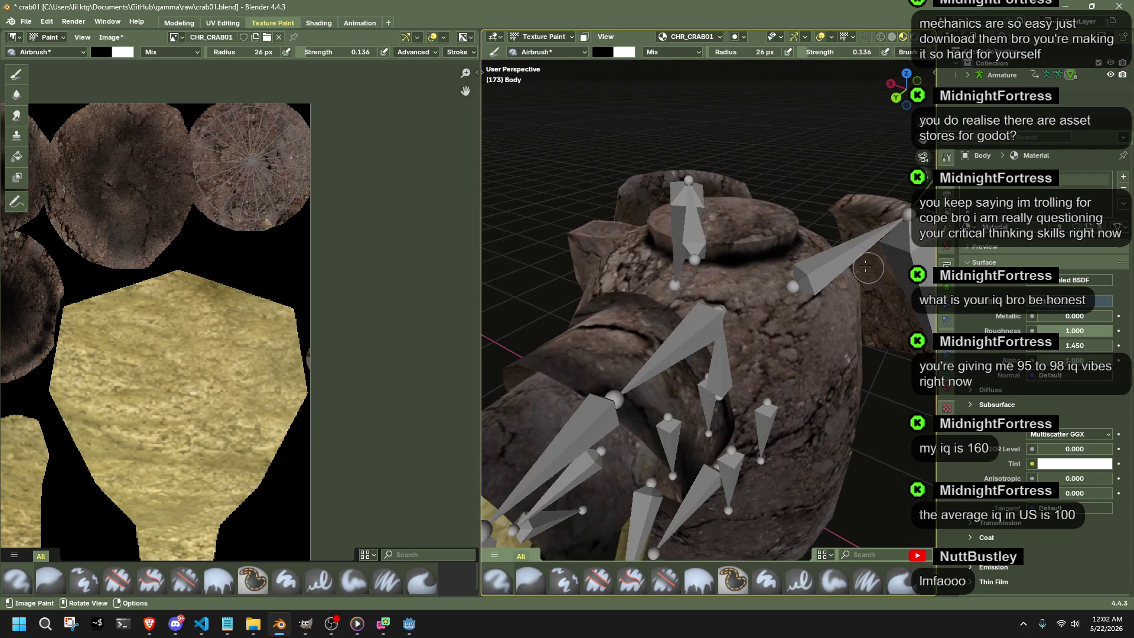
scroll(791, 239, down, 2)
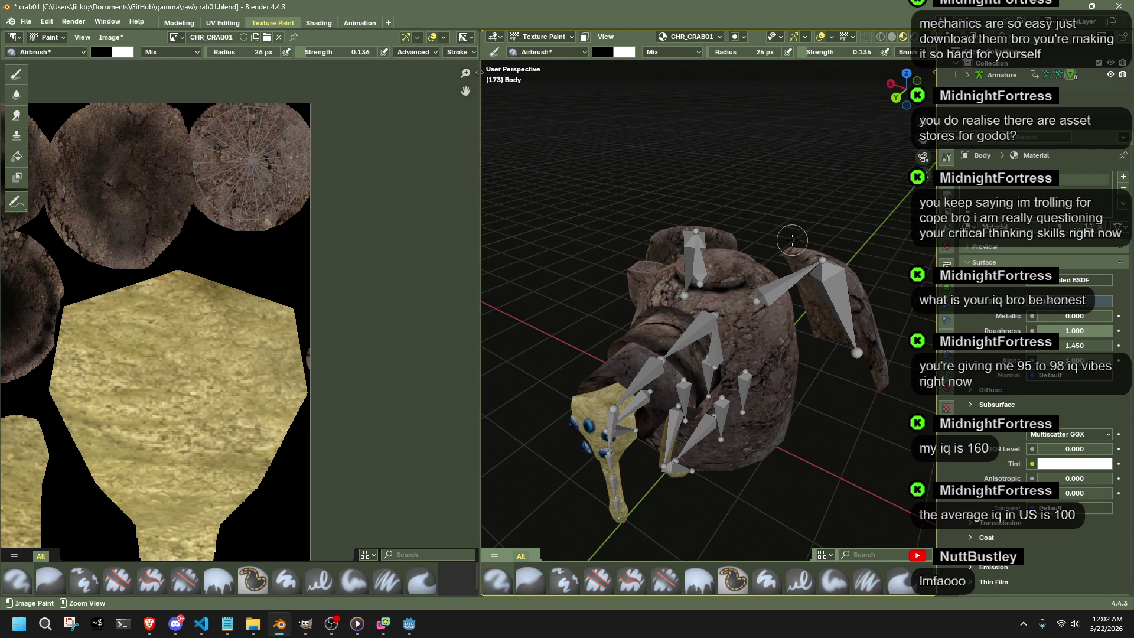
scroll(755, 283, up, 1)
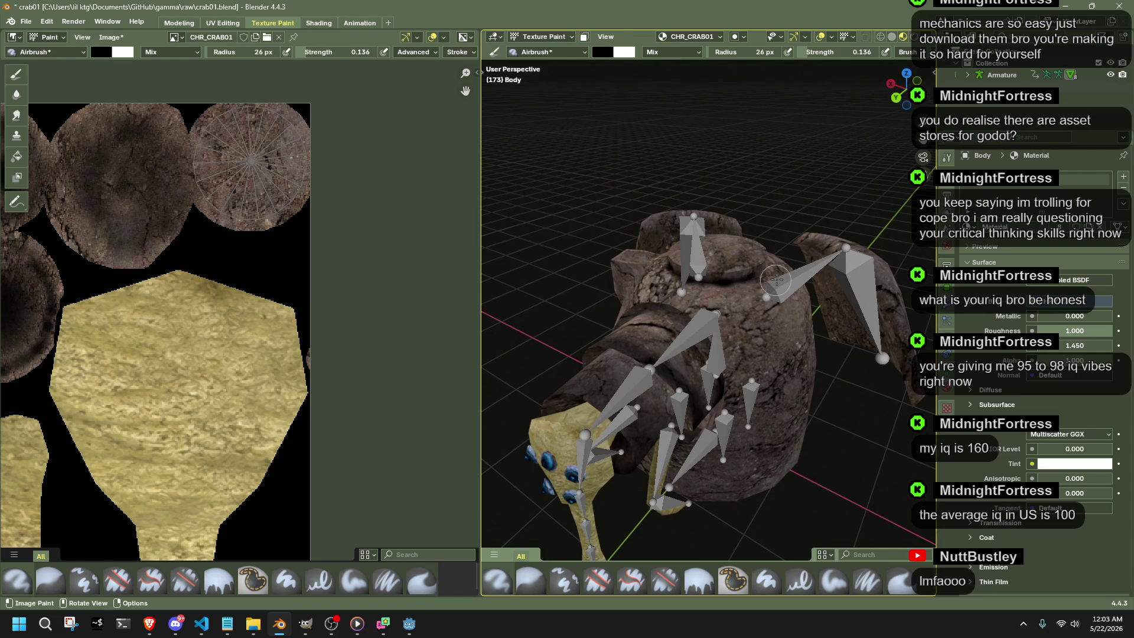
scroll(776, 280, up, 1)
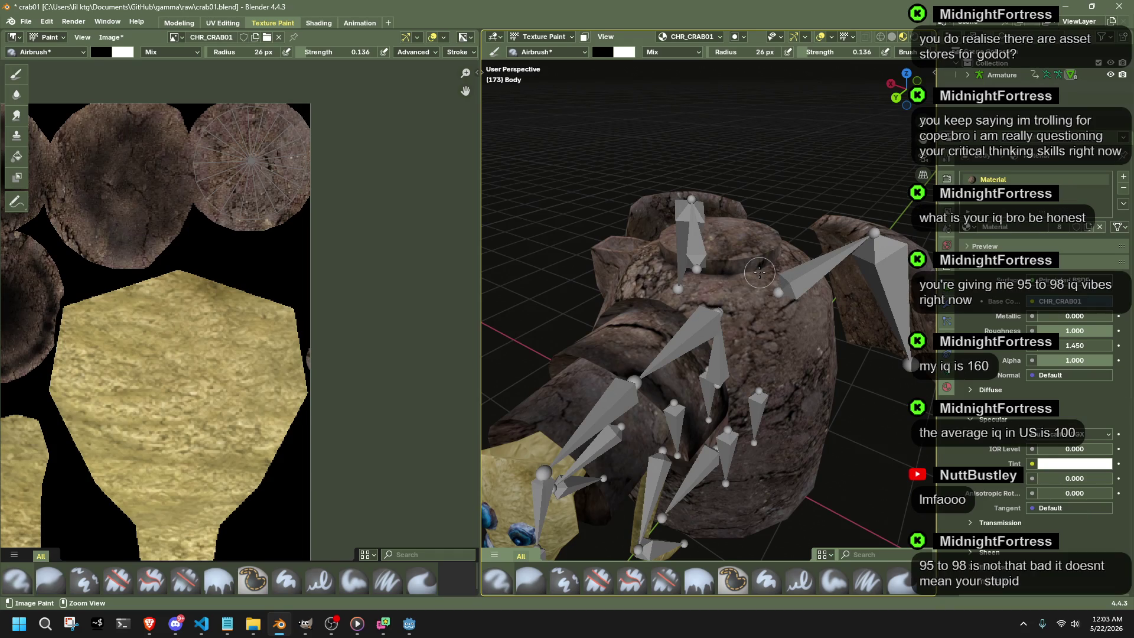
middle_drag(760, 272, 732, 272)
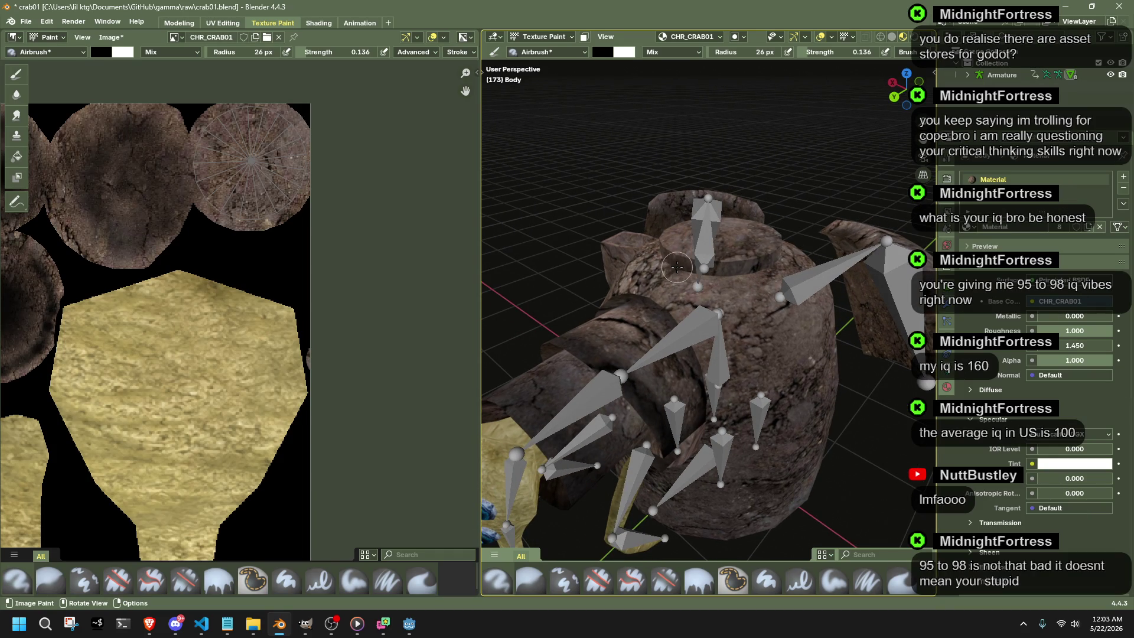
drag(713, 273, 713, 273)
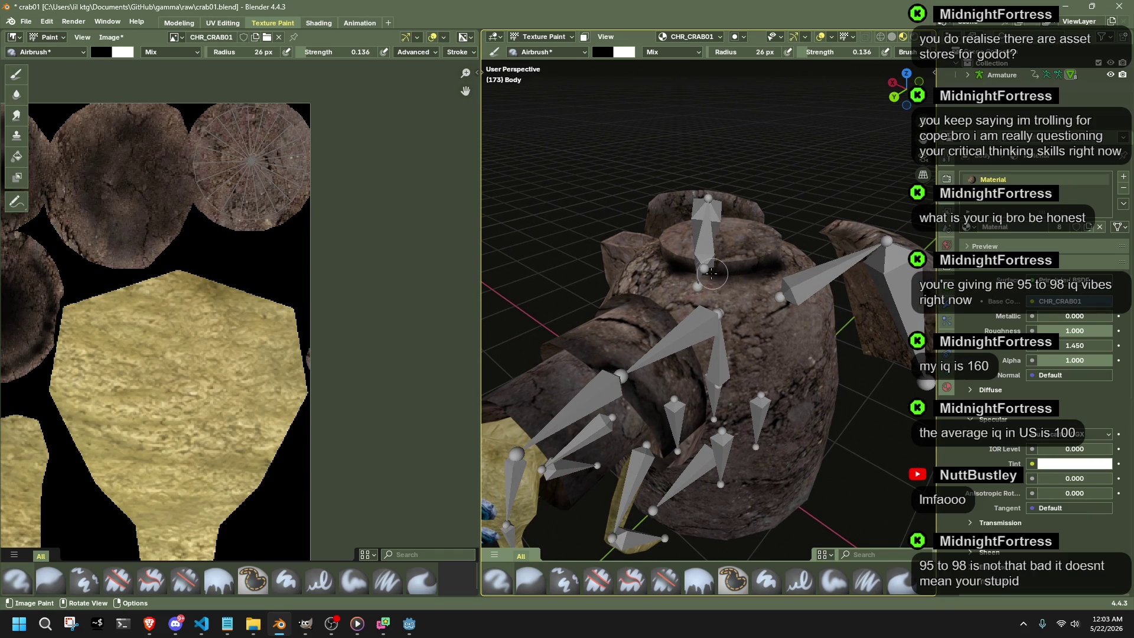
mouse_move(726, 261)
middle_down()
mouse_move(763, 281)
mouse_move(713, 269)
middle_up()
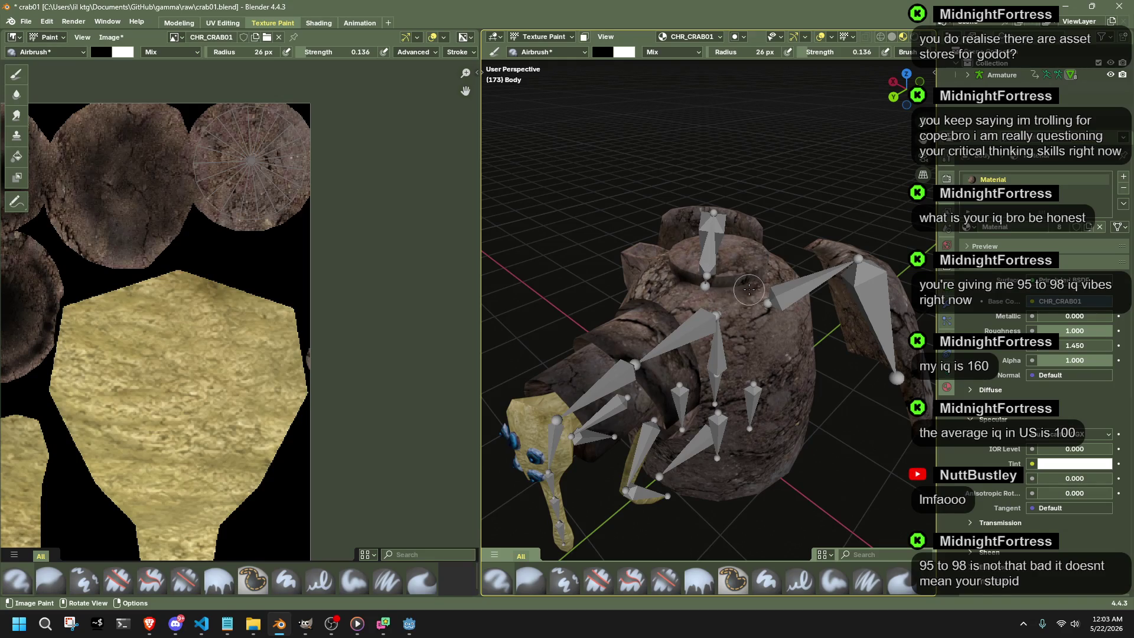
scroll(367, 274, down, 2)
scroll(324, 256, down, 2)
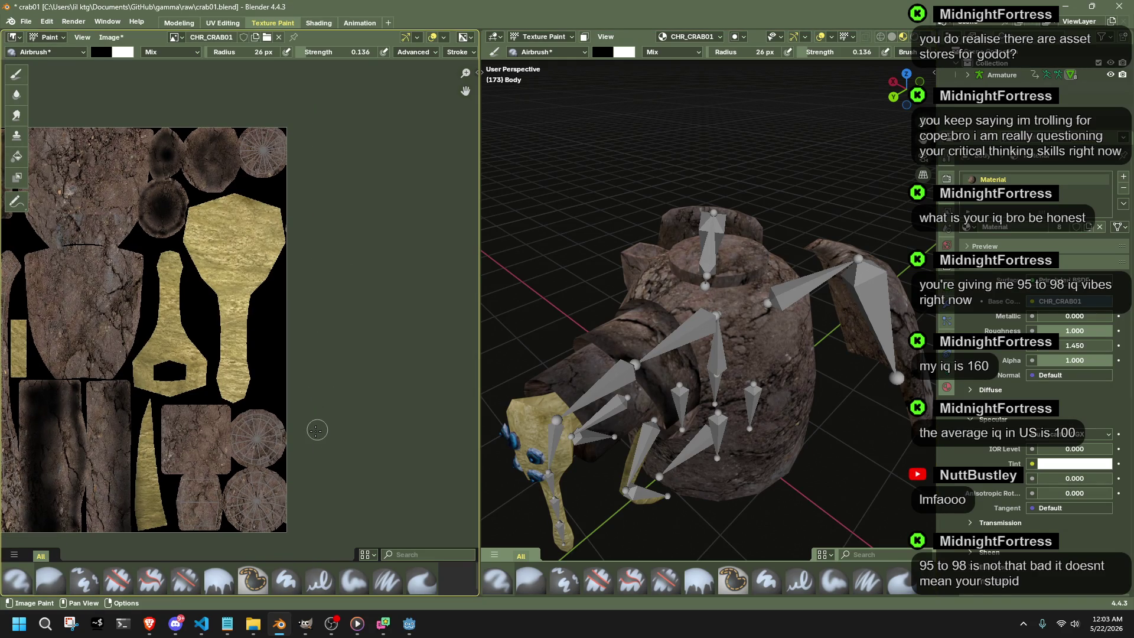
scroll(279, 431, up, 2)
scroll(261, 261, up, 1)
scroll(258, 373, up, 1)
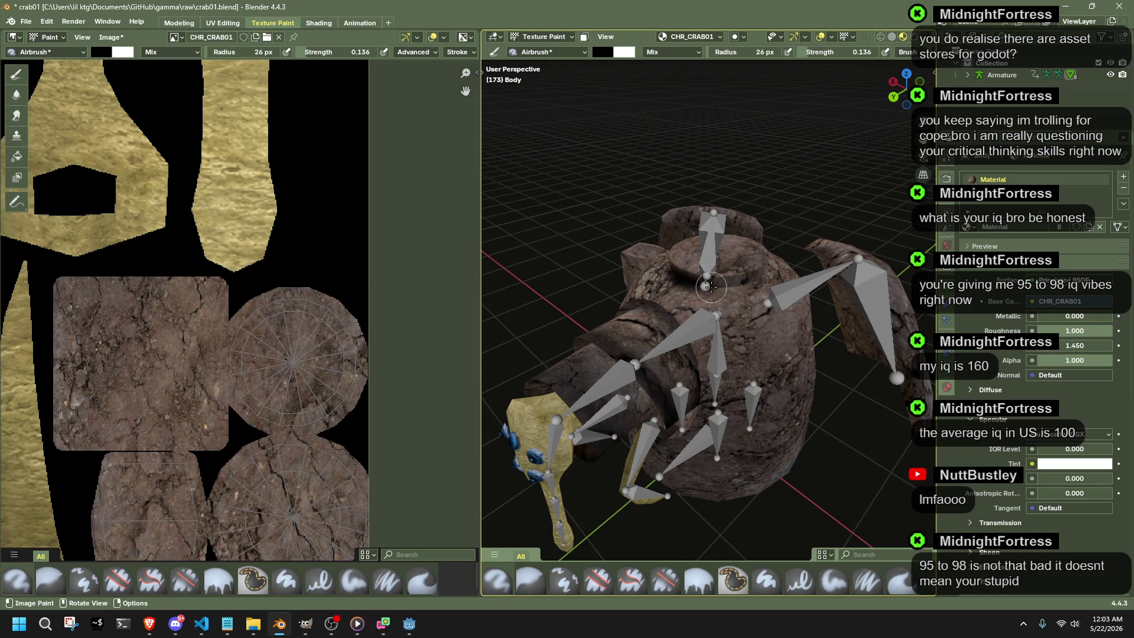
scroll(791, 274, up, 3)
scroll(791, 274, down, 2)
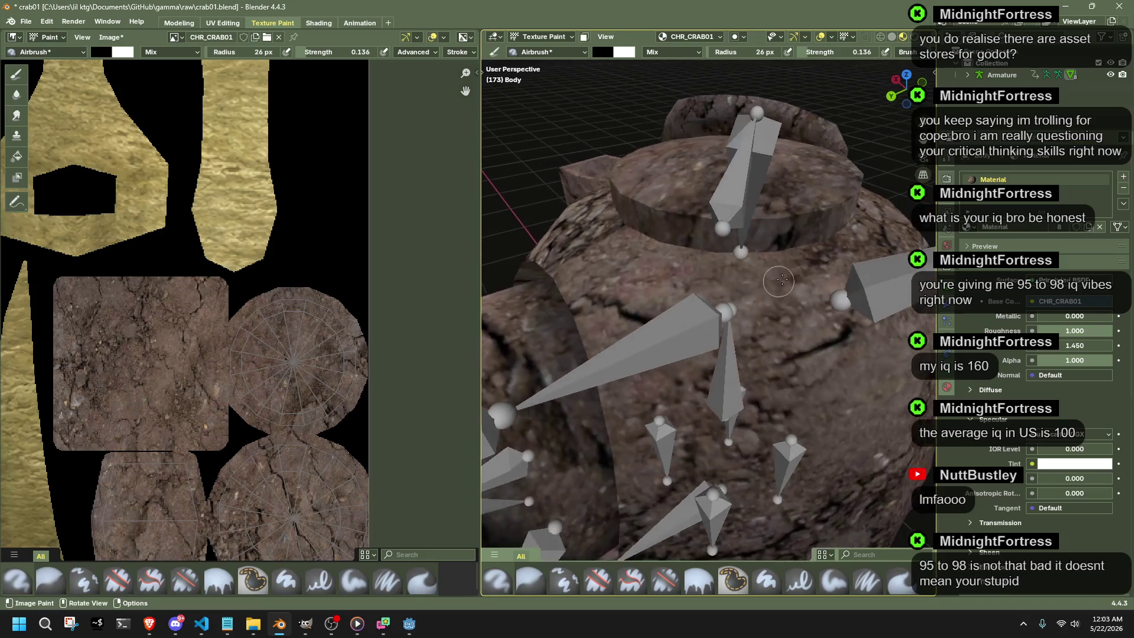
scroll(655, 266, down, 2)
Airbrush dirt across the top of the crab body and orbit to view its top disc.
mouse_move(655, 263)
middle_down()
mouse_move(720, 269)
mouse_move(699, 274)
middle_up()
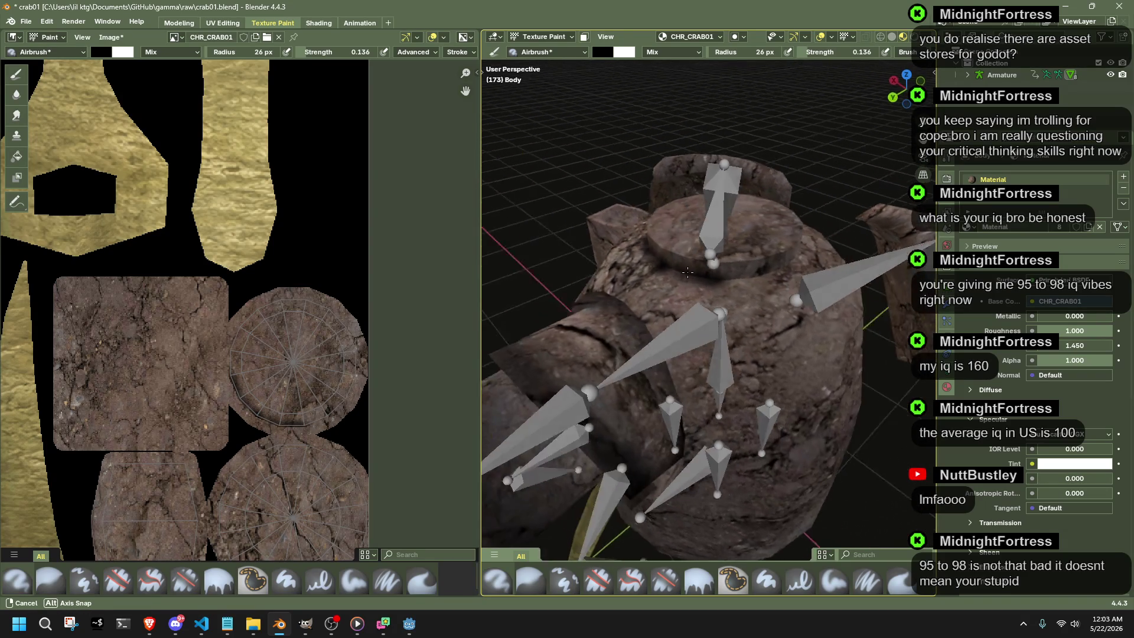
drag(746, 273, 681, 271)
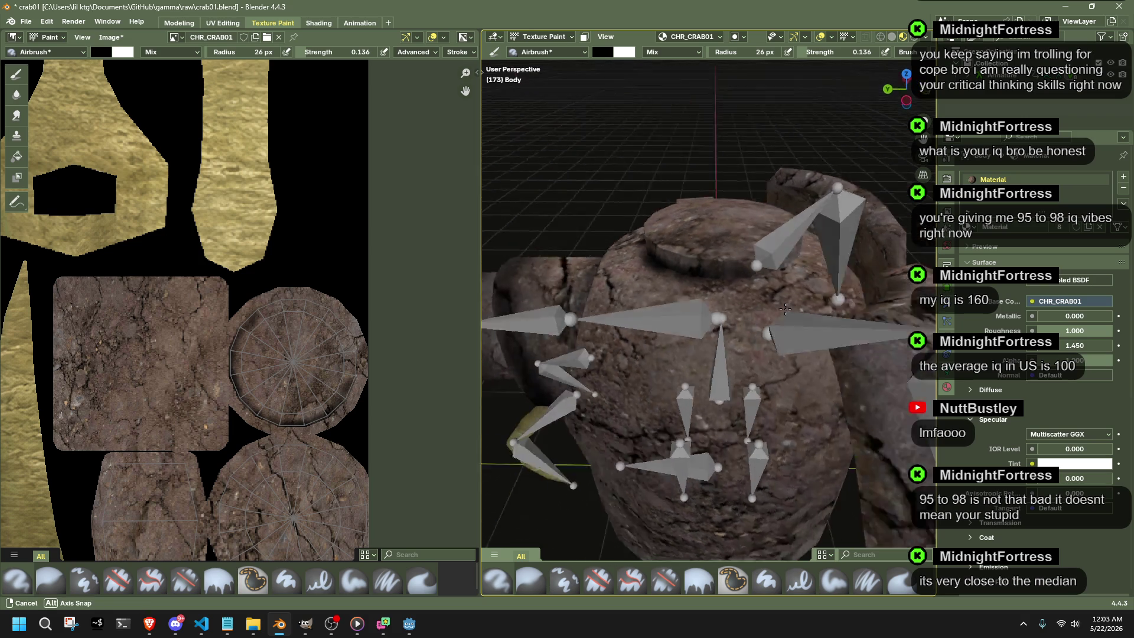
middle_drag(770, 306, 724, 287)
middle_drag(656, 257, 719, 280)
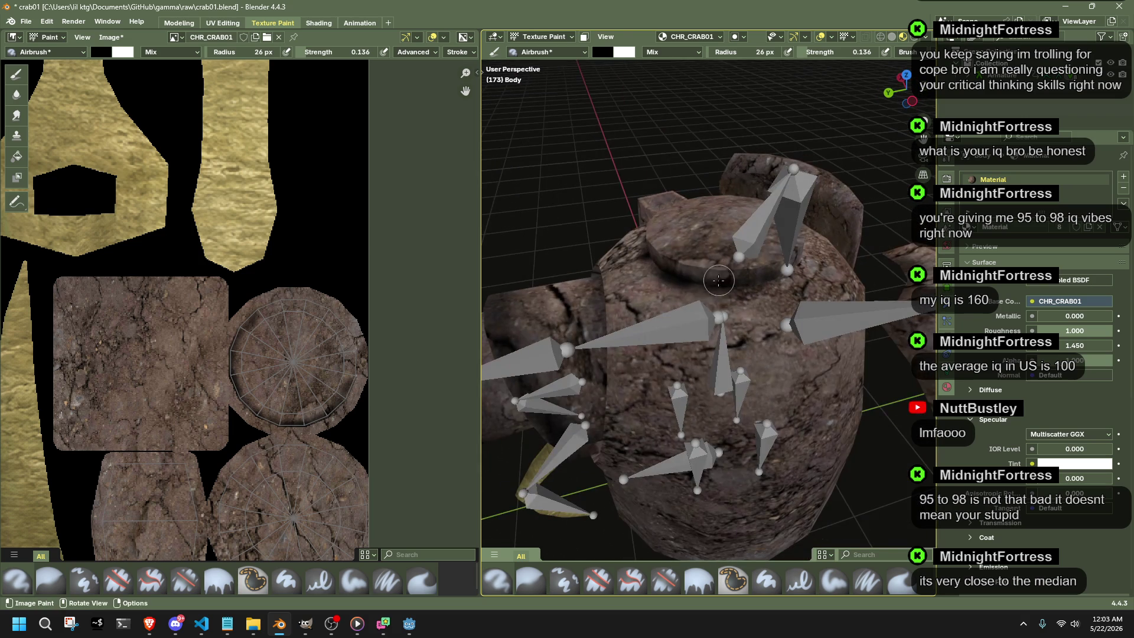
middle_drag(802, 281, 679, 277)
Darken the rim of the top disc with several airbrush passes.
mouse_move(681, 272)
mouse_down()
mouse_move(772, 266)
mouse_move(702, 274)
mouse_up()
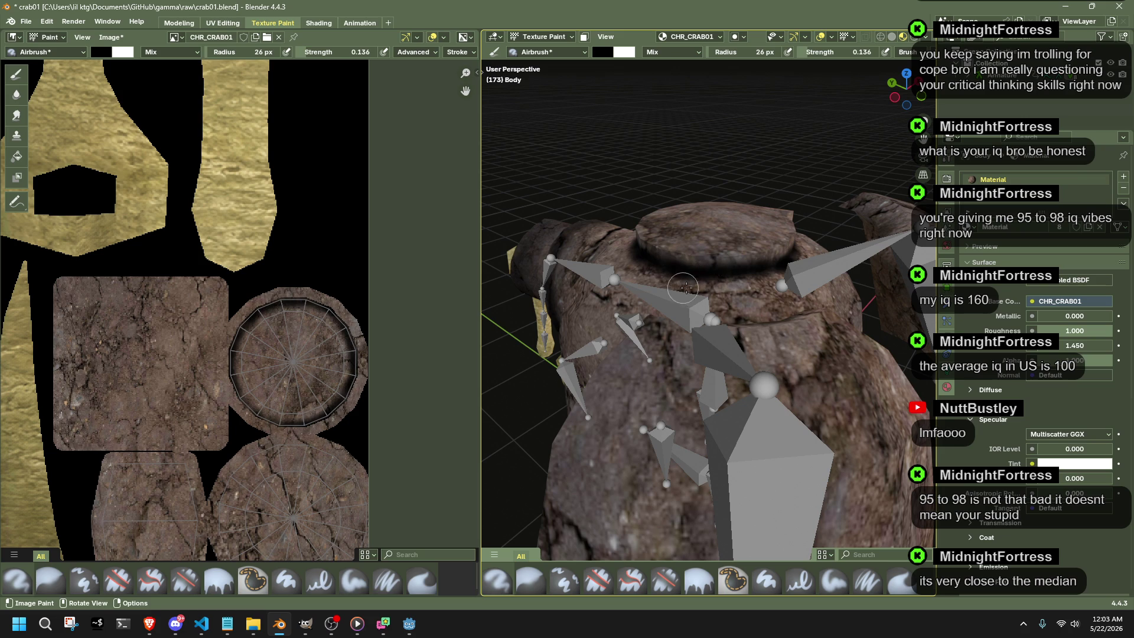
middle_drag(701, 274, 743, 247)
drag(744, 247, 700, 249)
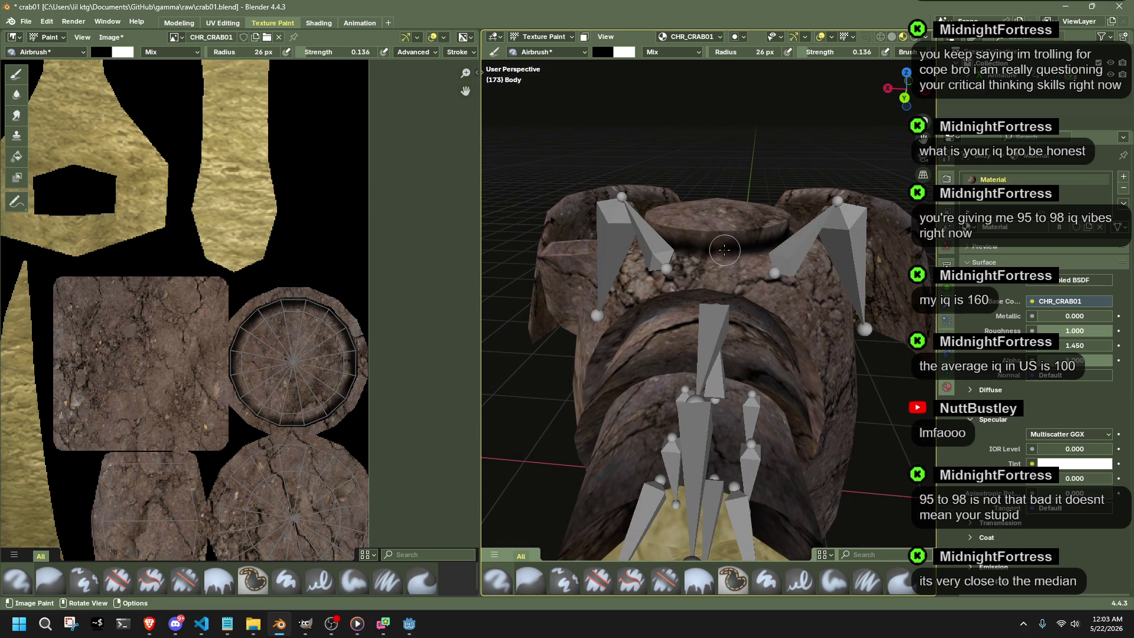
scroll(761, 216, up, 3)
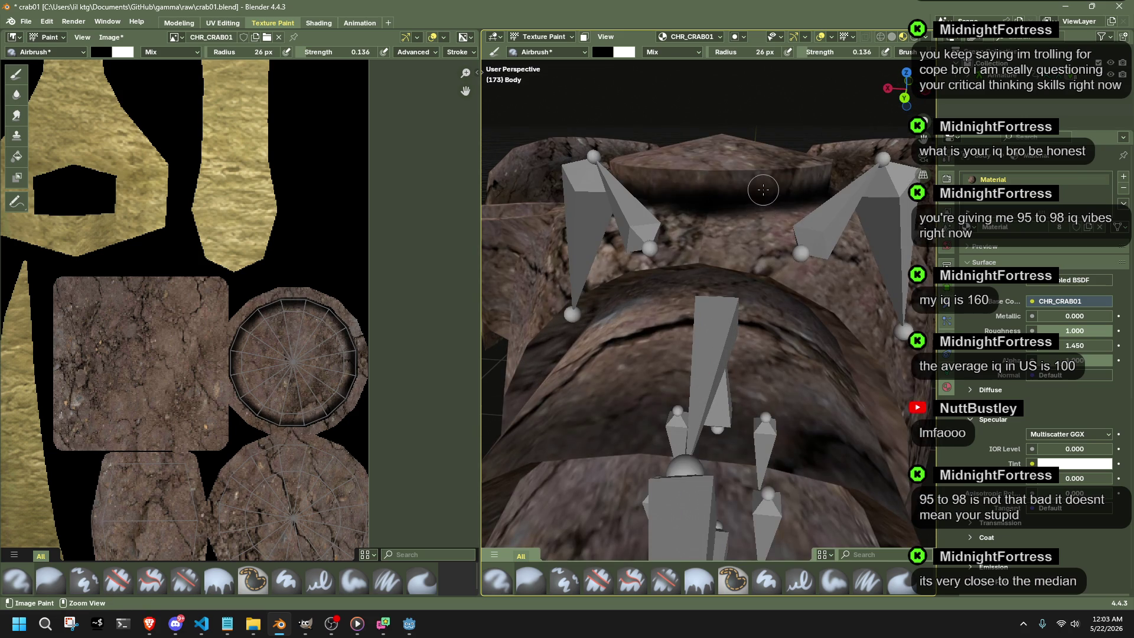
scroll(761, 215, up, 2)
scroll(758, 224, up, 1)
scroll(753, 234, up, 1)
mouse_move(753, 235)
mouse_down()
mouse_move(763, 240)
mouse_move(696, 240)
mouse_up()
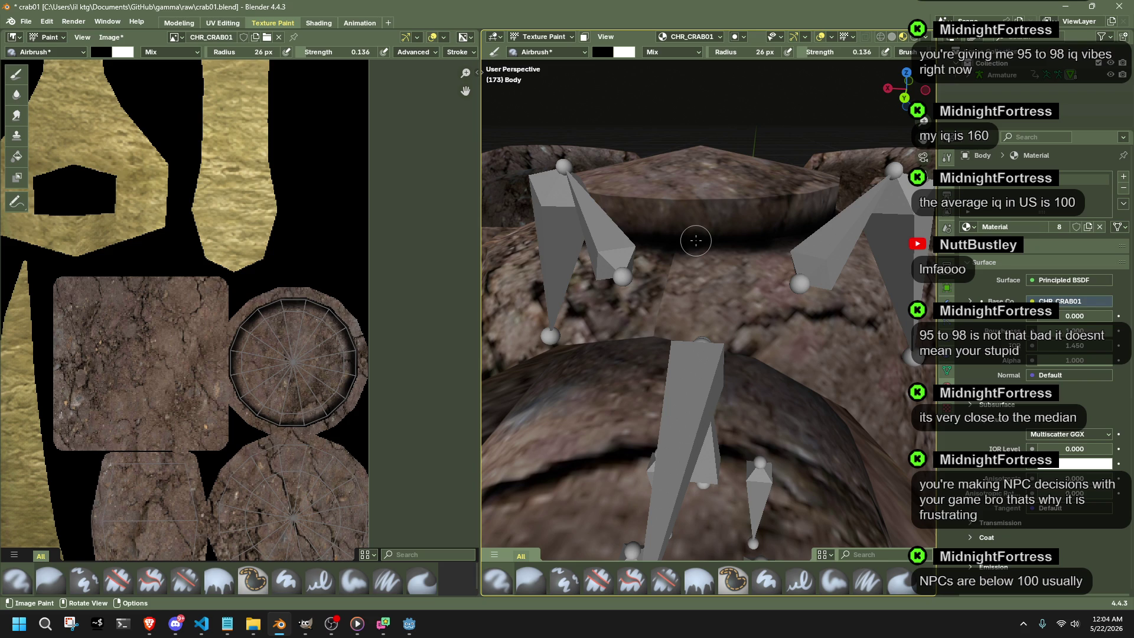
scroll(695, 241, down, 3)
scroll(700, 265, down, 3)
Airbrush a darker streak on the crab's front, then undo it.
mouse_move(730, 319)
middle_down()
mouse_move(701, 276)
mouse_move(802, 357)
mouse_move(631, 312)
middle_up()
scroll(700, 276, up, 2)
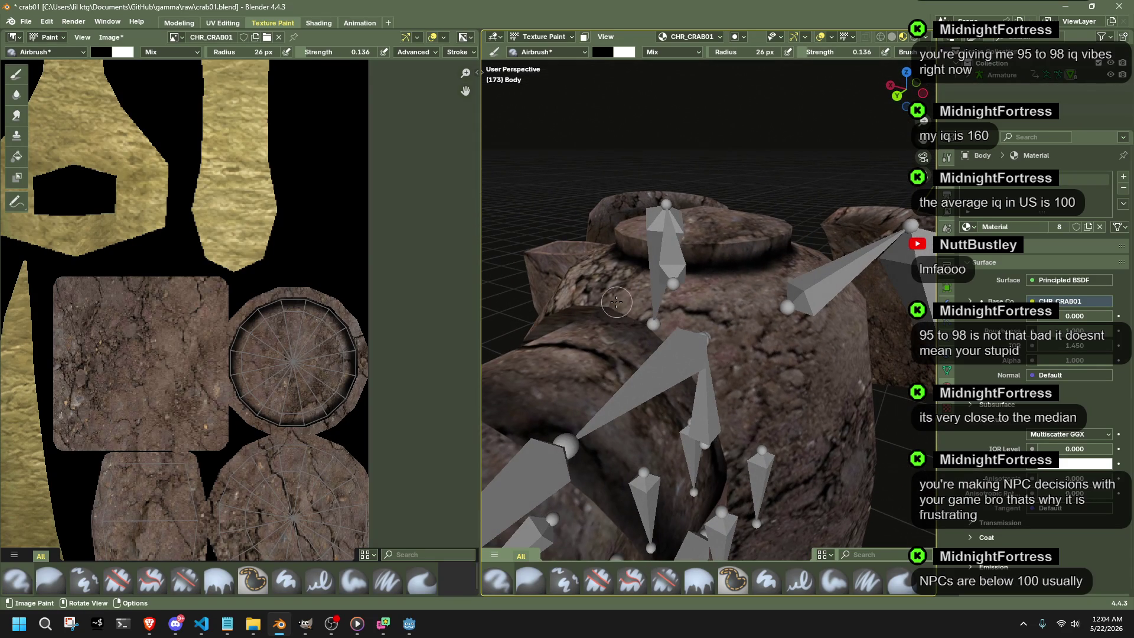
drag(620, 304, 660, 326)
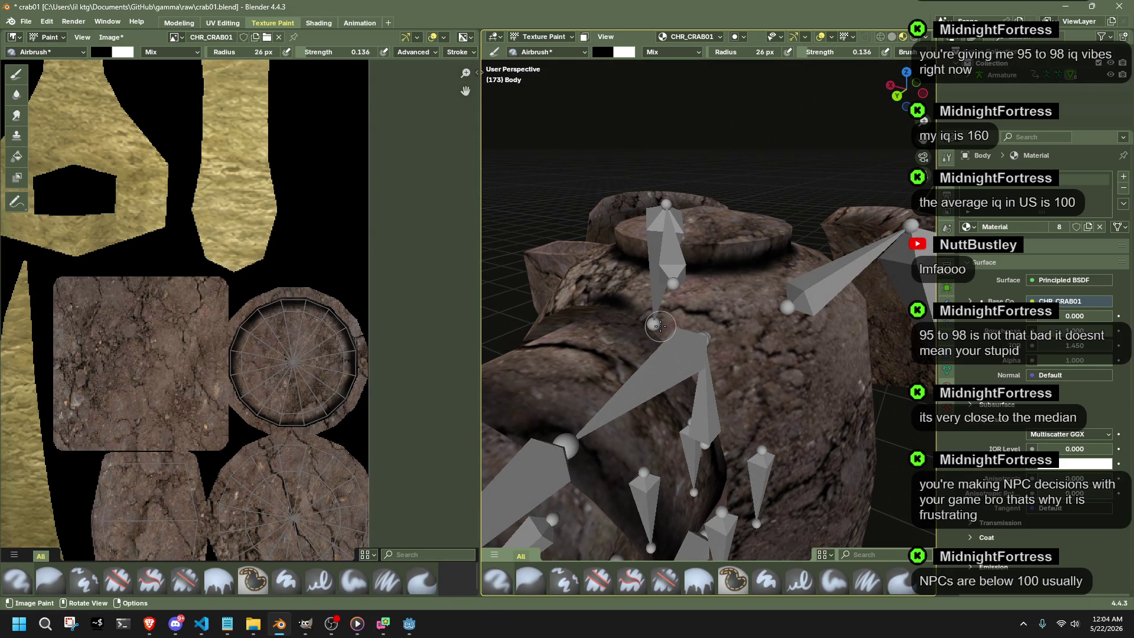
key(ctrl+z)
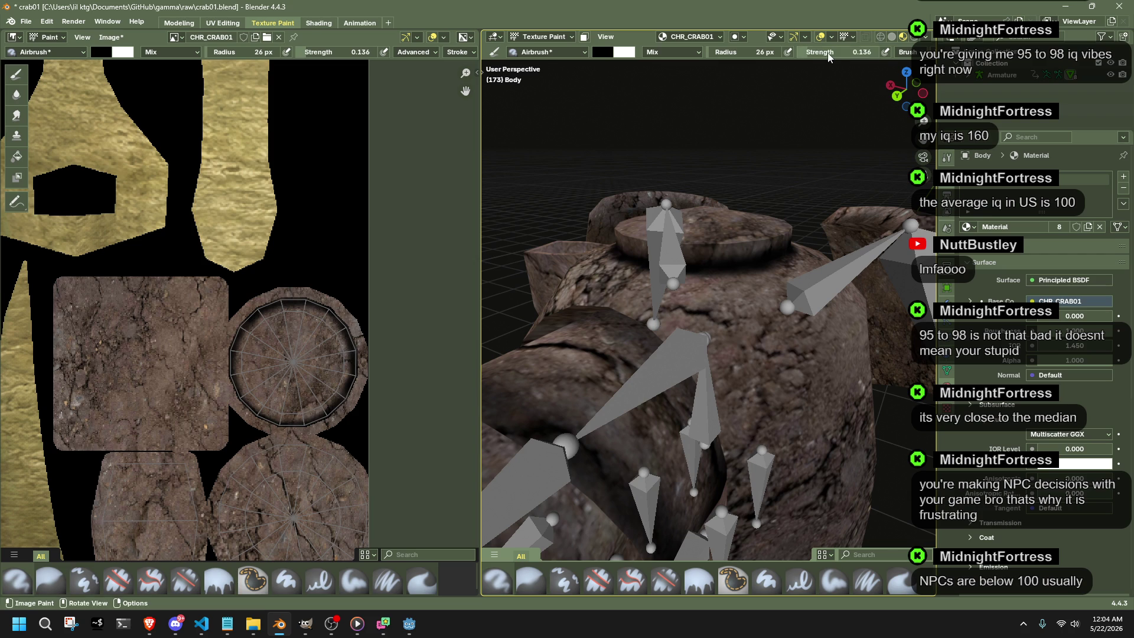
Lower the airbrush strength to 0.100, check the crab, and switch to Visual Studio Code.
click(828, 53)
text(0.100)
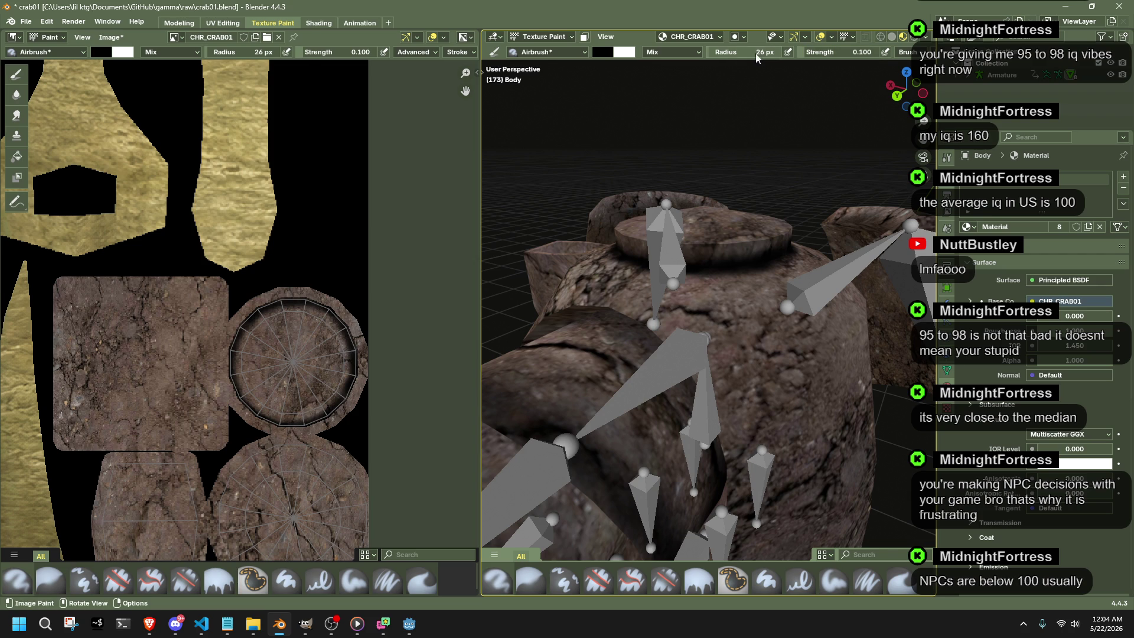
mouse_move(611, 312)
middle_down()
mouse_move(740, 326)
mouse_move(764, 310)
middle_up()
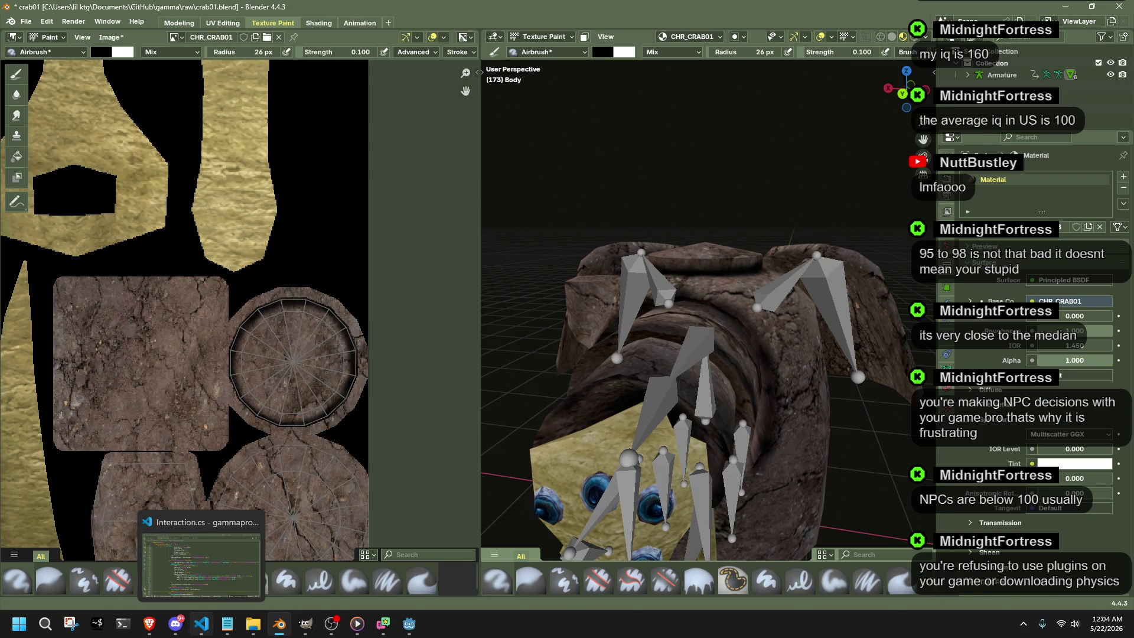
click(201, 623)
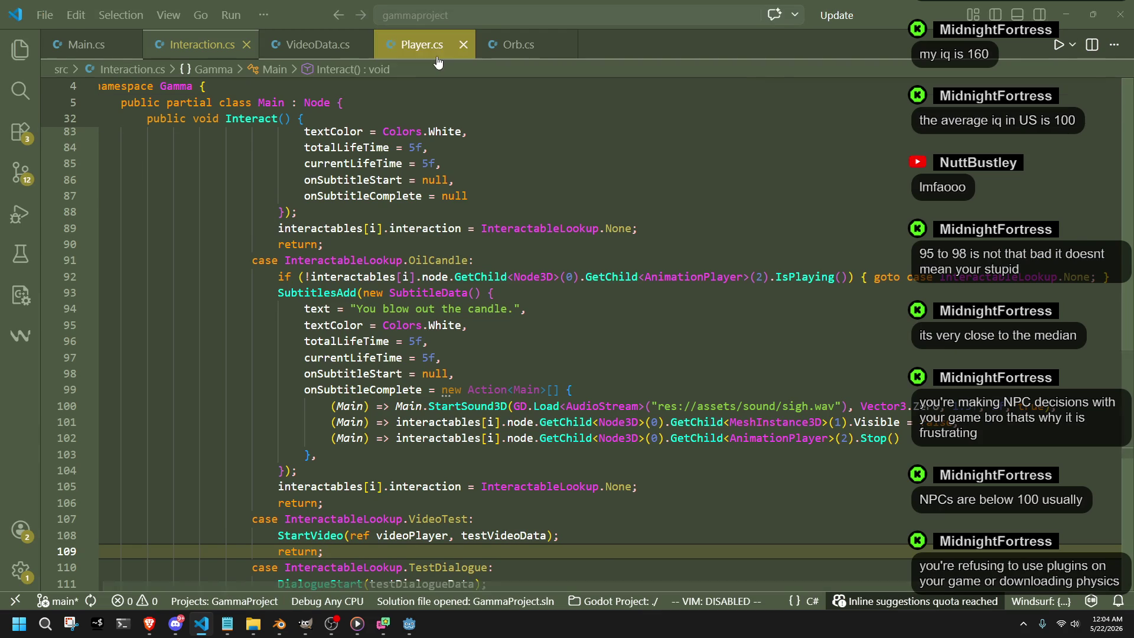
In Player.cs line 311, change the Fall state's Vector3.Down to Vector3.Up and save.
click(422, 44)
scroll(574, 478, up, 2)
scroll(532, 470, up, 2)
scroll(502, 464, up, 1)
scroll(496, 462, up, 1)
scroll(483, 459, up, 1)
scroll(464, 456, up, 1)
scroll(465, 456, up, 3)
scroll(465, 456, up, 3)
scroll(465, 455, up, 1)
scroll(463, 454, up, 3)
scroll(464, 454, up, 3)
scroll(464, 454, up, 3)
scroll(464, 454, up, 2)
scroll(463, 454, up, 3)
scroll(463, 455, down, 4)
scroll(464, 454, down, 6)
scroll(464, 455, down, 6)
scroll(464, 455, down, 6)
scroll(463, 455, down, 2)
scroll(463, 455, down, 4)
scroll(463, 455, down, 3)
scroll(463, 454, down, 6)
scroll(464, 455, down, 3)
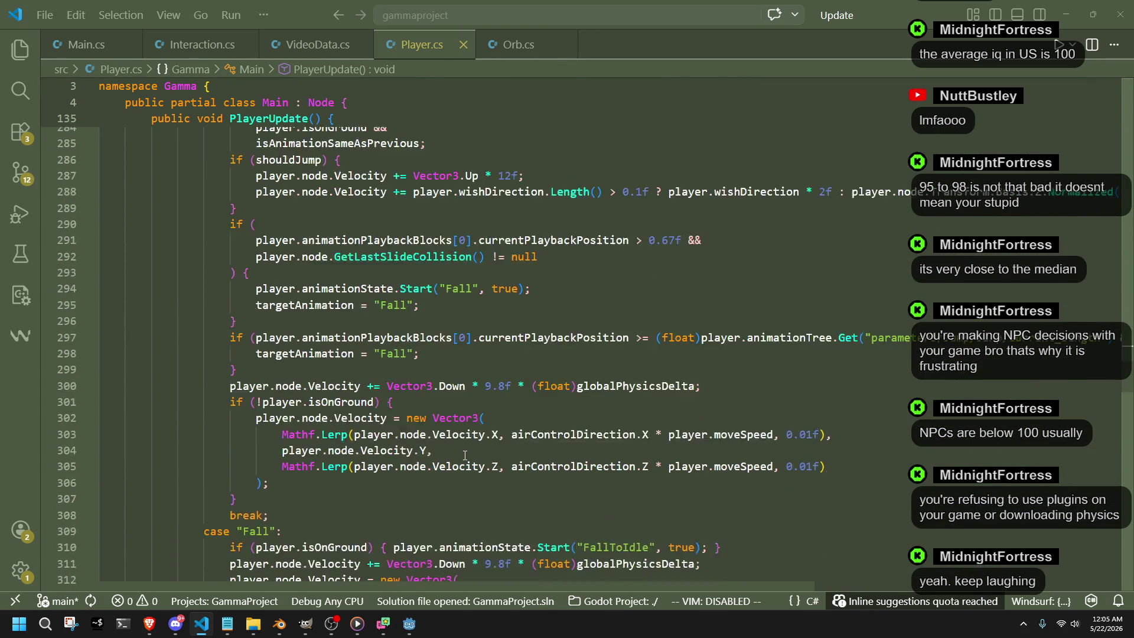
scroll(464, 455, down, 3)
click(466, 444)
key(BackSpace)
key(BackSpace)
key(BackSpace)
text(Up)
key(Escape)
key(ctrl+s)
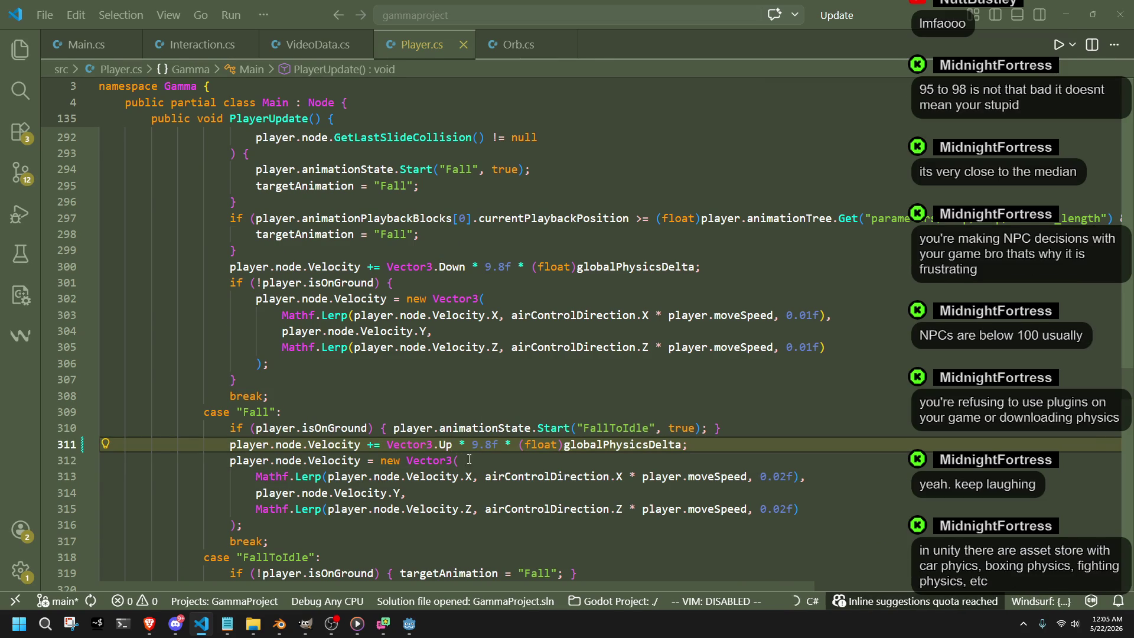
key(Down)
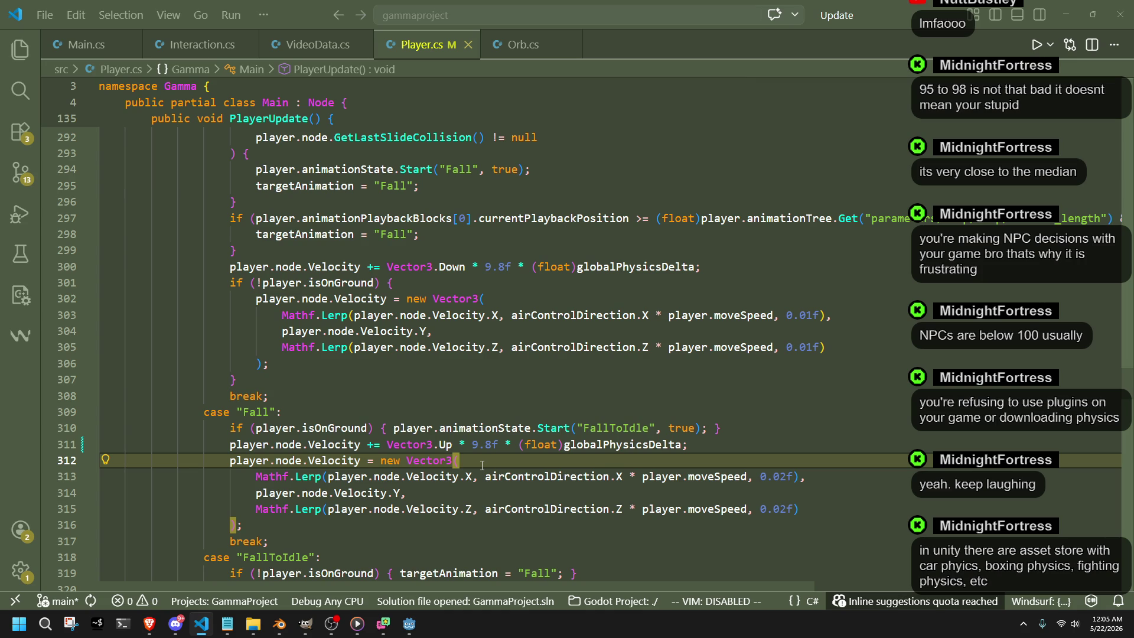
Switch to Godot and build and run the game to test the change.
click(408, 623)
click(1050, 22)
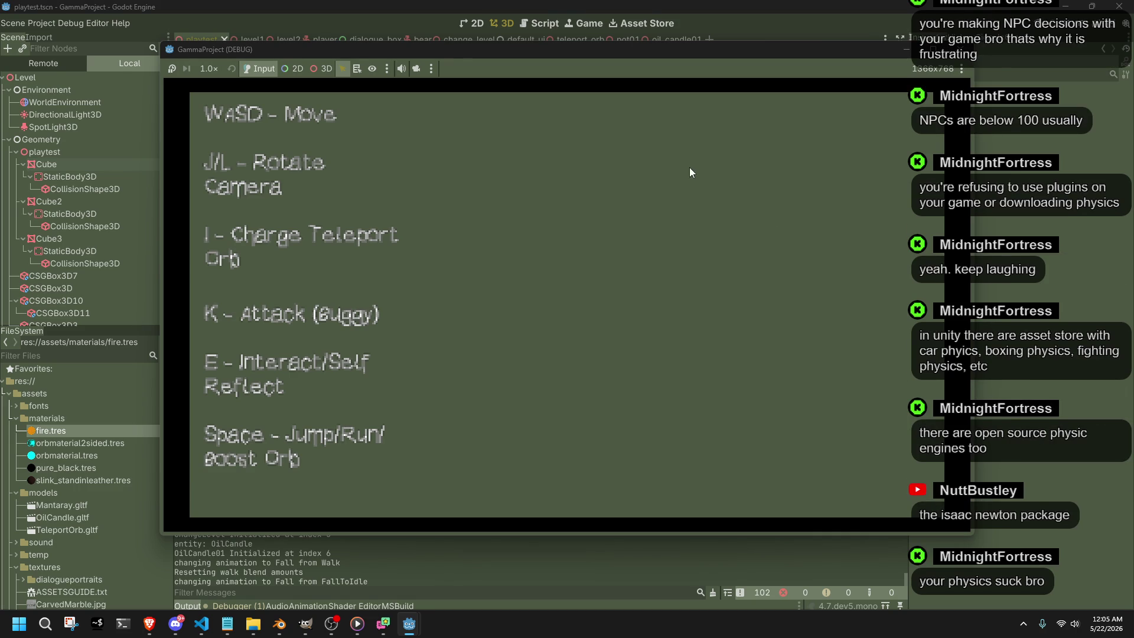
Stop the running Godot game and bring Blender's crab model back to the front.
click(961, 51)
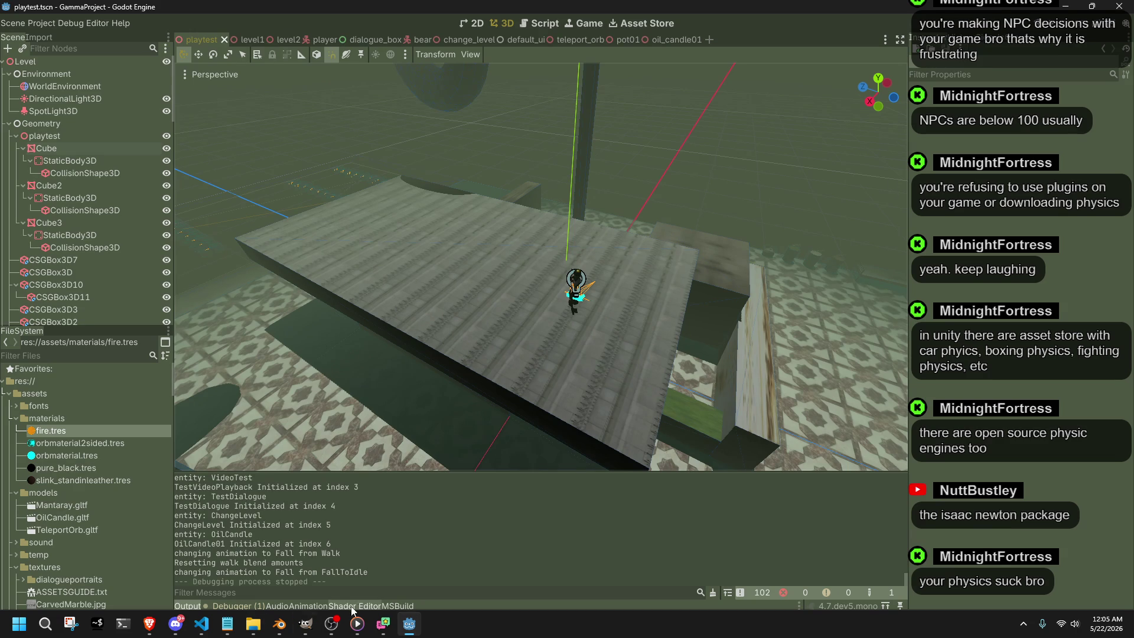
click(279, 623)
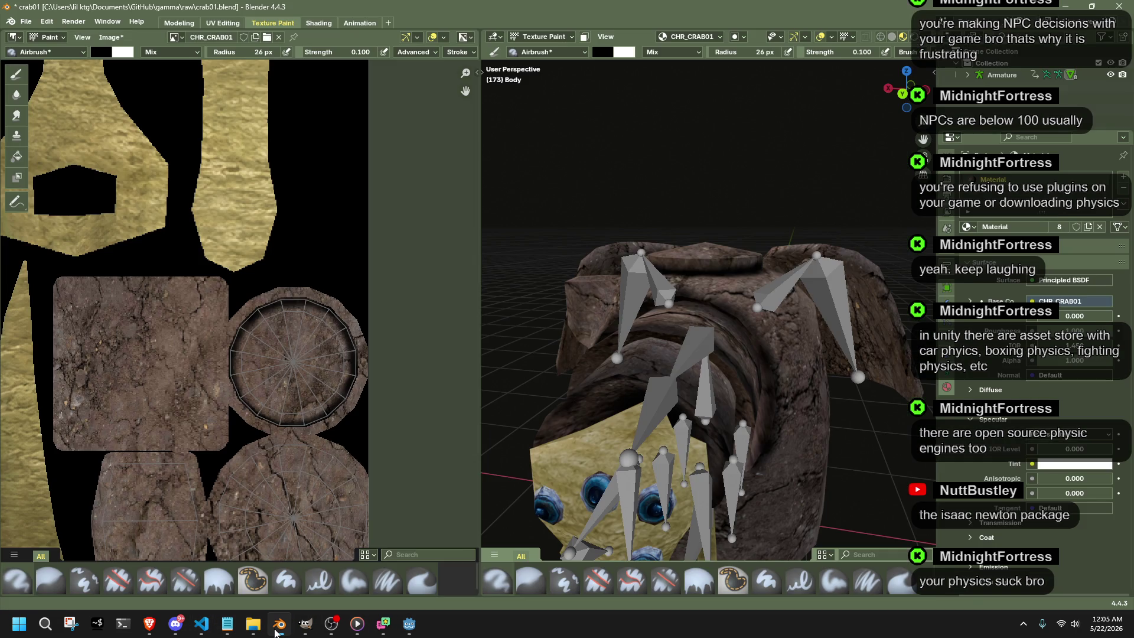
scroll(695, 353, up, 2)
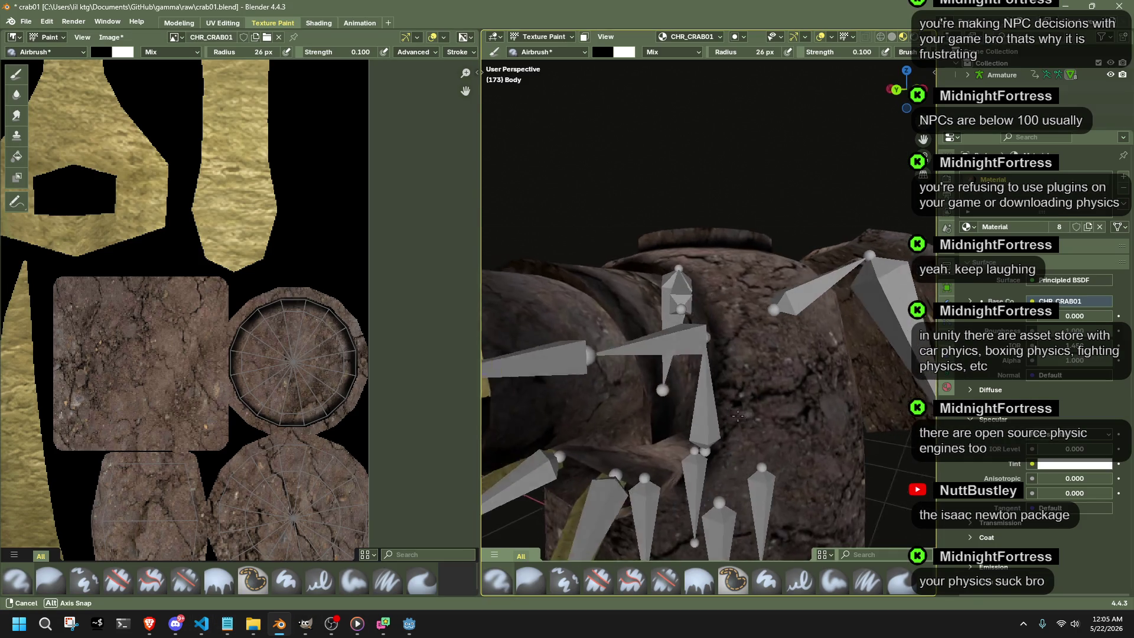
Orbit the crab and airbrush dark dirt and a darker streak across its body.
middle_drag(773, 436, 775, 435)
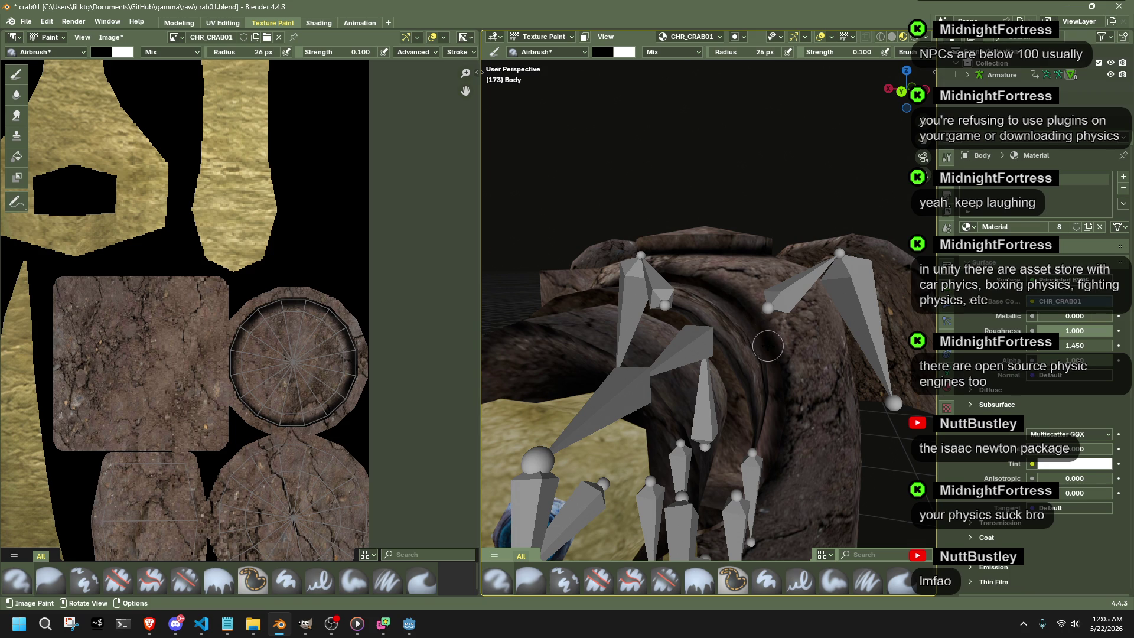
middle_drag(768, 348, 817, 440)
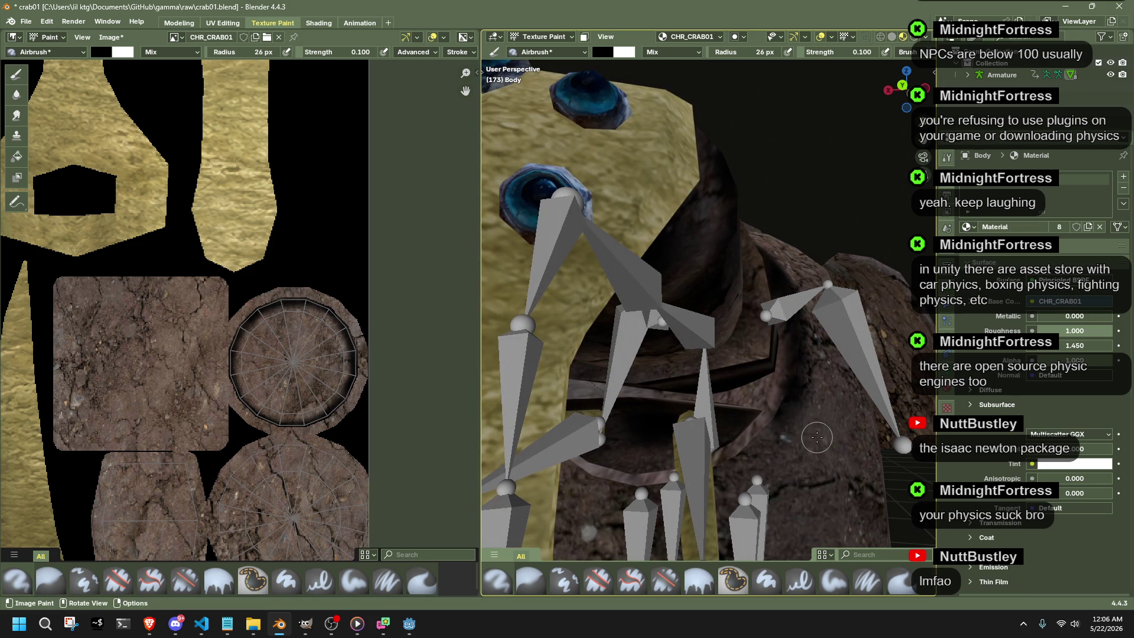
middle_drag(802, 432, 742, 409)
drag(741, 408, 772, 372)
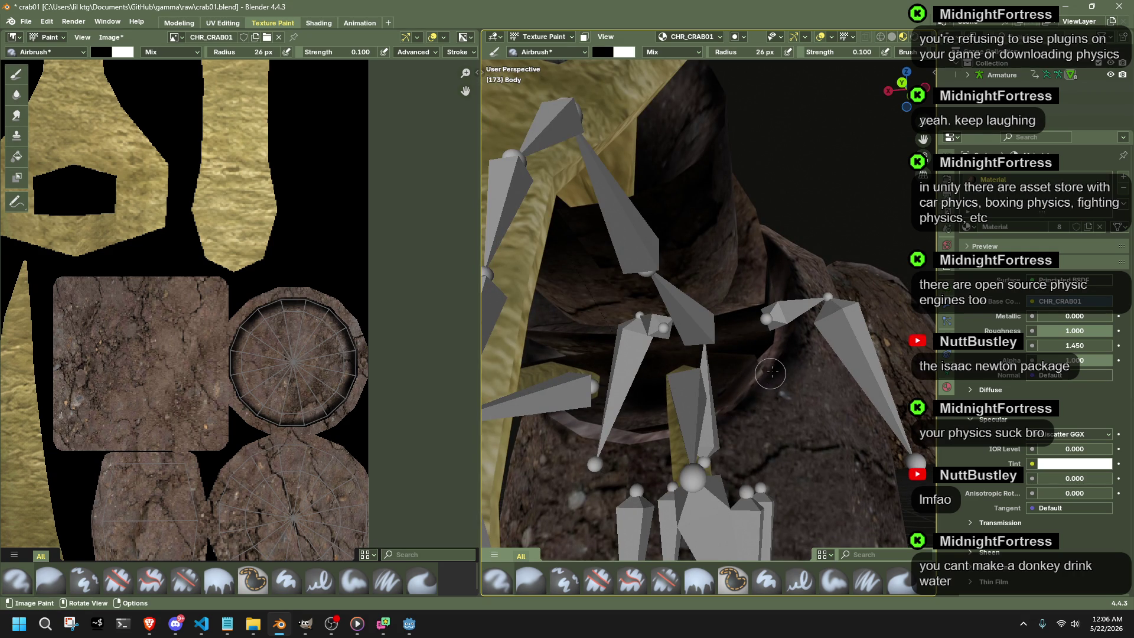
mouse_move(737, 415)
middle_down()
mouse_move(760, 394)
mouse_move(682, 374)
middle_up()
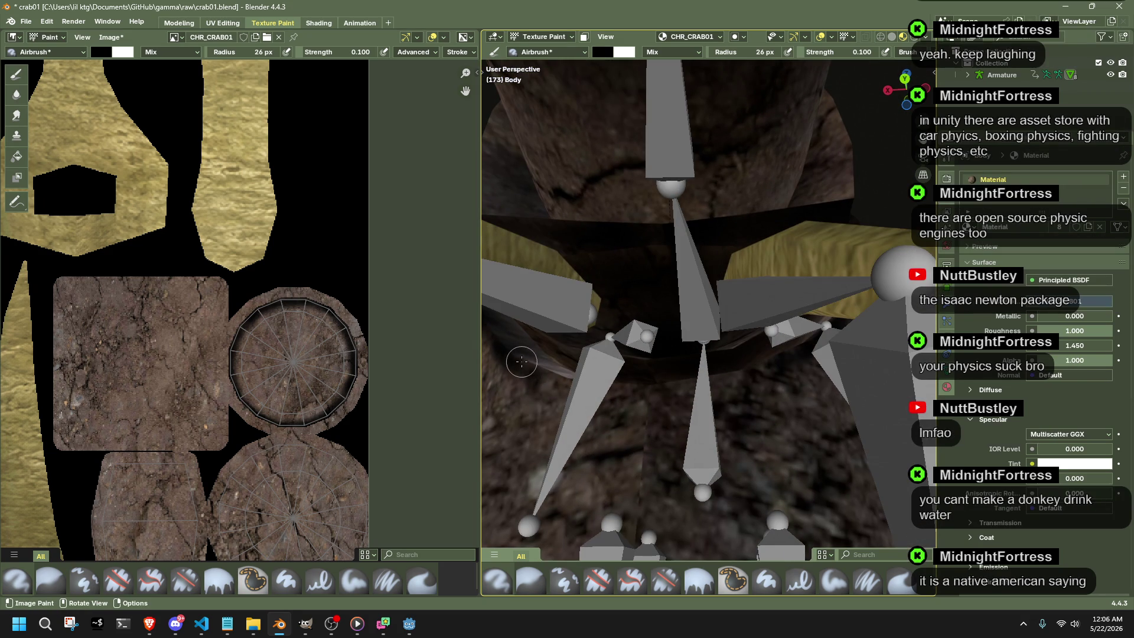
drag(521, 362, 602, 388)
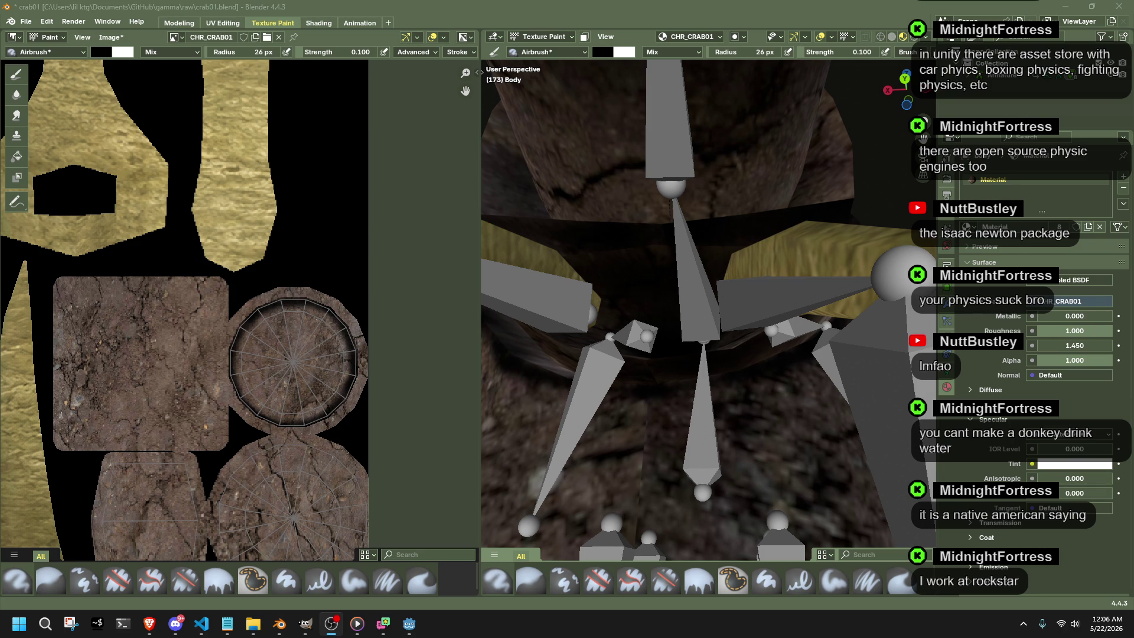
Orbit around the crab body from above and farther out to inspect the paint.
middle_drag(567, 362, 621, 354)
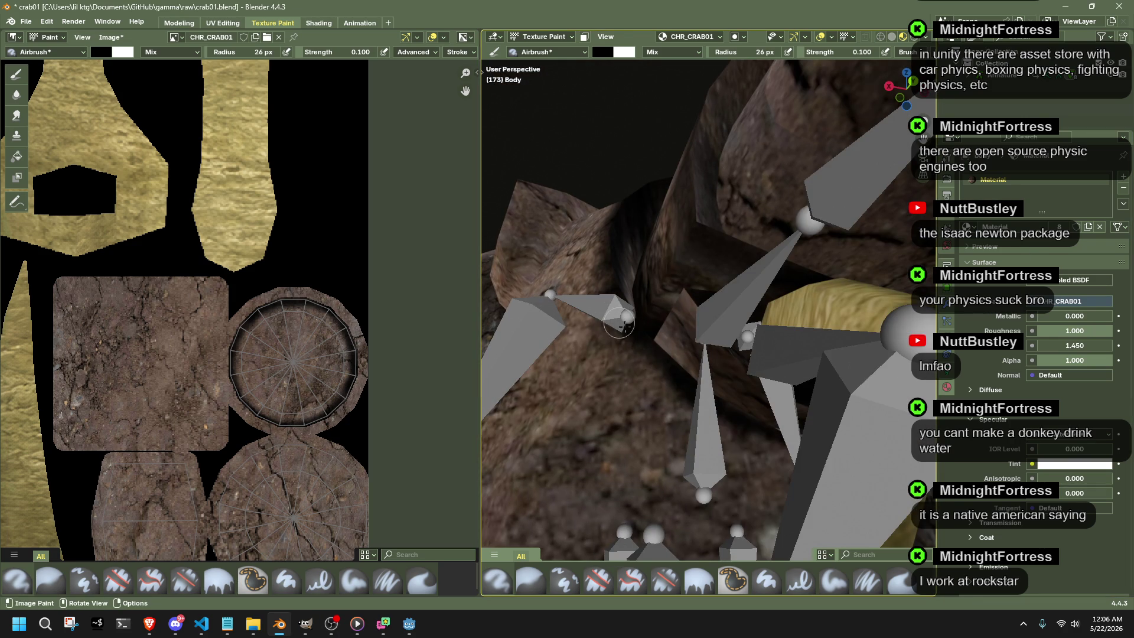
middle_drag(620, 324, 570, 478)
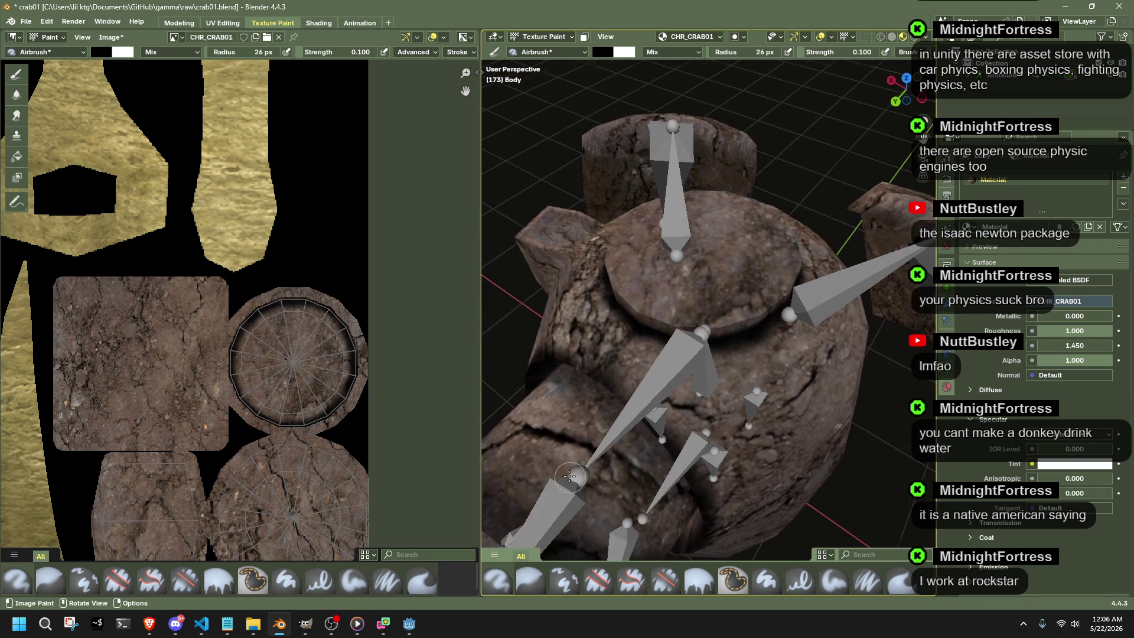
scroll(580, 363, up, 5)
mouse_move(620, 372)
middle_down()
mouse_move(720, 379)
mouse_move(617, 388)
middle_up()
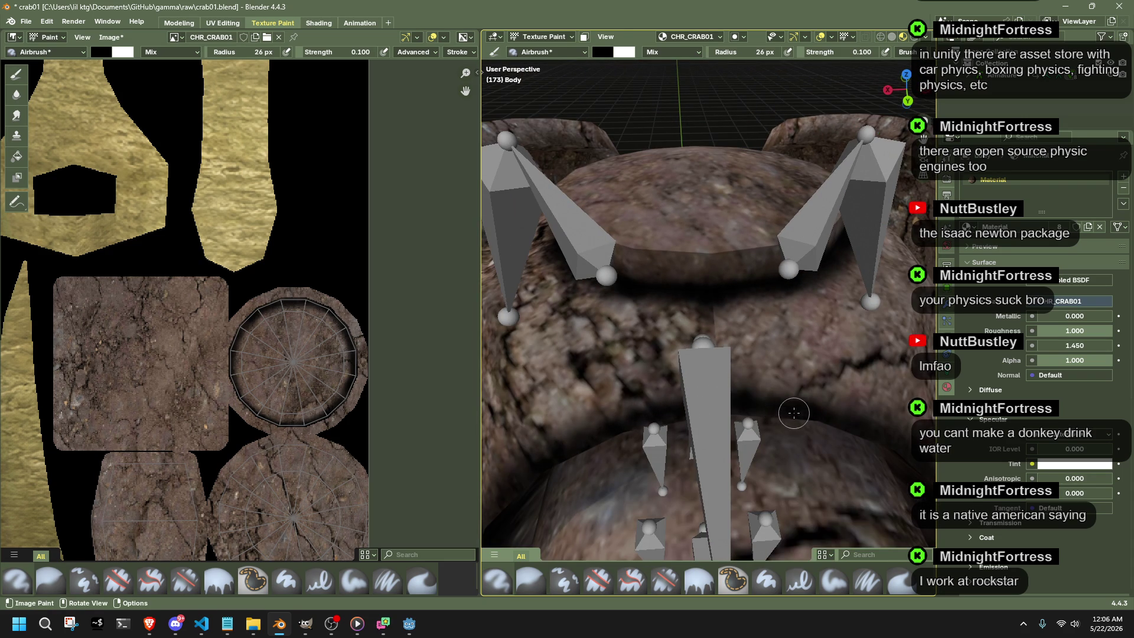
middle_drag(629, 427, 671, 355)
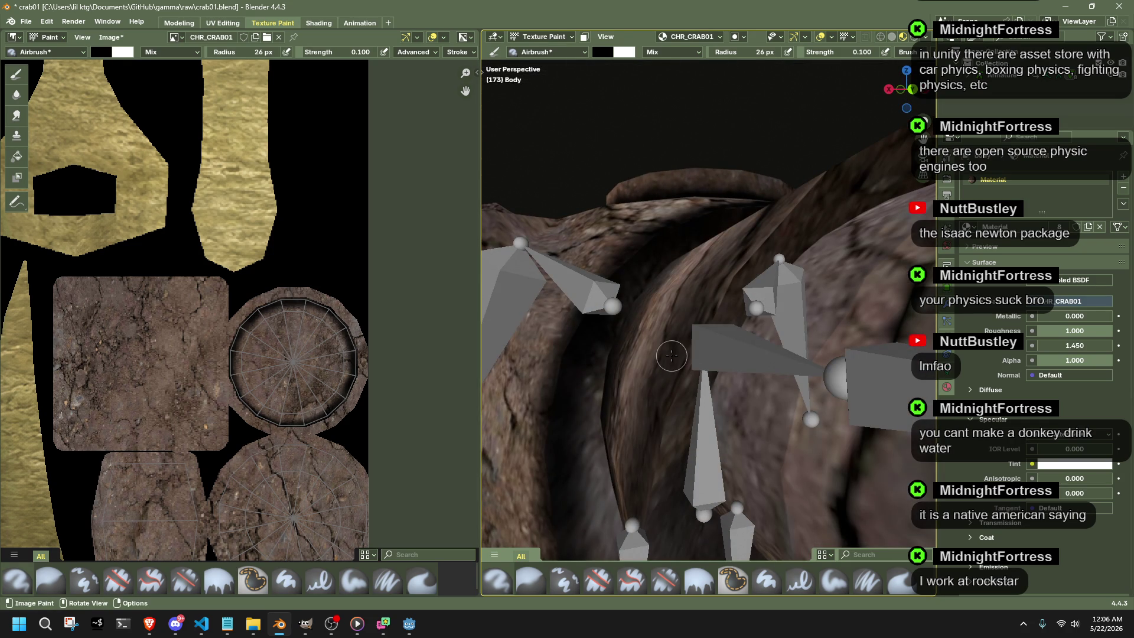
scroll(611, 361, down, 3)
mouse_move(610, 361)
middle_down()
mouse_move(709, 361)
mouse_move(899, 452)
mouse_move(710, 443)
middle_up()
scroll(222, 416, down, 3)
Darken the large left UV island from top to middle in the Image Editor, then switch to Godot.
mouse_move(222, 416)
middle_down()
mouse_move(264, 406)
mouse_move(28, 443)
mouse_move(60, 425)
middle_up()
scroll(264, 406, up, 2)
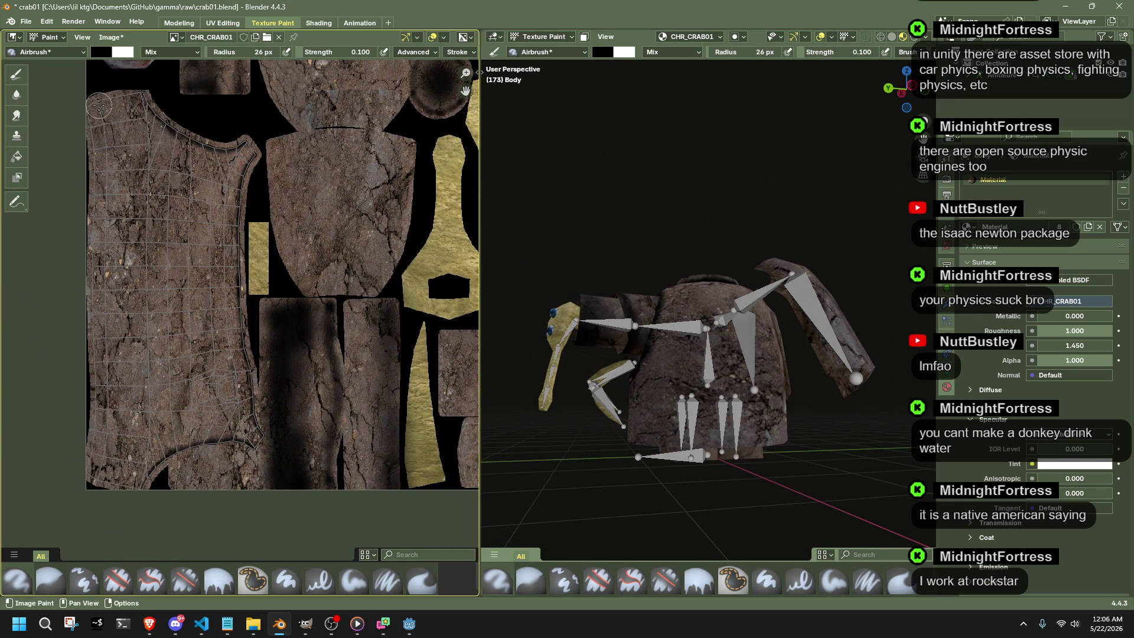
mouse_move(99, 102)
mouse_down()
mouse_move(111, 251)
mouse_move(103, 478)
mouse_up()
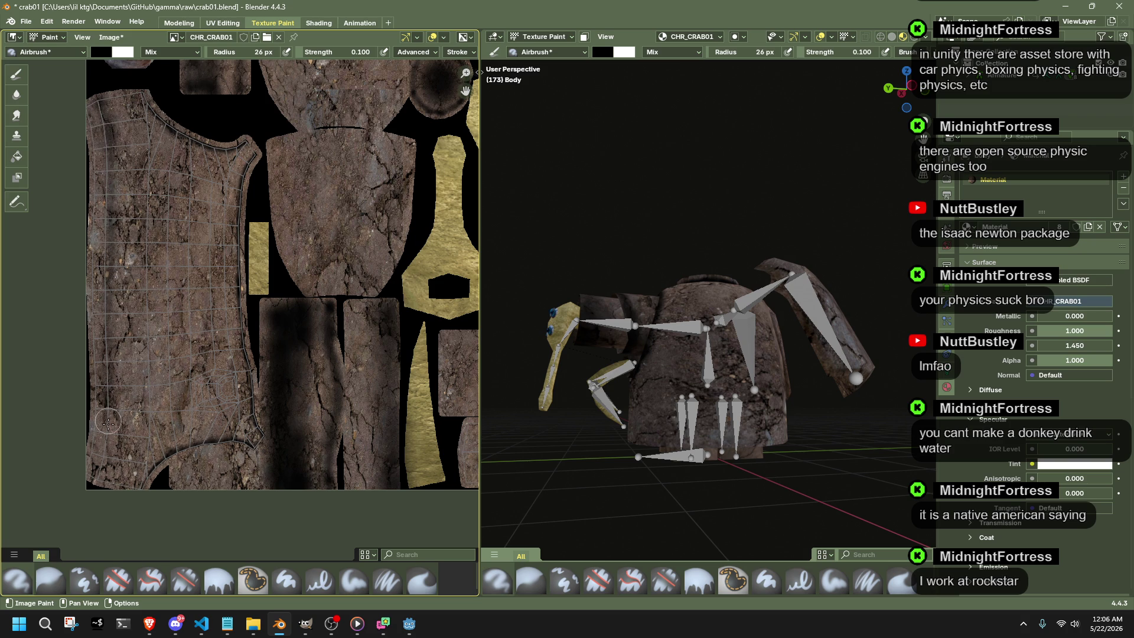
mouse_move(98, 484)
mouse_down()
mouse_move(115, 373)
mouse_move(105, 105)
mouse_move(95, 472)
mouse_up()
mouse_move(692, 320)
middle_down()
mouse_move(764, 388)
mouse_move(727, 382)
middle_up()
mouse_move(99, 241)
mouse_down()
mouse_move(94, 113)
mouse_move(104, 181)
mouse_up()
mouse_move(104, 282)
mouse_down()
mouse_move(91, 475)
mouse_move(99, 312)
mouse_up()
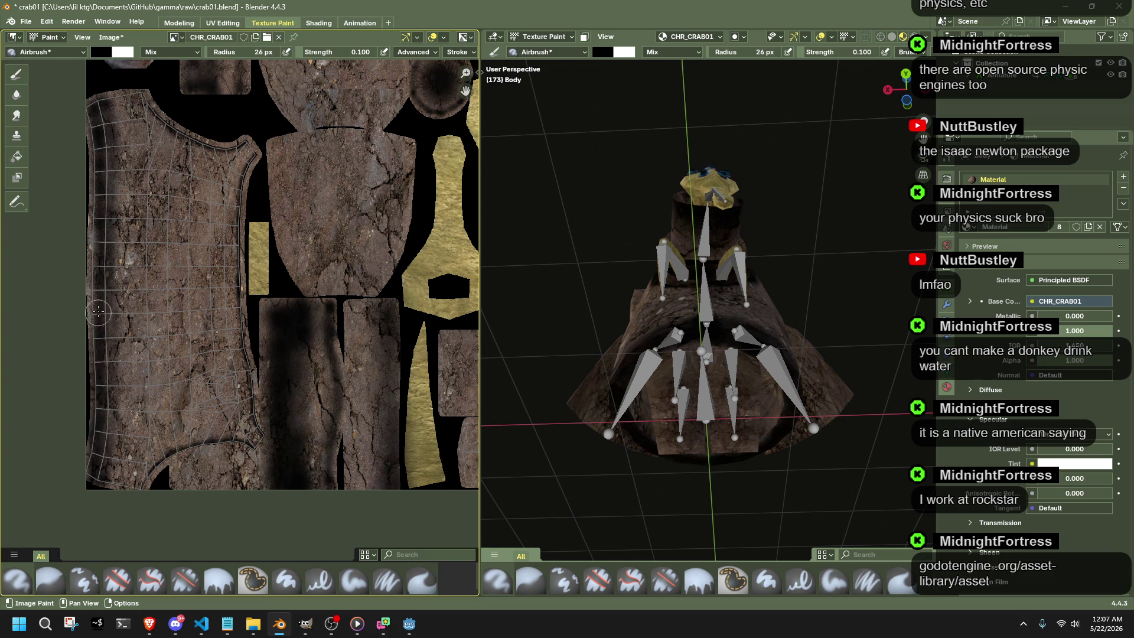
mouse_move(678, 403)
middle_down()
mouse_move(670, 357)
mouse_move(674, 372)
middle_up()
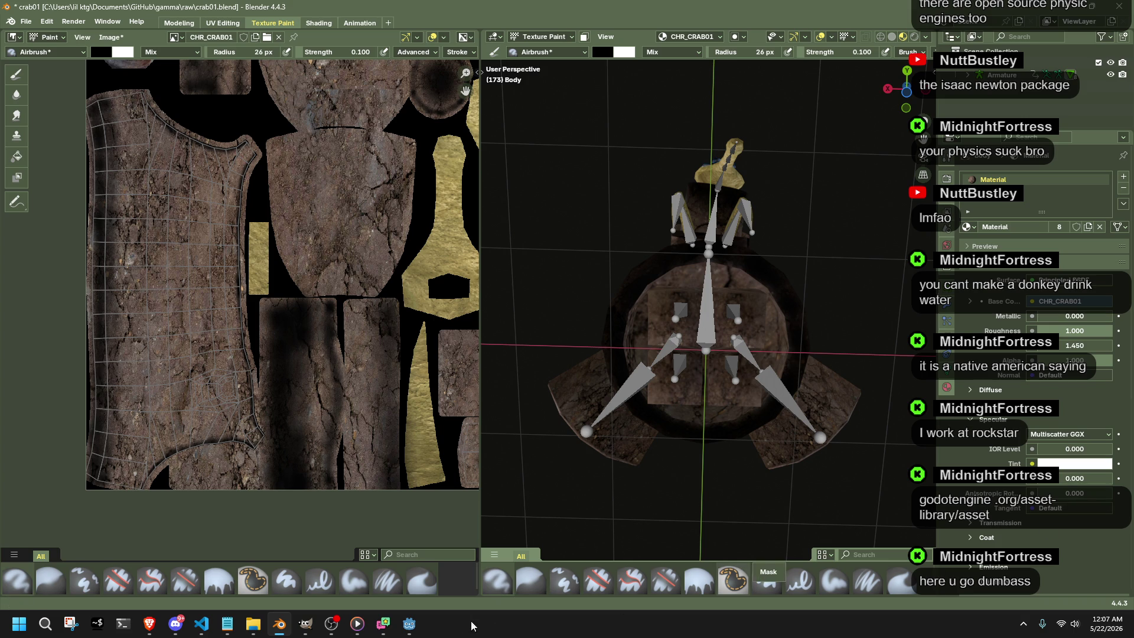
click(409, 623)
Open Godot's Asset Store, retry loading, check the Source options and cancel an Import... dialog.
click(638, 22)
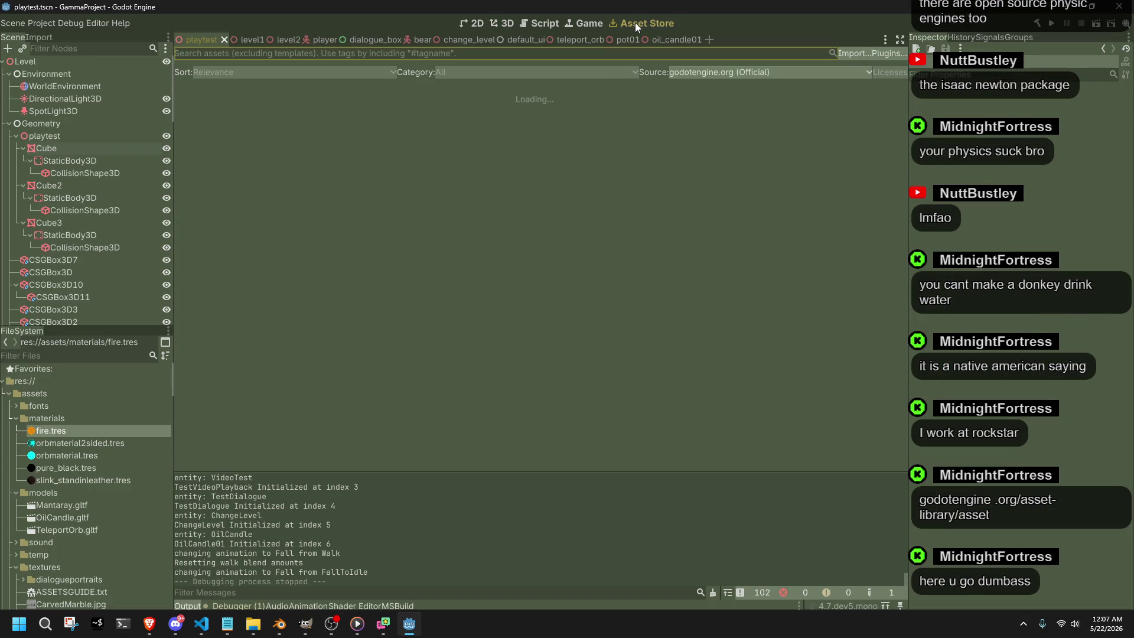
click(532, 112)
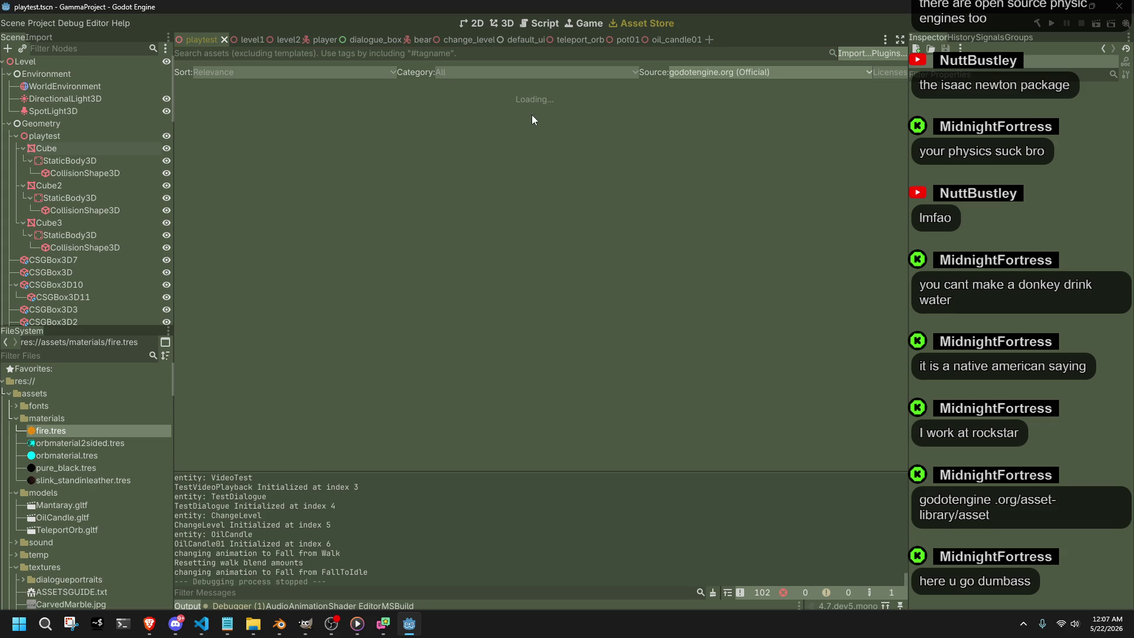
click(723, 78)
click(717, 87)
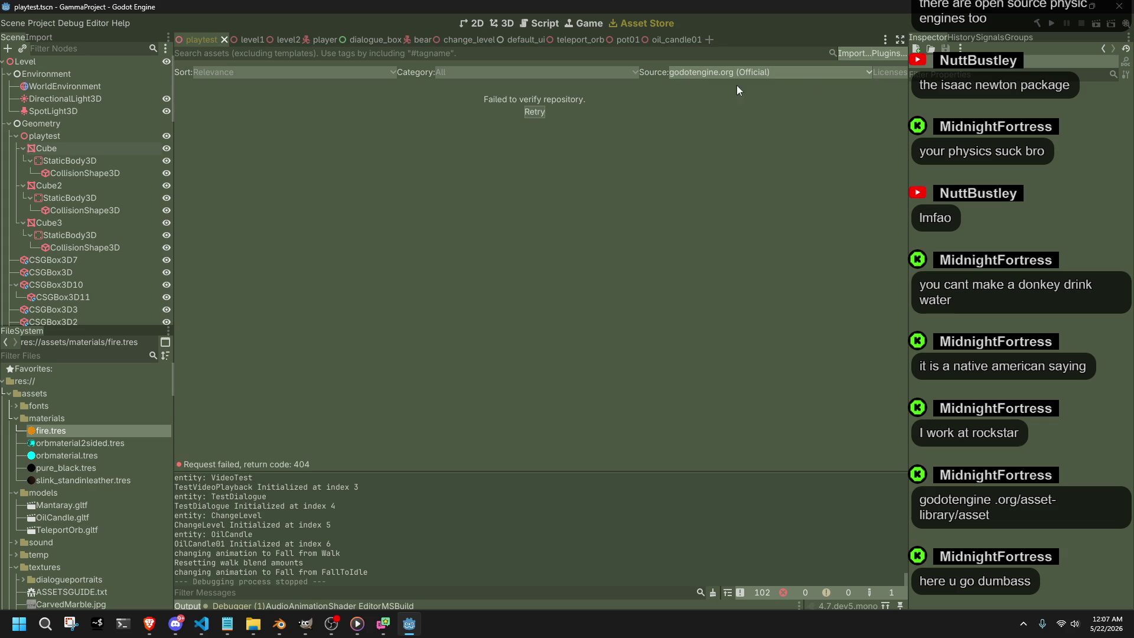
click(888, 56)
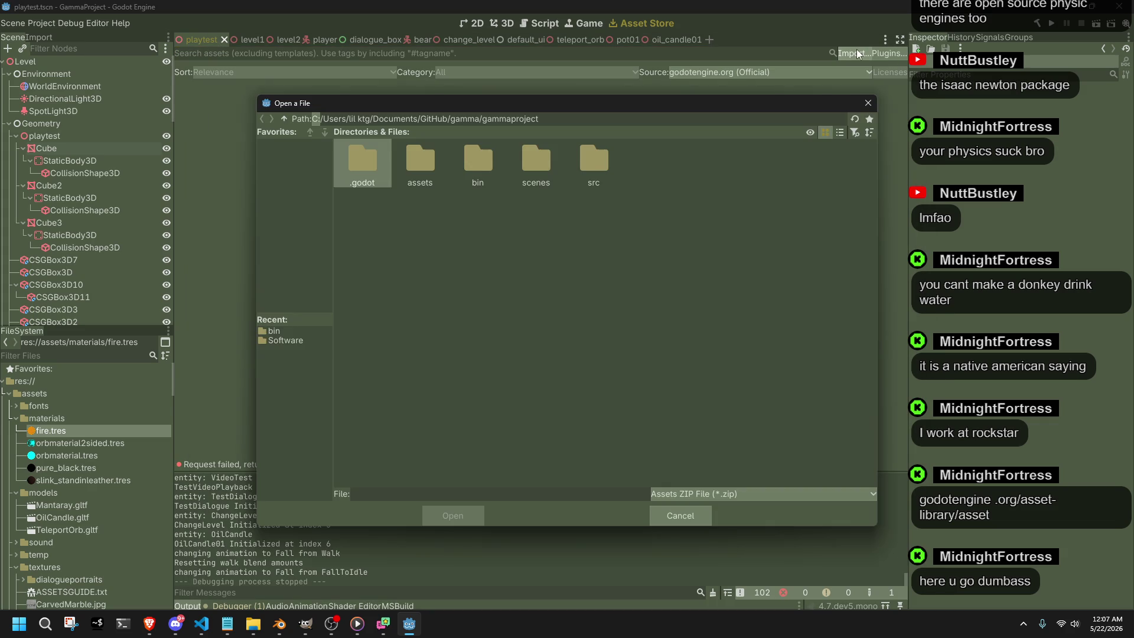
click(868, 104)
click(533, 114)
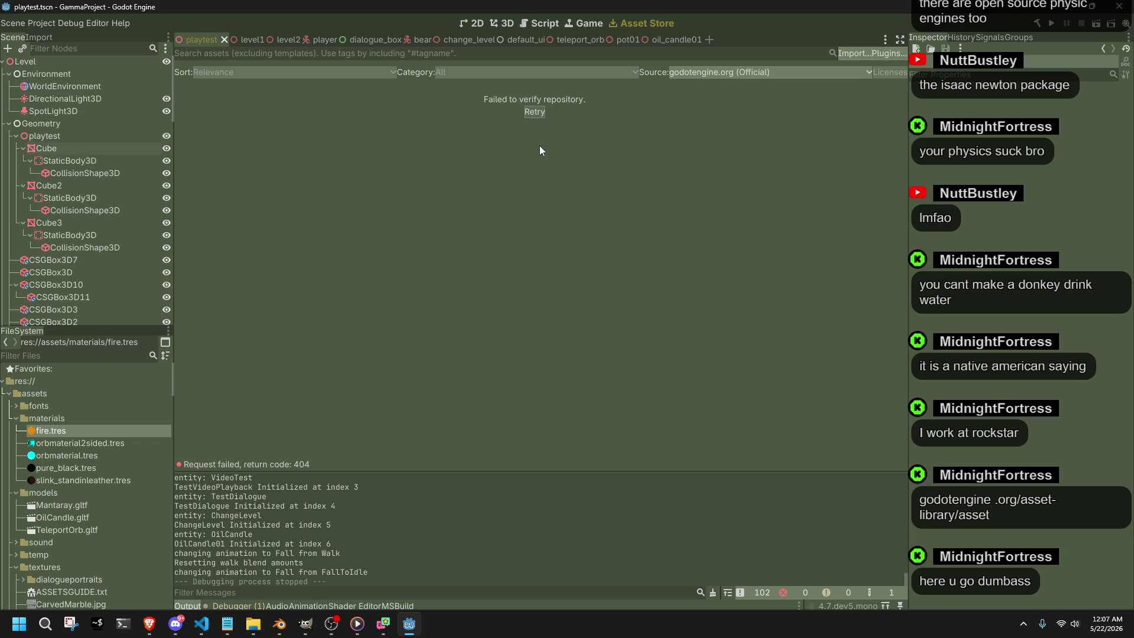
Retry the failing asset repository twice more, then bring the browser's asset library window to mid-screen.
key(alt+Tab)
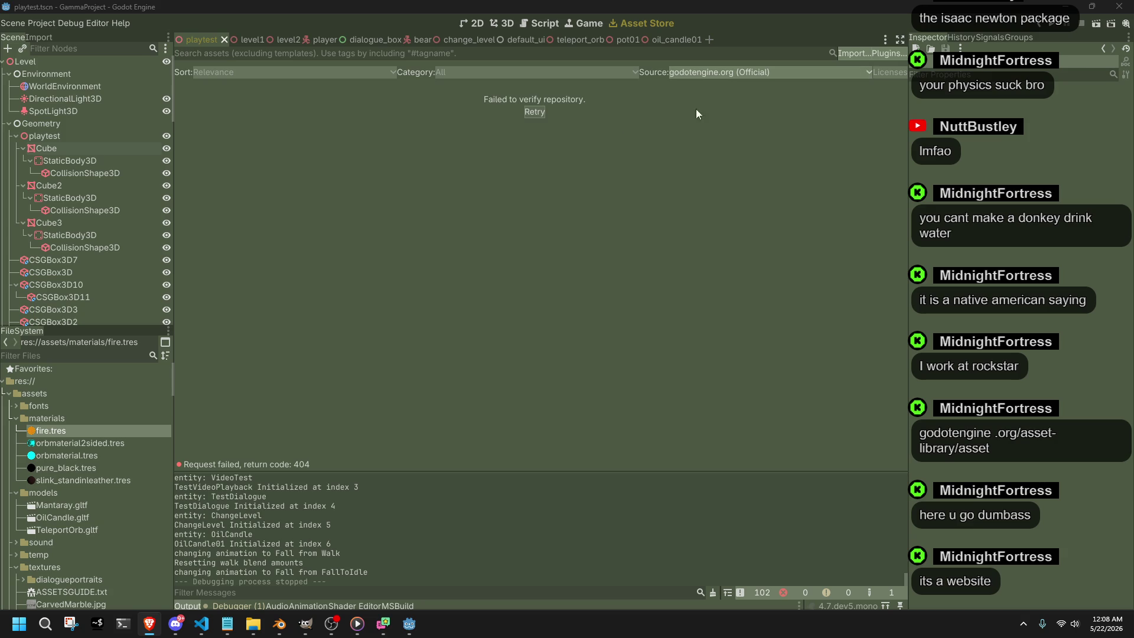
click(536, 110)
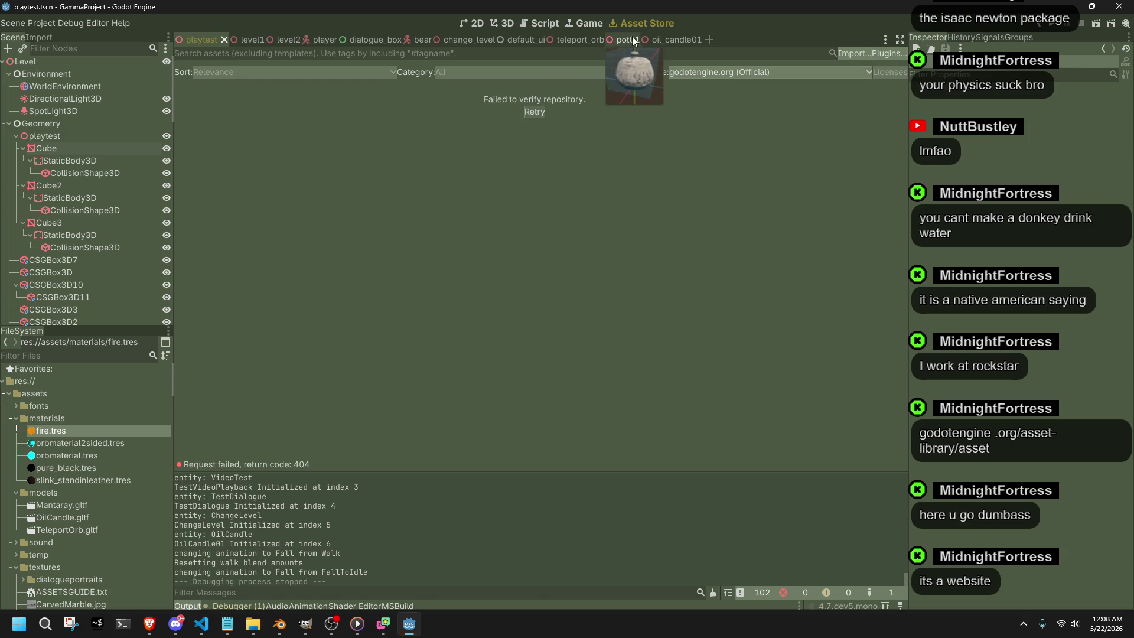
click(537, 111)
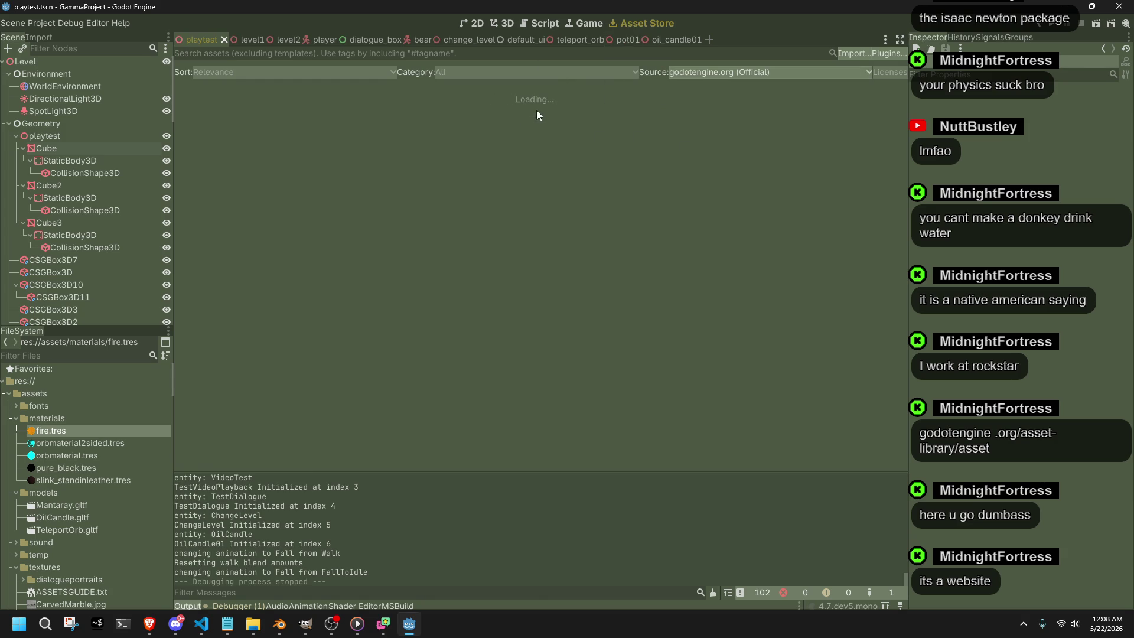
key(alt+Tab)
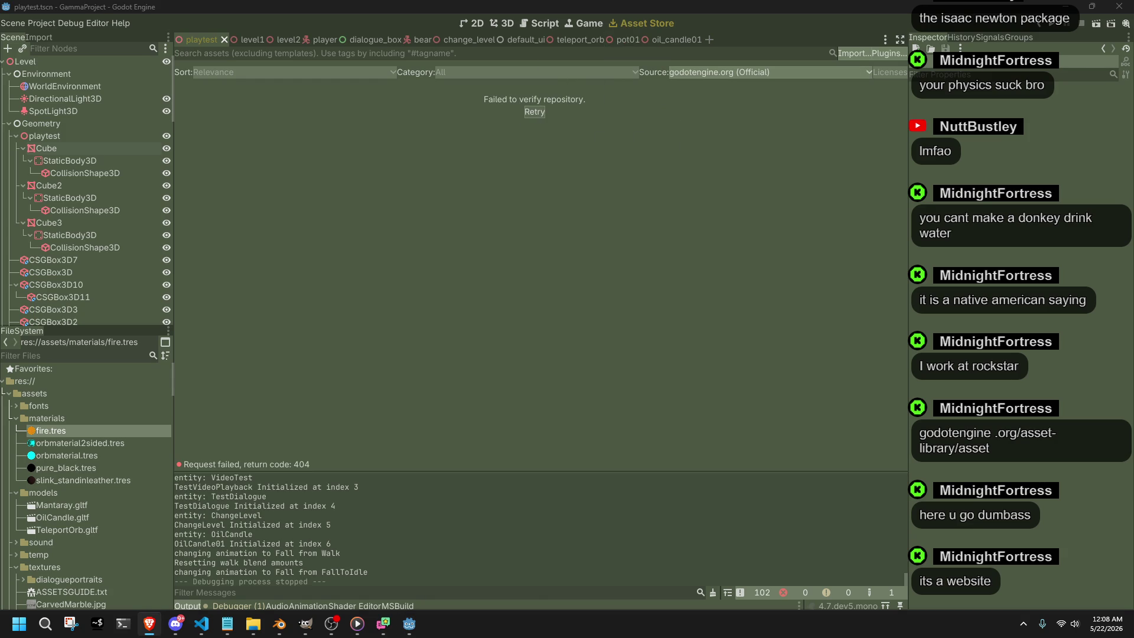
key(alt+Tab)
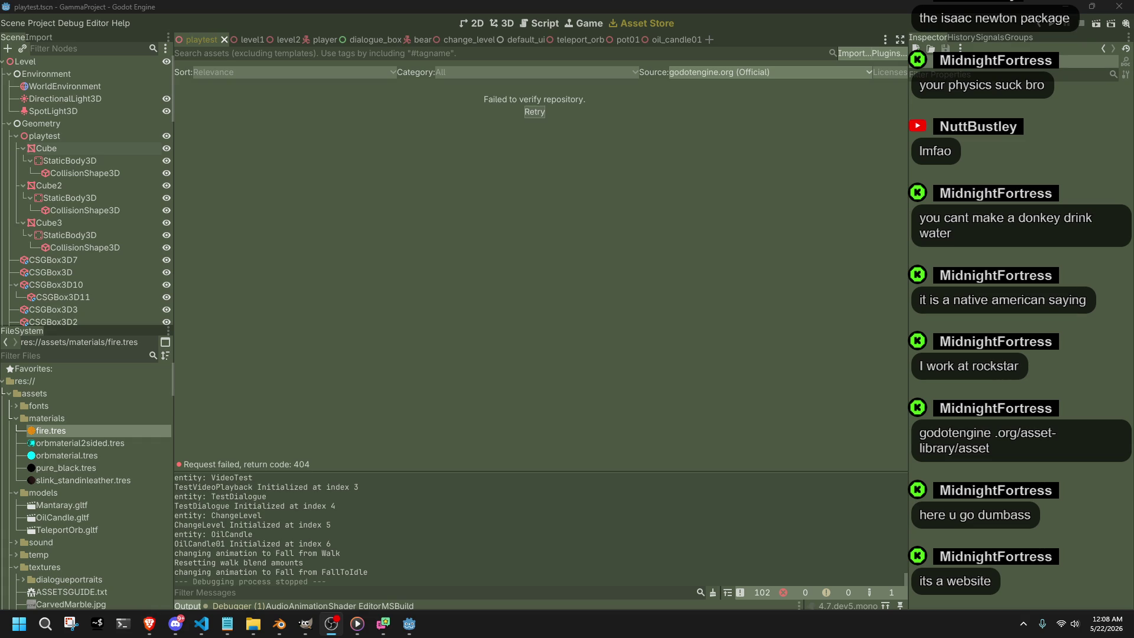
key(alt+Tab)
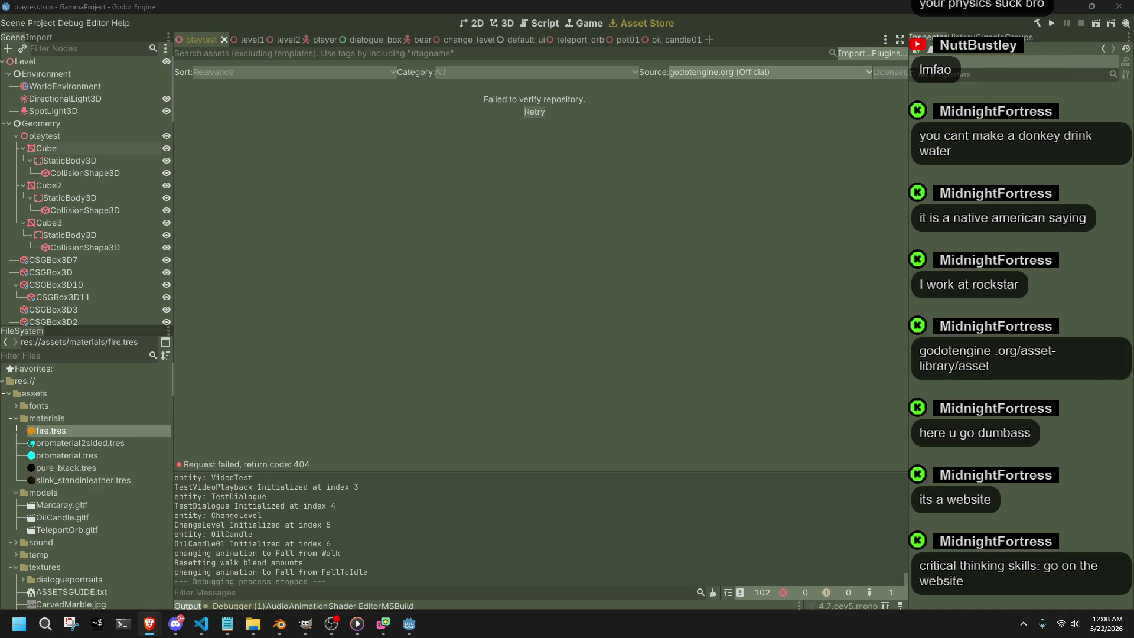
mouse_move(1133, 193)
mouse_down()
mouse_move(796, 103)
mouse_move(784, 54)
mouse_up()
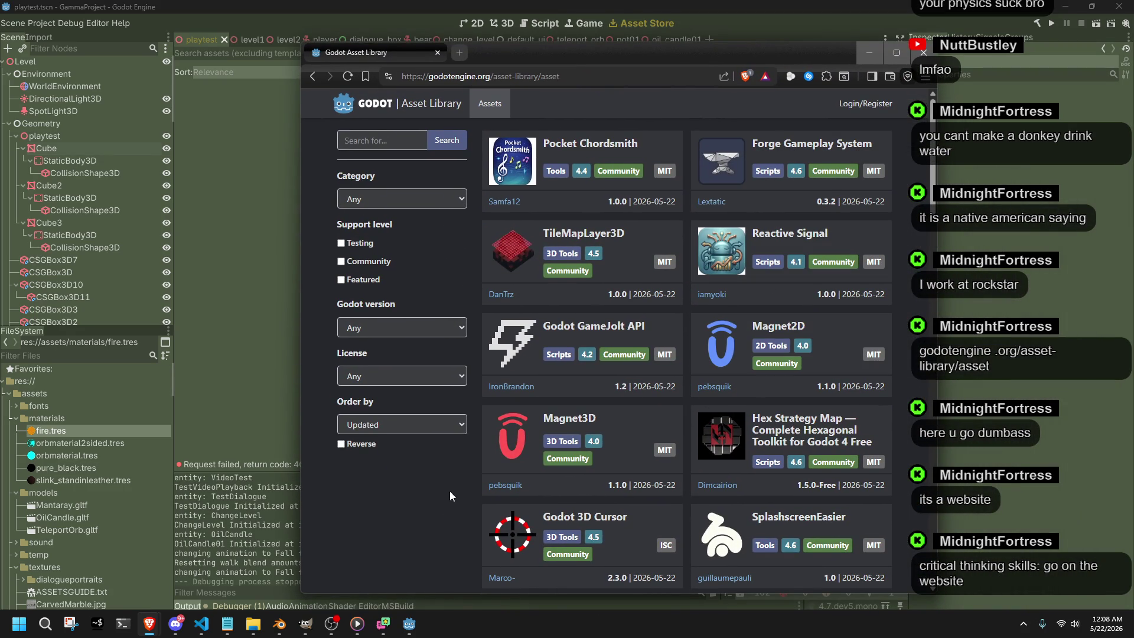
click(503, 445)
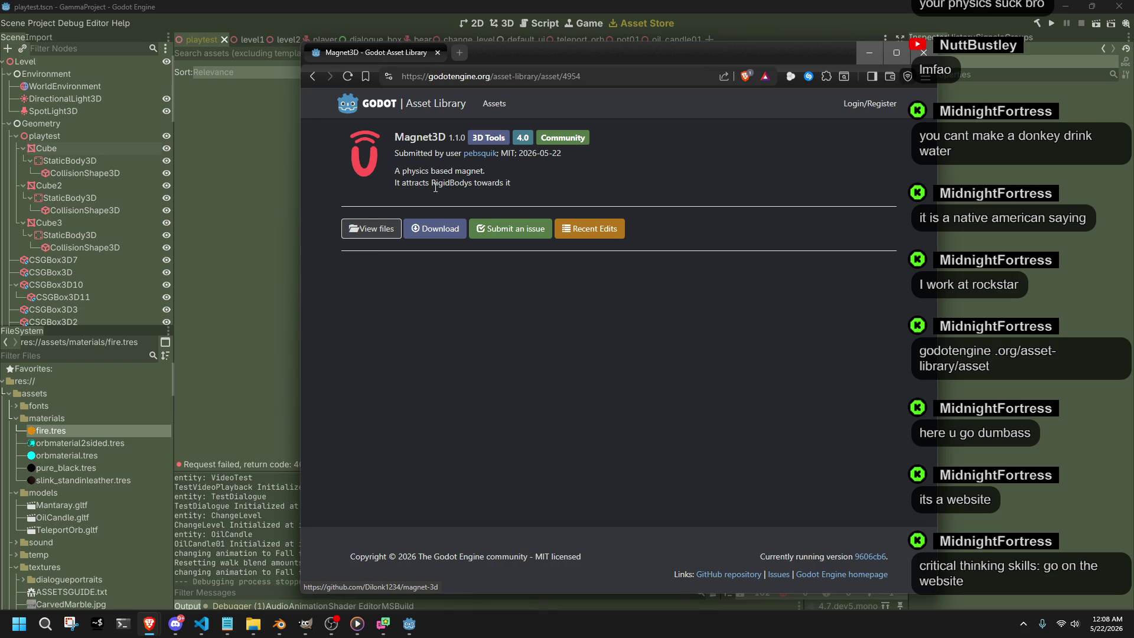
drag(396, 170, 488, 178)
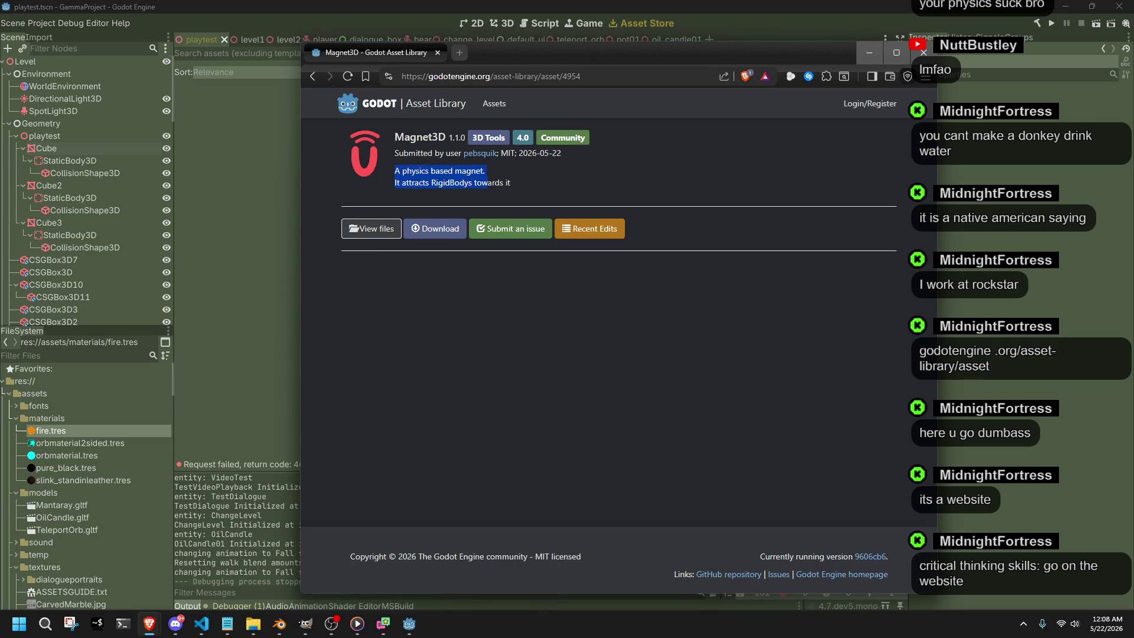
click(332, 623)
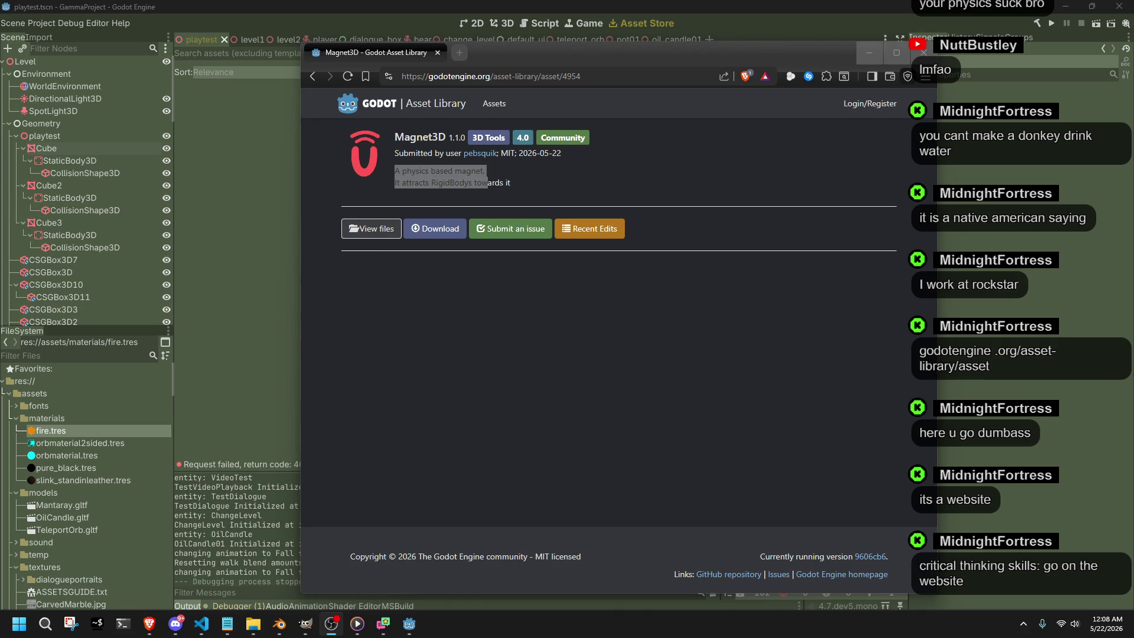
click(644, 315)
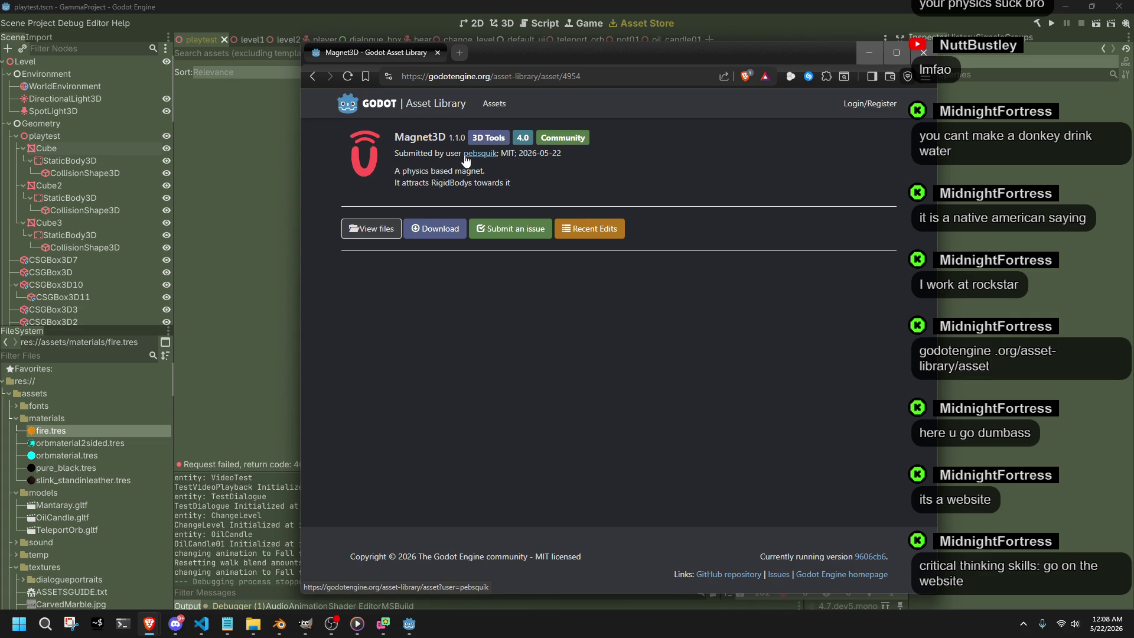
click(310, 80)
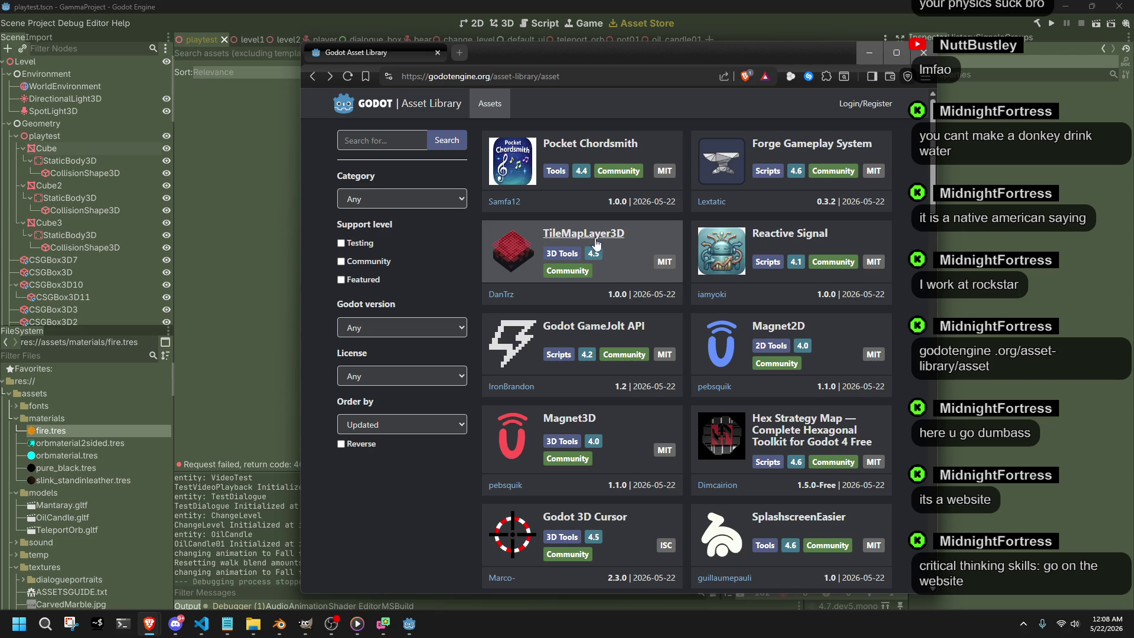
scroll(694, 249, down, 2)
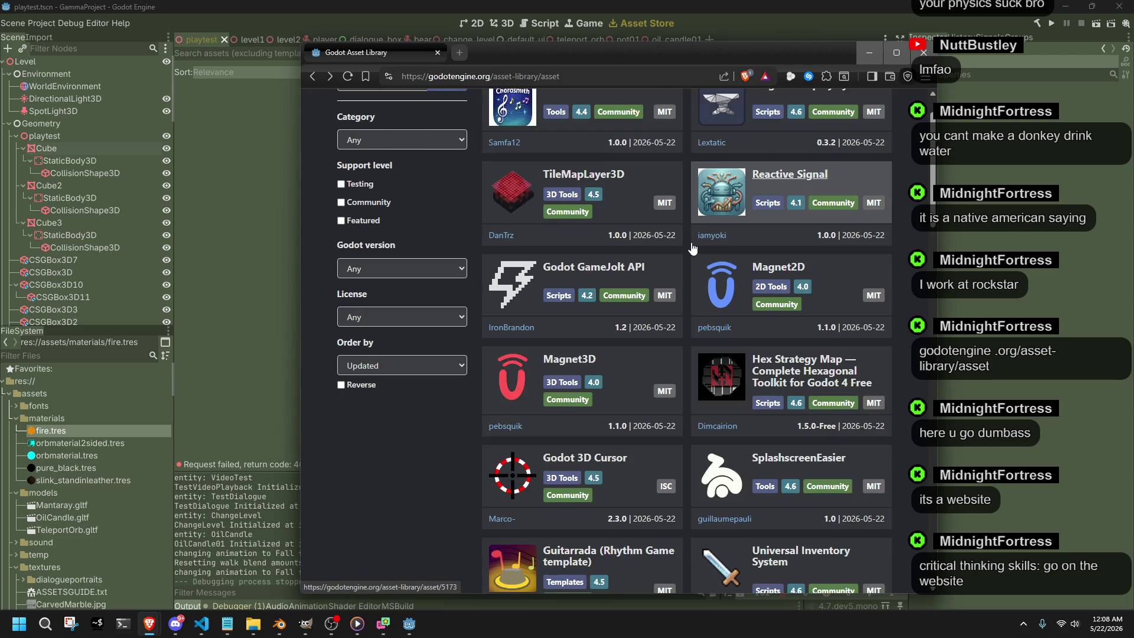
scroll(693, 248, down, 2)
scroll(693, 248, down, 1)
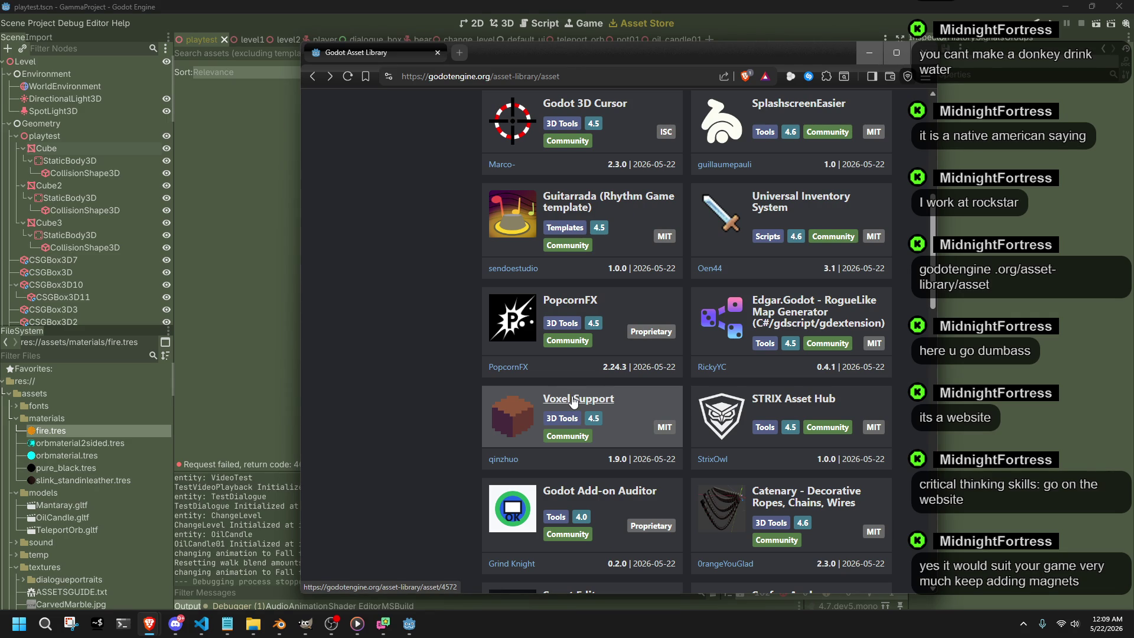
click(573, 397)
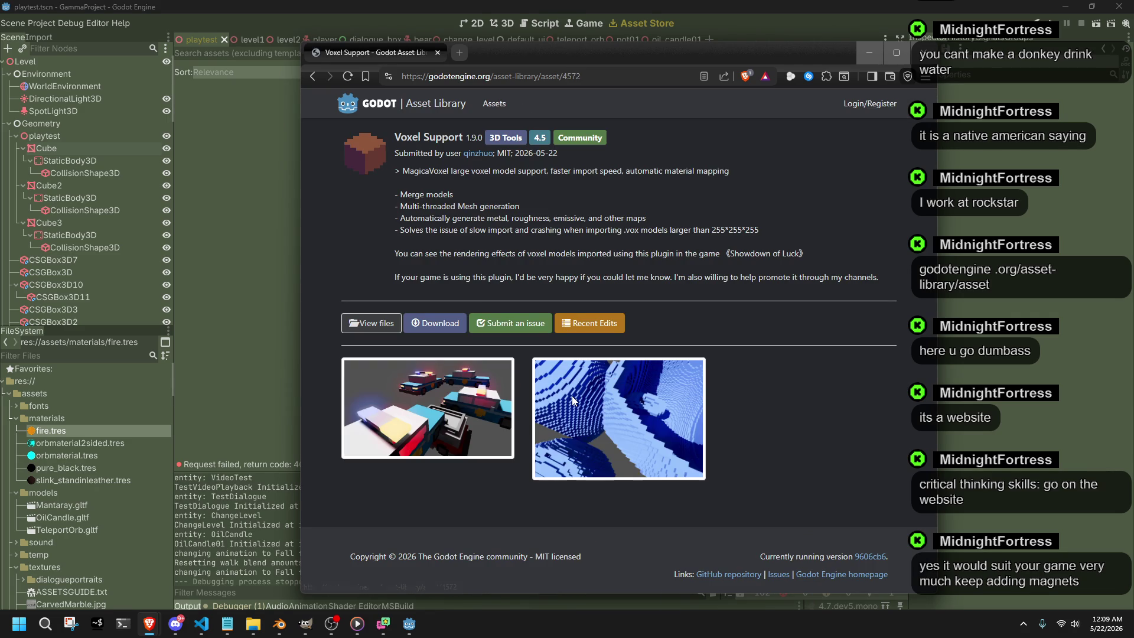
drag(396, 174, 751, 178)
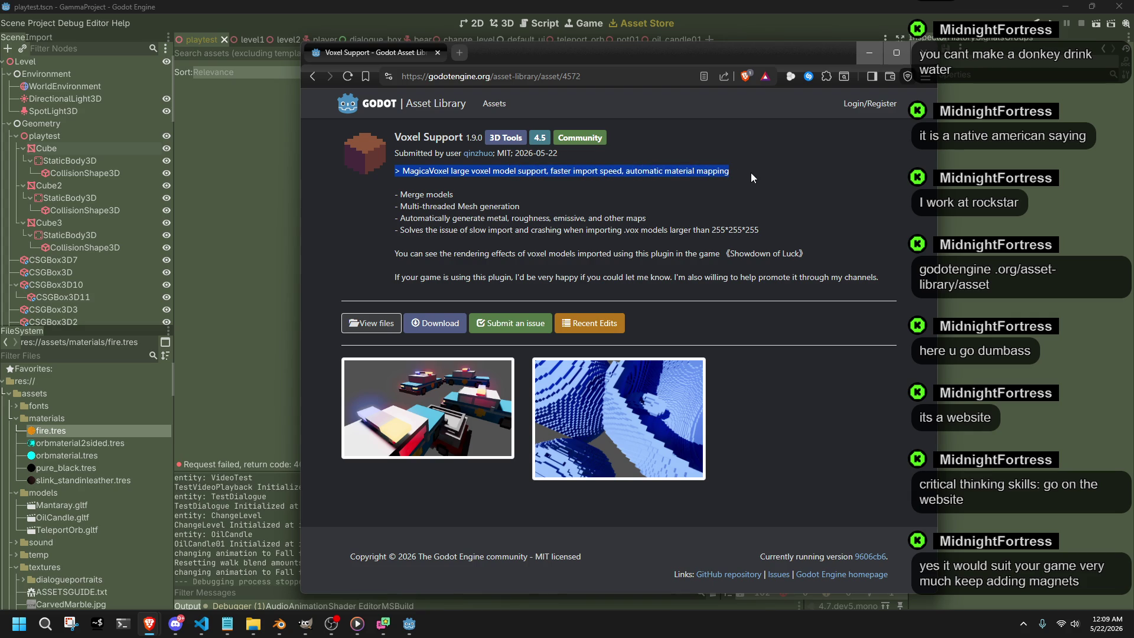
double_click(401, 231)
click(392, 270)
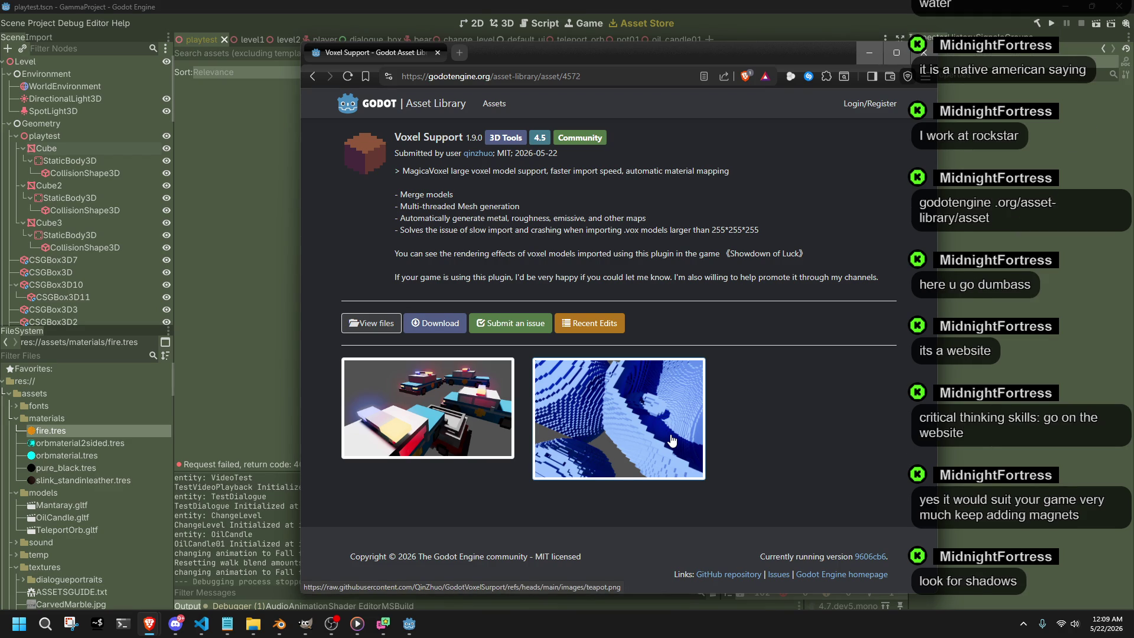
click(312, 77)
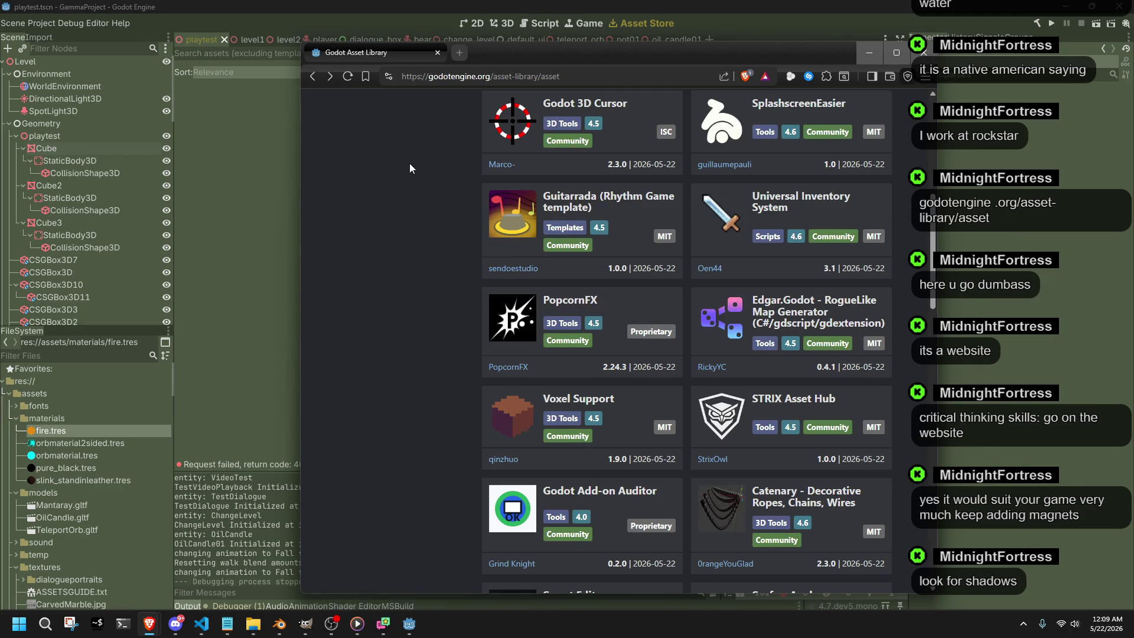
scroll(478, 356, down, 2)
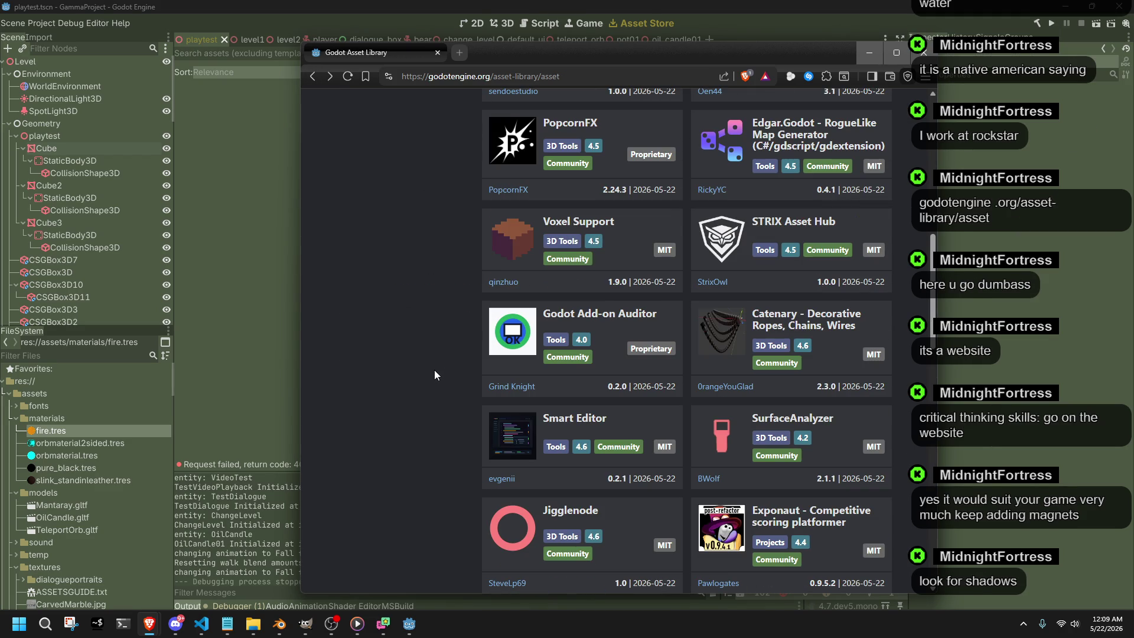
scroll(434, 375, up, 3)
Search the Asset Library for 'shadow', check the 2D projected ground shadow asset, and return to the results.
click(371, 140)
text(shadow)
key(Return)
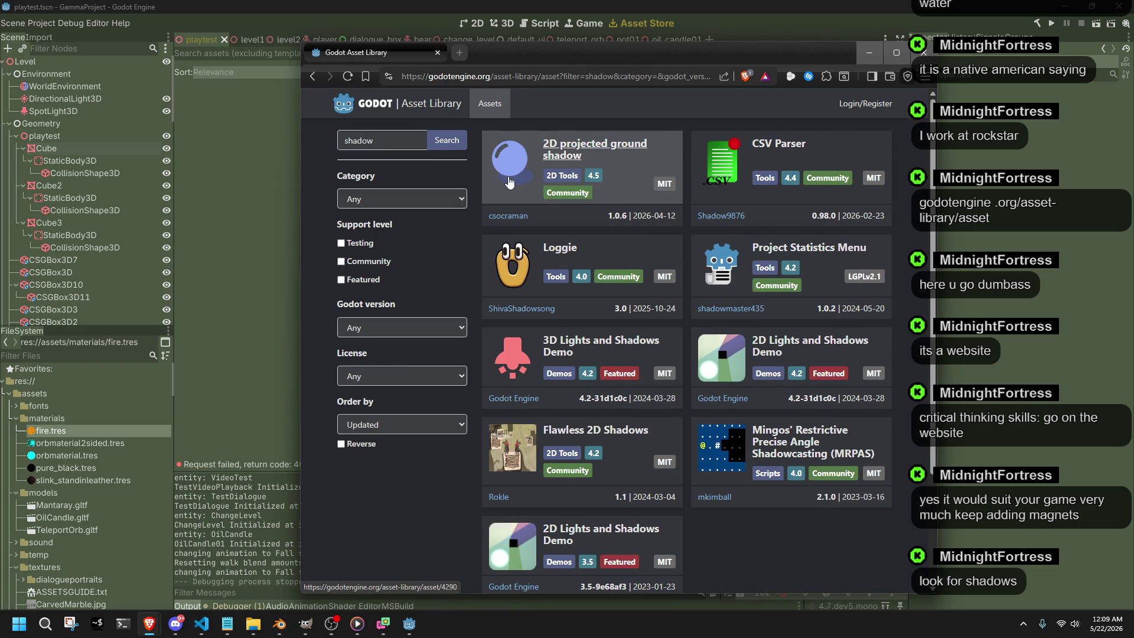
scroll(510, 183, down, 1)
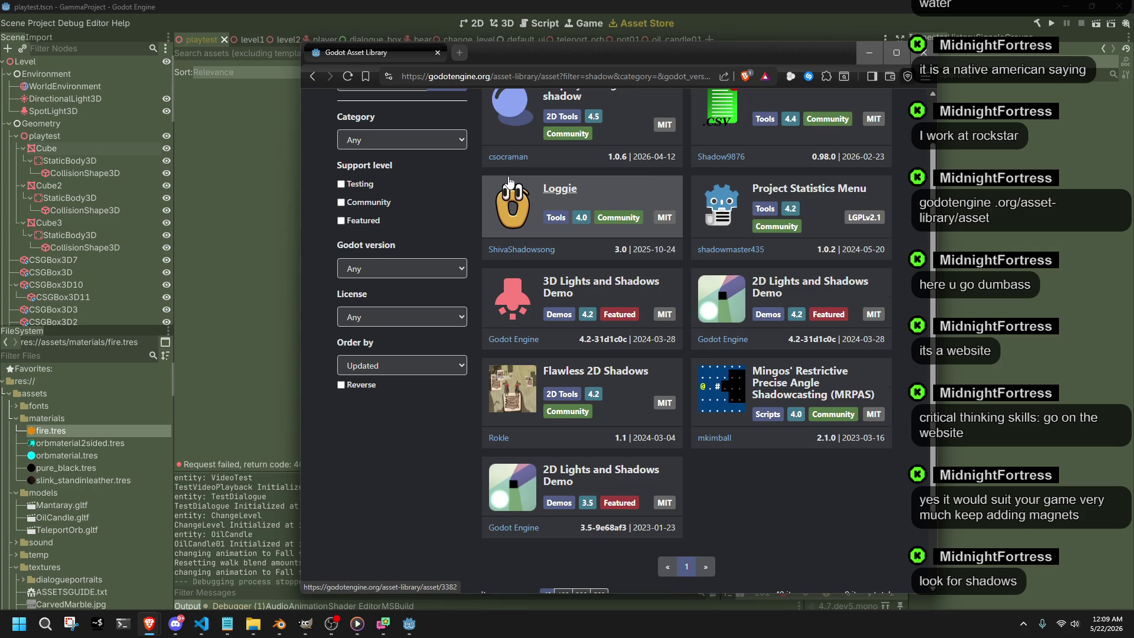
scroll(509, 182, up, 1)
click(558, 155)
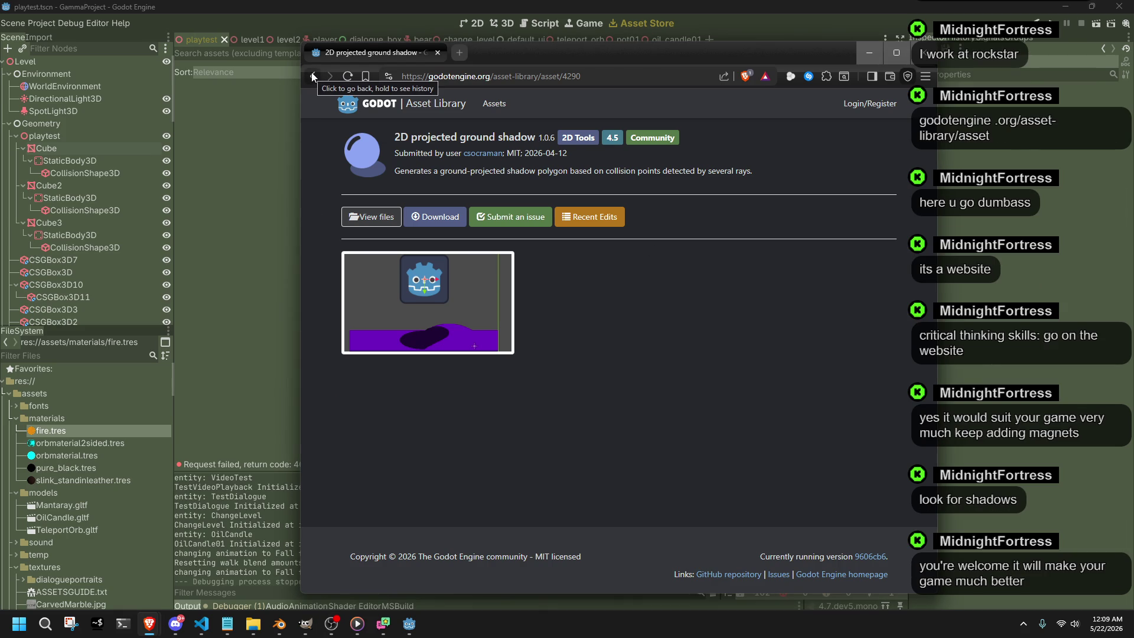
click(312, 76)
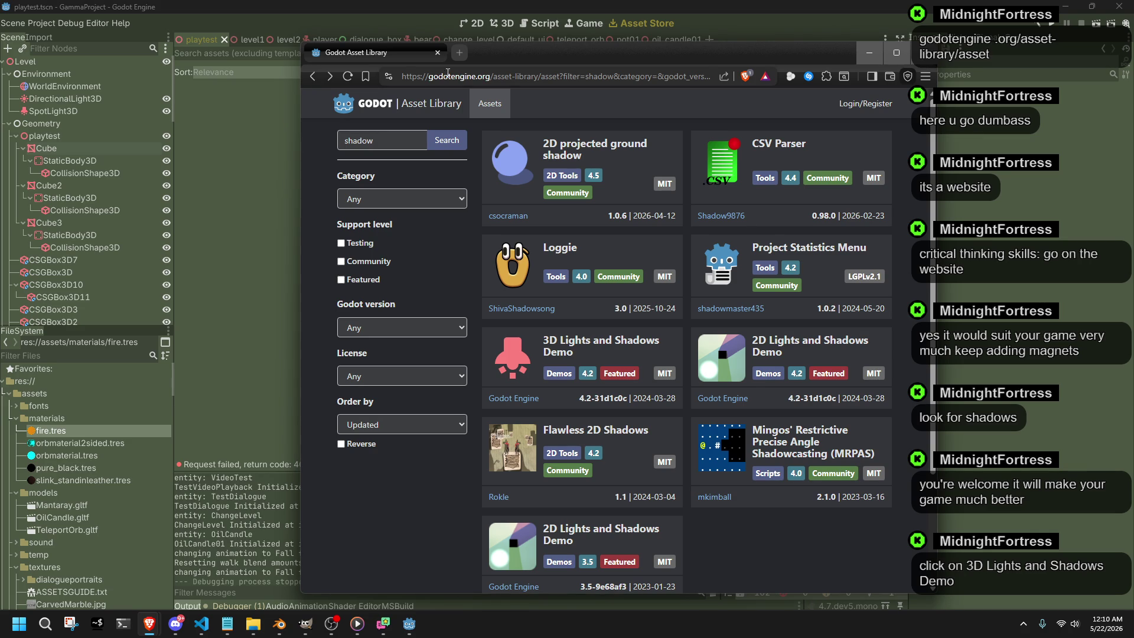
Review the 3D Lights and Shadows Demo, then filter the library to assets submitted by Godot Engine.
click(622, 339)
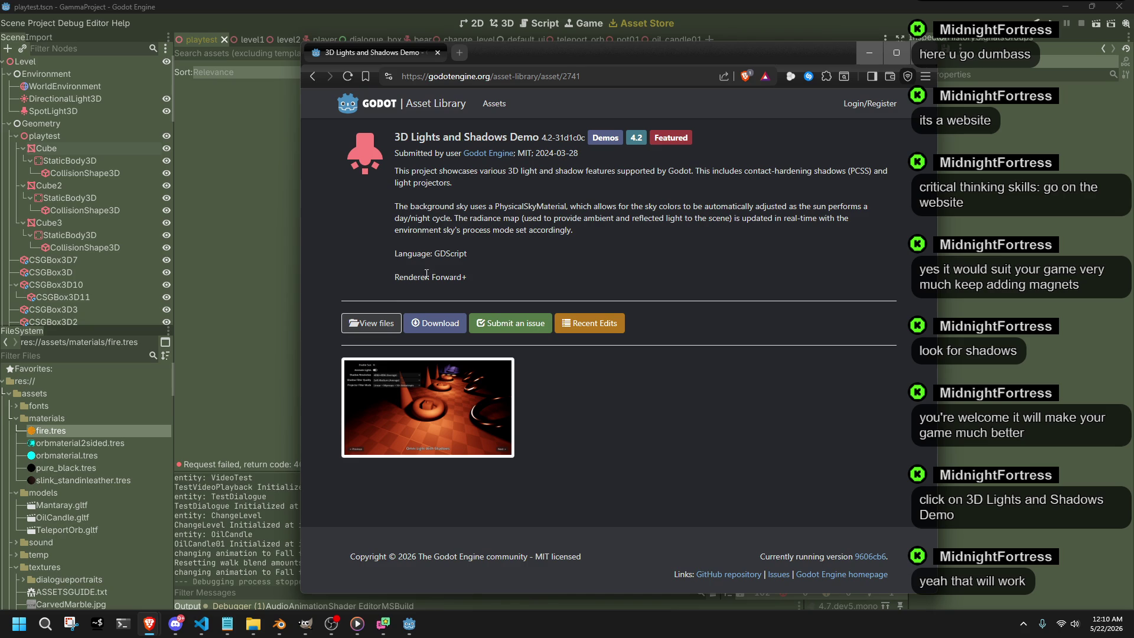
click(311, 73)
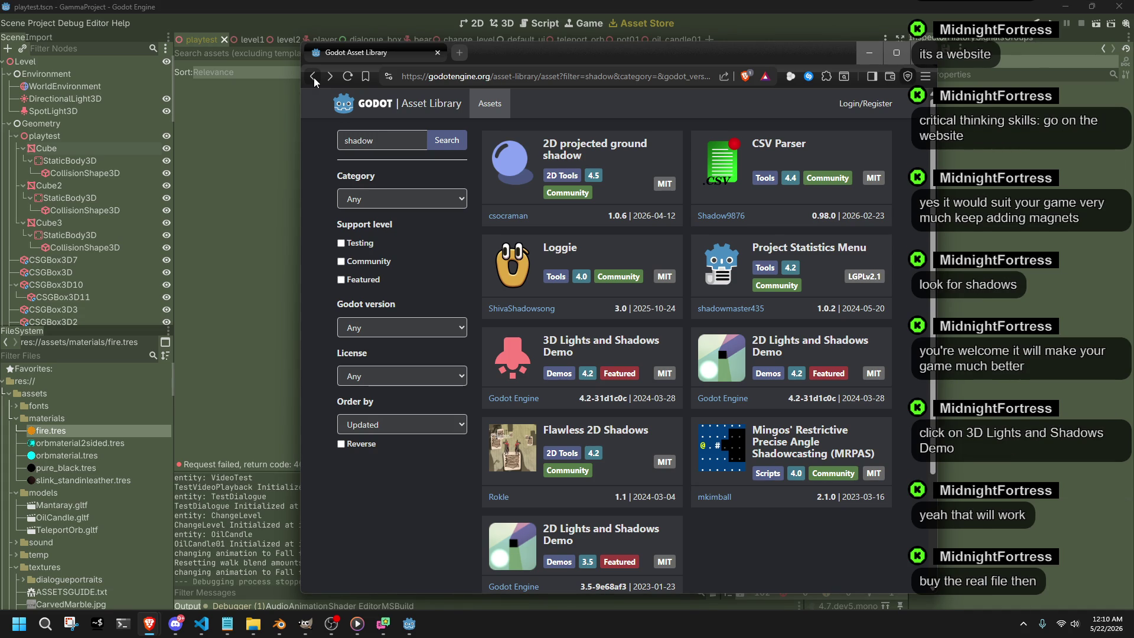
click(548, 343)
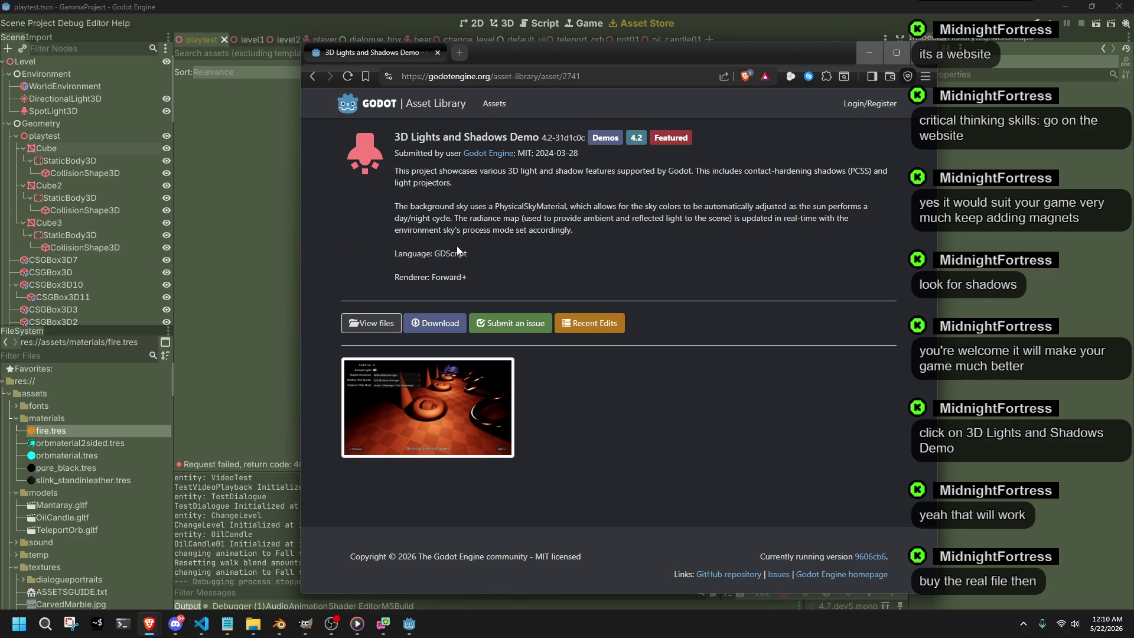
double_click(444, 255)
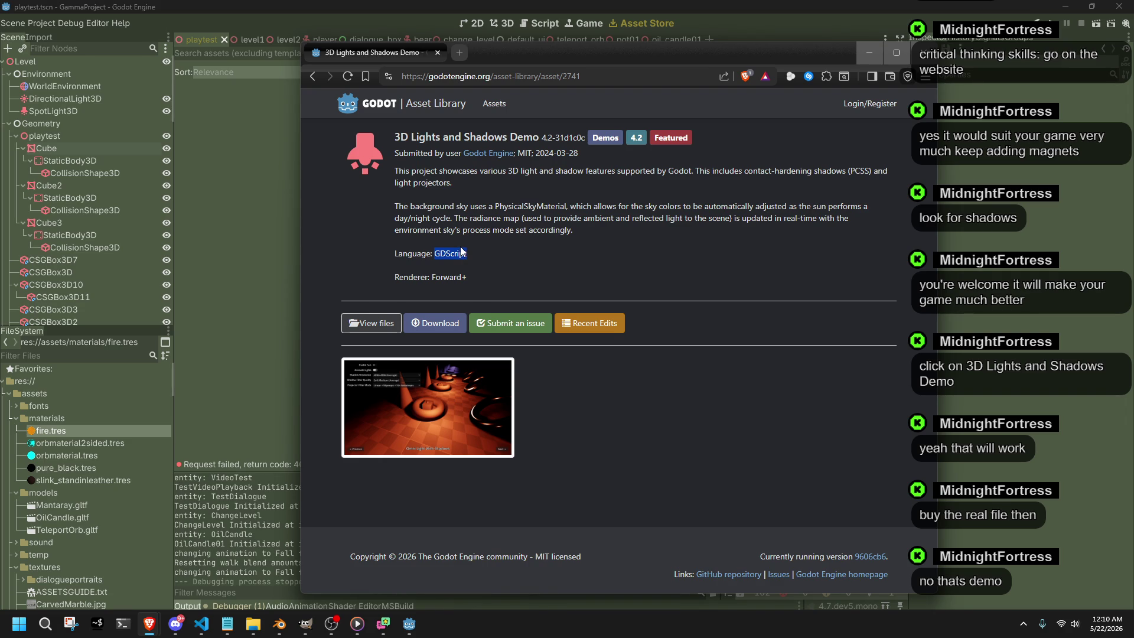
click(488, 153)
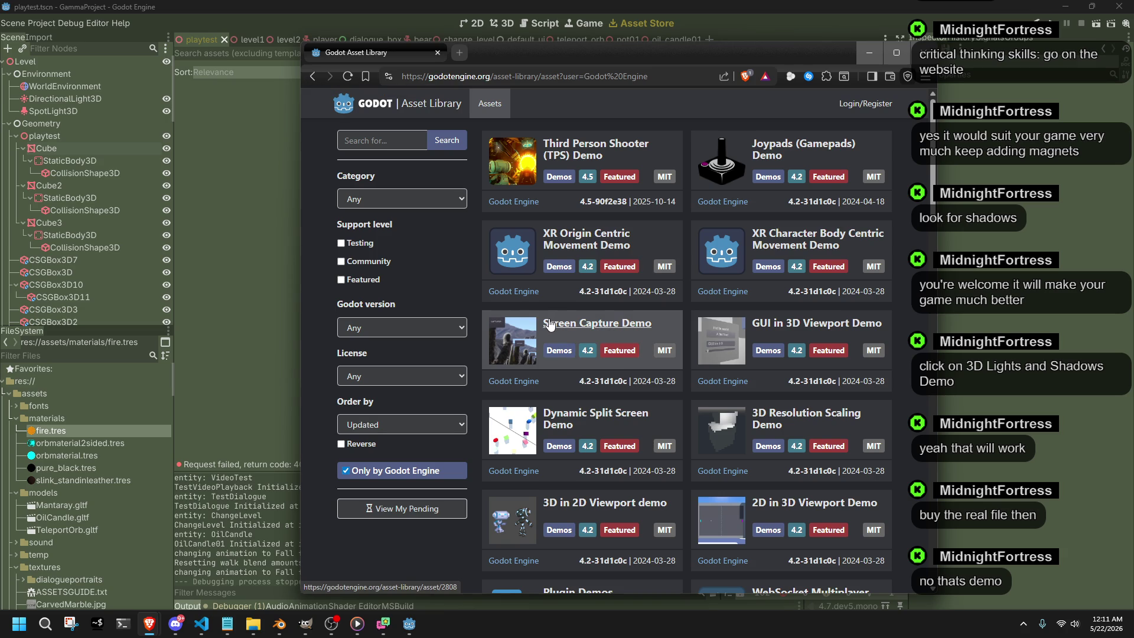
scroll(550, 326, down, 3)
scroll(550, 324, down, 1)
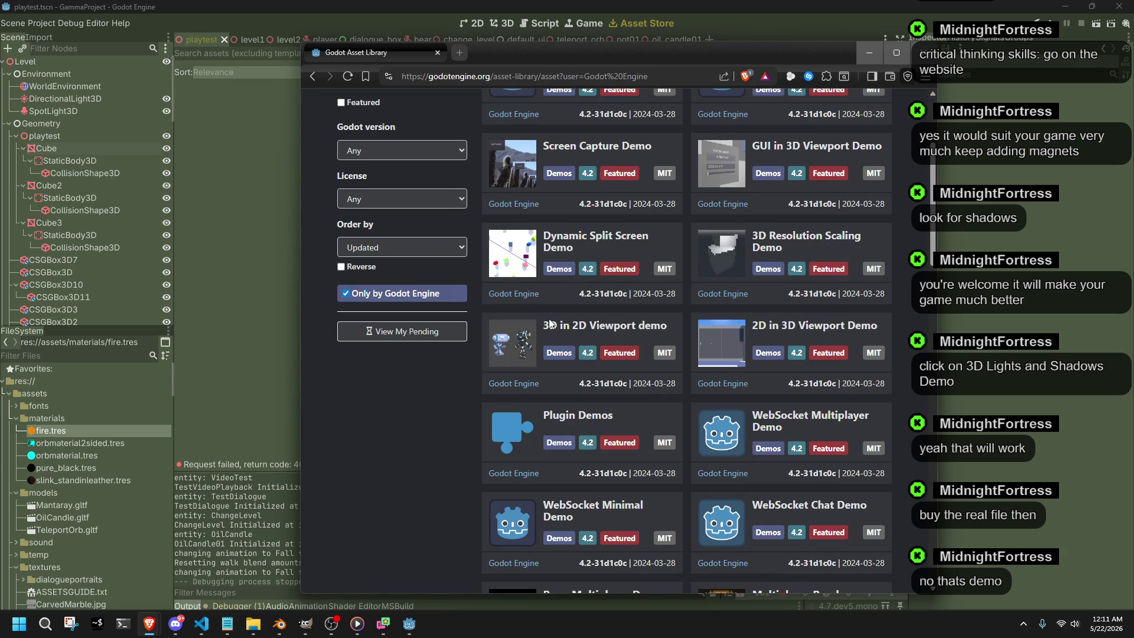
Check the 3D Resolution Scaling Demo, then go to page 2 of Godot Engine's assets.
click(762, 248)
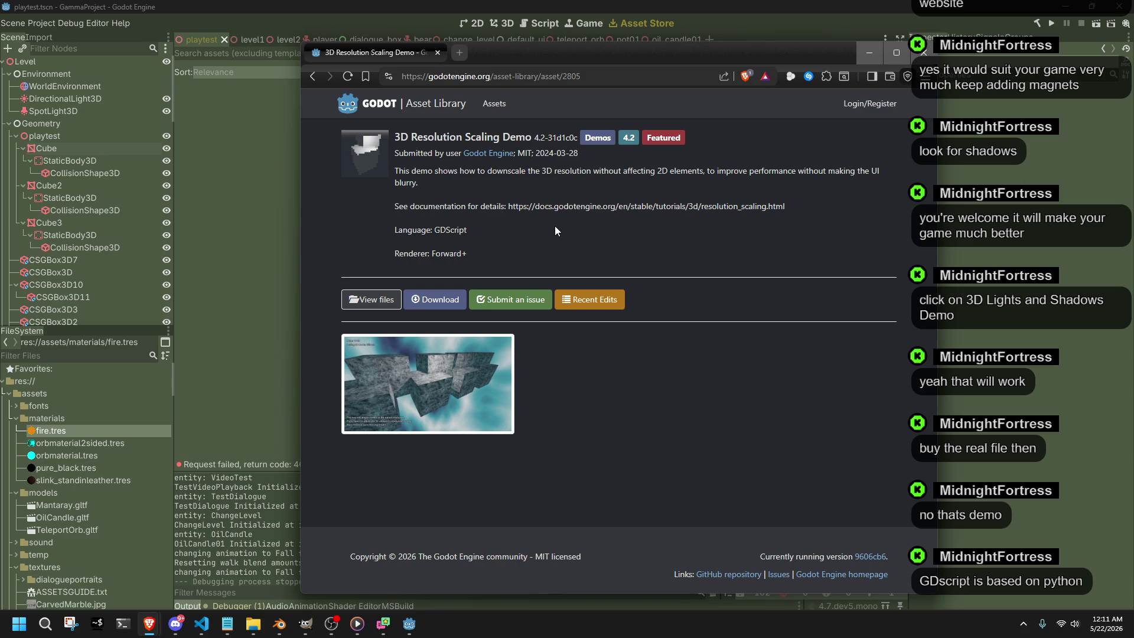
click(314, 80)
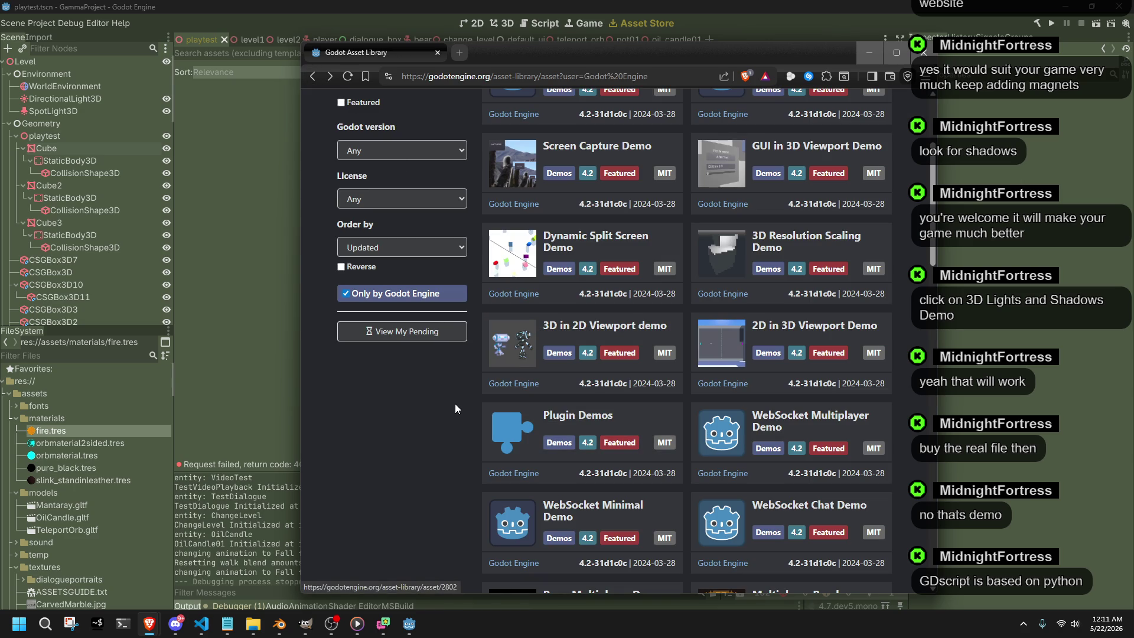
scroll(467, 406, down, 2)
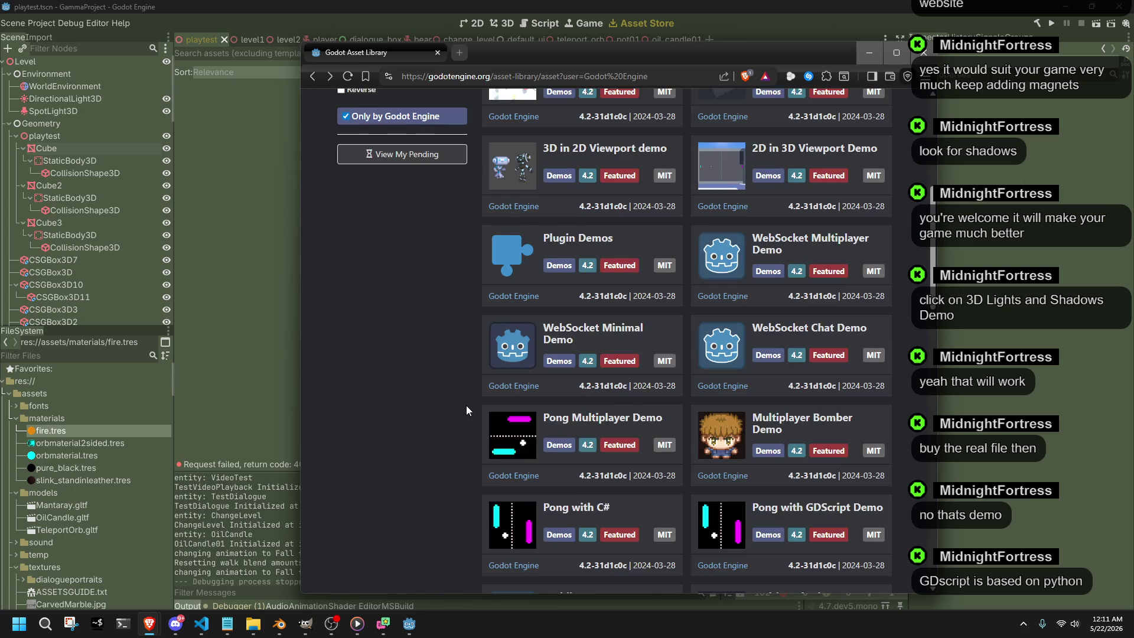
scroll(467, 406, down, 2)
scroll(466, 407, down, 1)
scroll(466, 405, down, 1)
scroll(466, 406, down, 2)
scroll(466, 405, down, 1)
scroll(467, 405, down, 1)
scroll(466, 405, down, 1)
scroll(466, 404, down, 2)
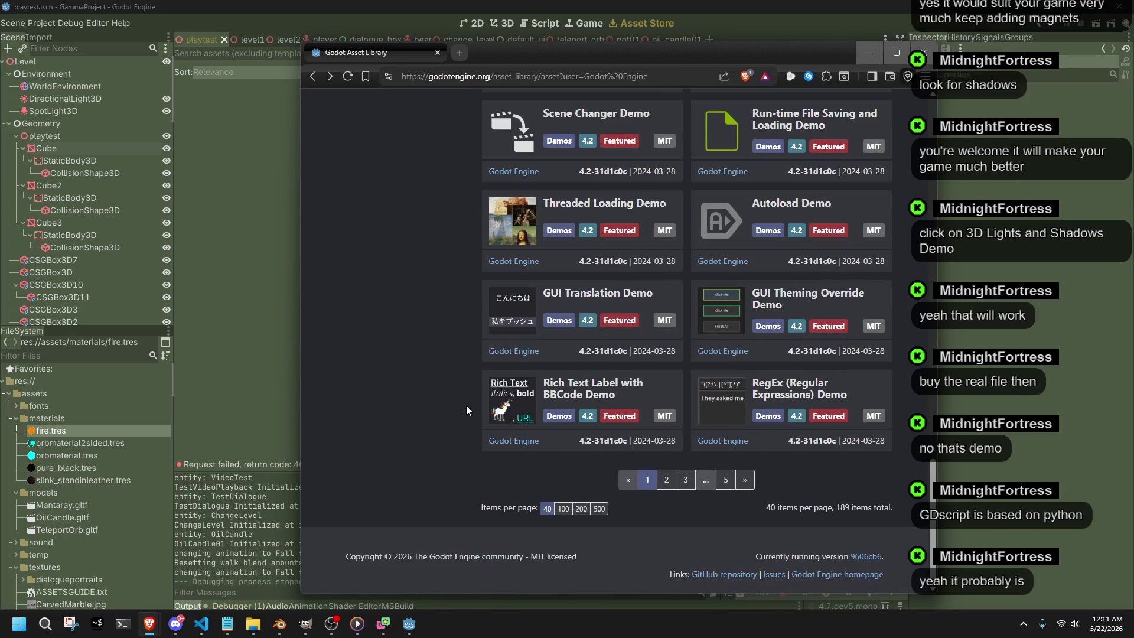
click(660, 487)
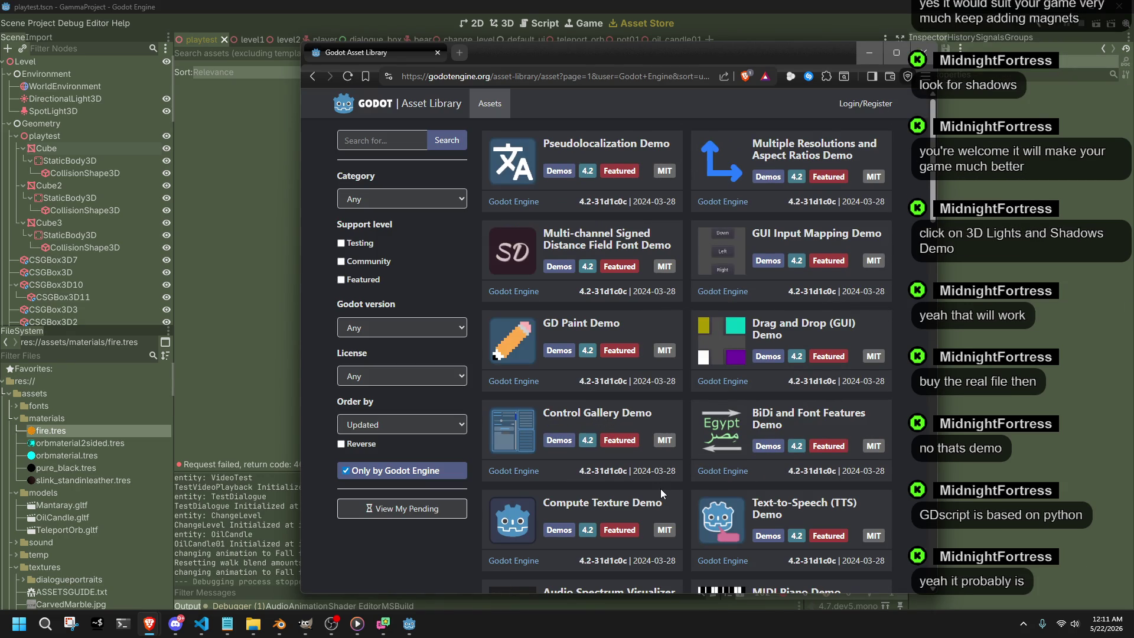
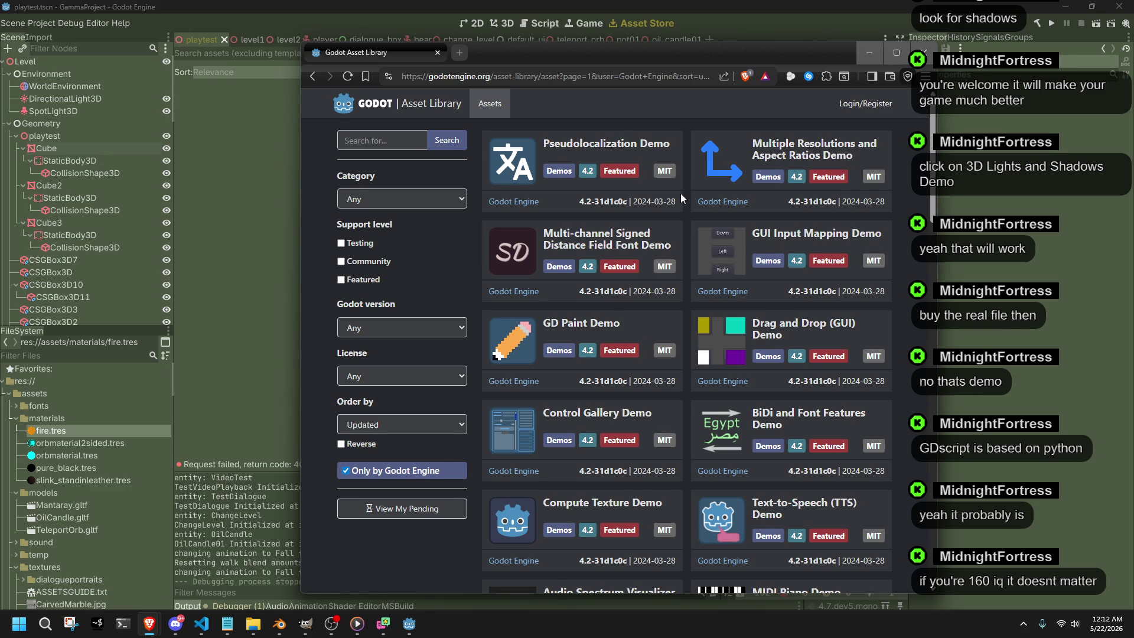
scroll(687, 166, down, 1)
scroll(687, 166, down, 3)
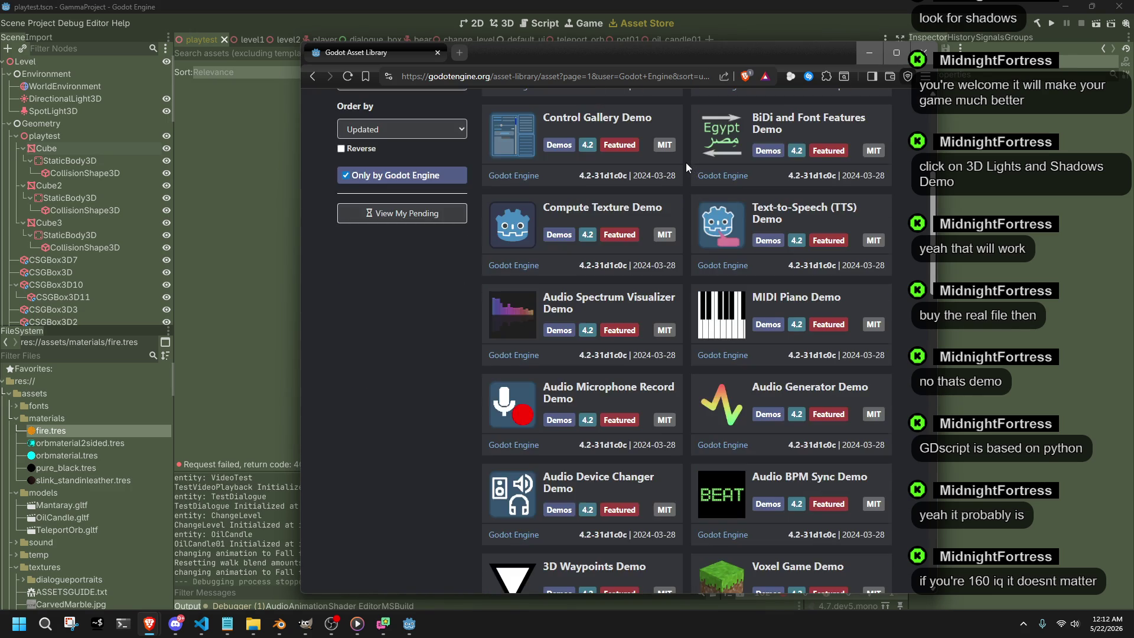
scroll(686, 163, down, 2)
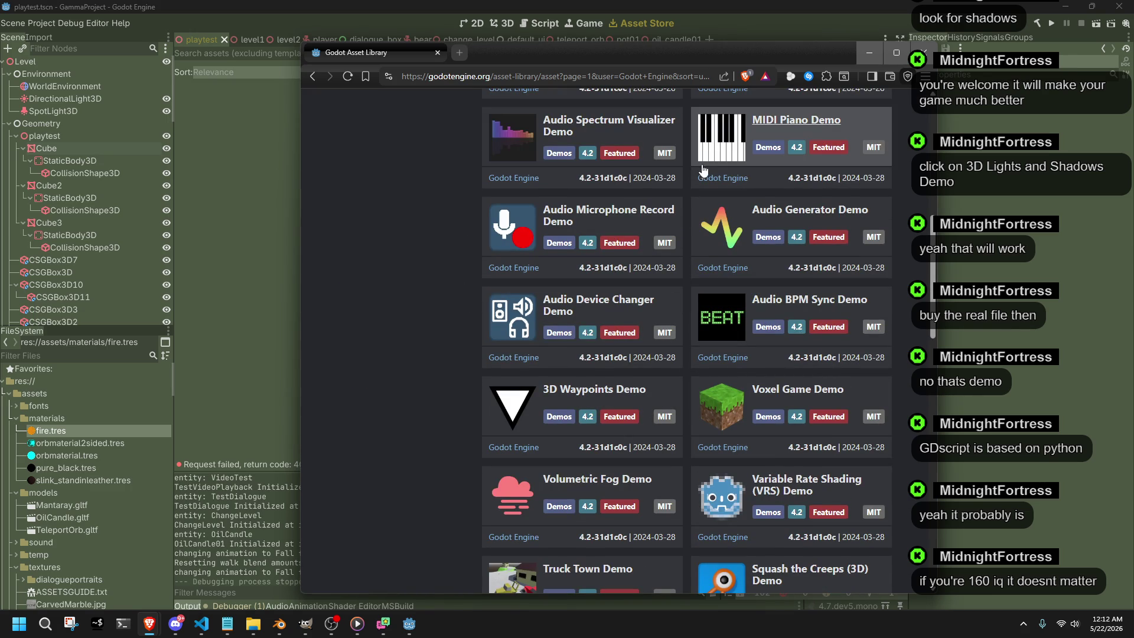
Browse the Godot Engine demo list, view the Threaded Loading Demo, then close the asset library browser.
click(313, 76)
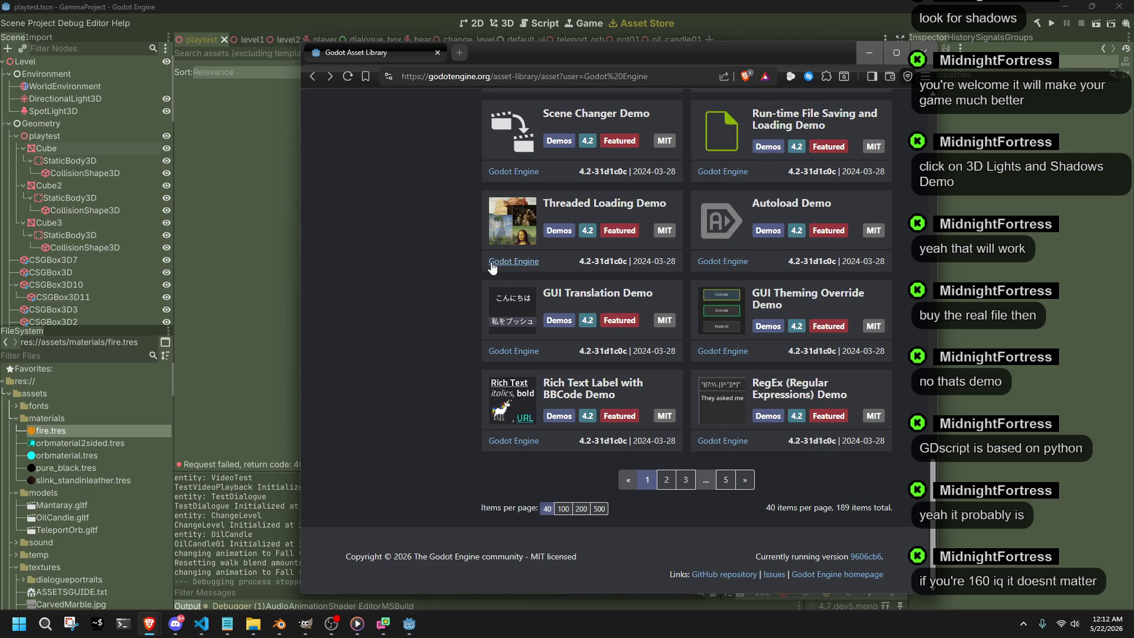
scroll(474, 272, up, 1)
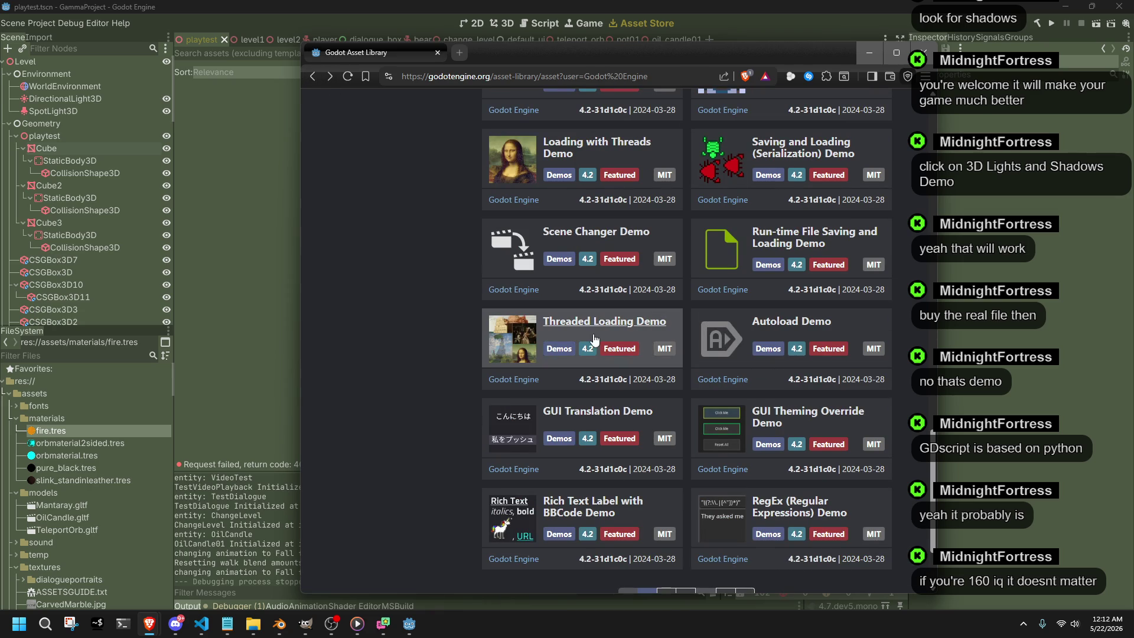
click(576, 324)
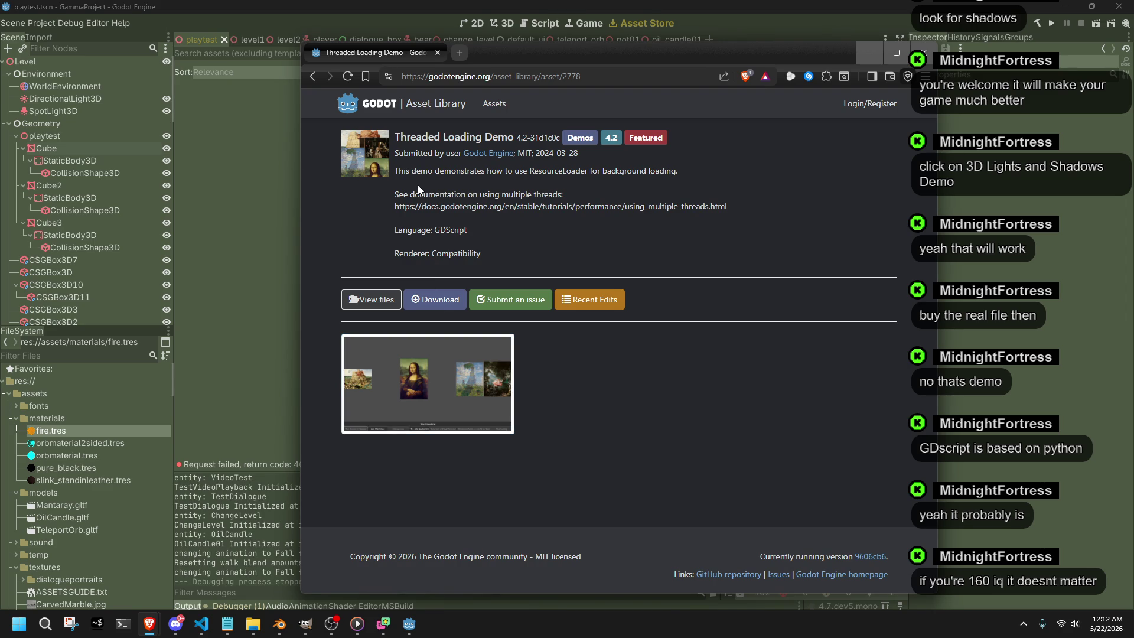
click(311, 76)
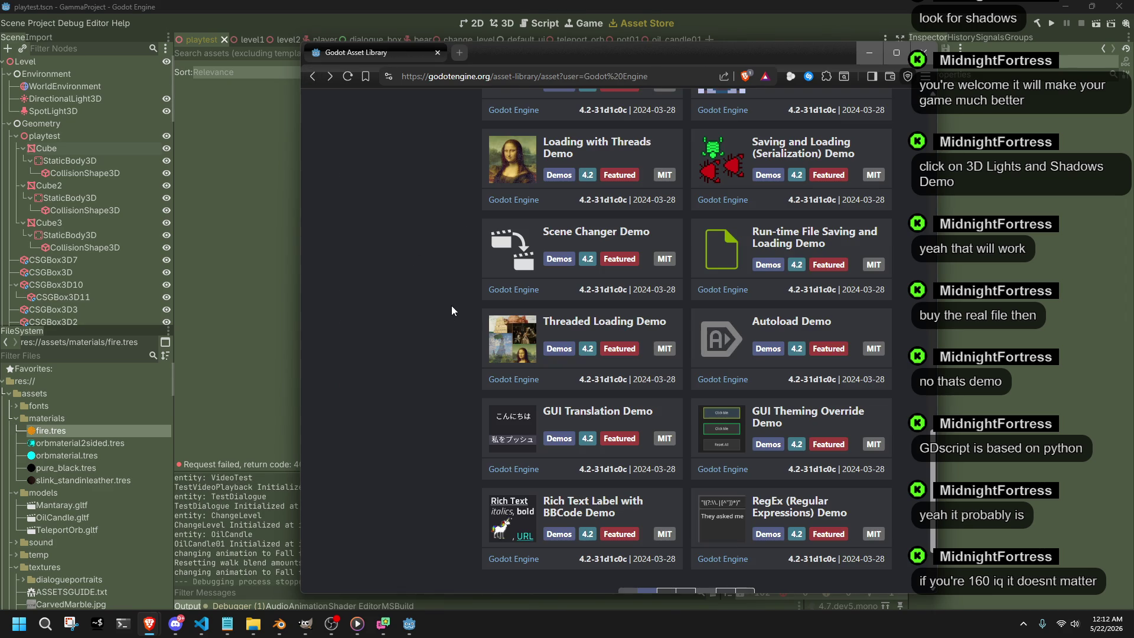
scroll(451, 313, down, 1)
scroll(451, 313, up, 5)
scroll(452, 313, up, 3)
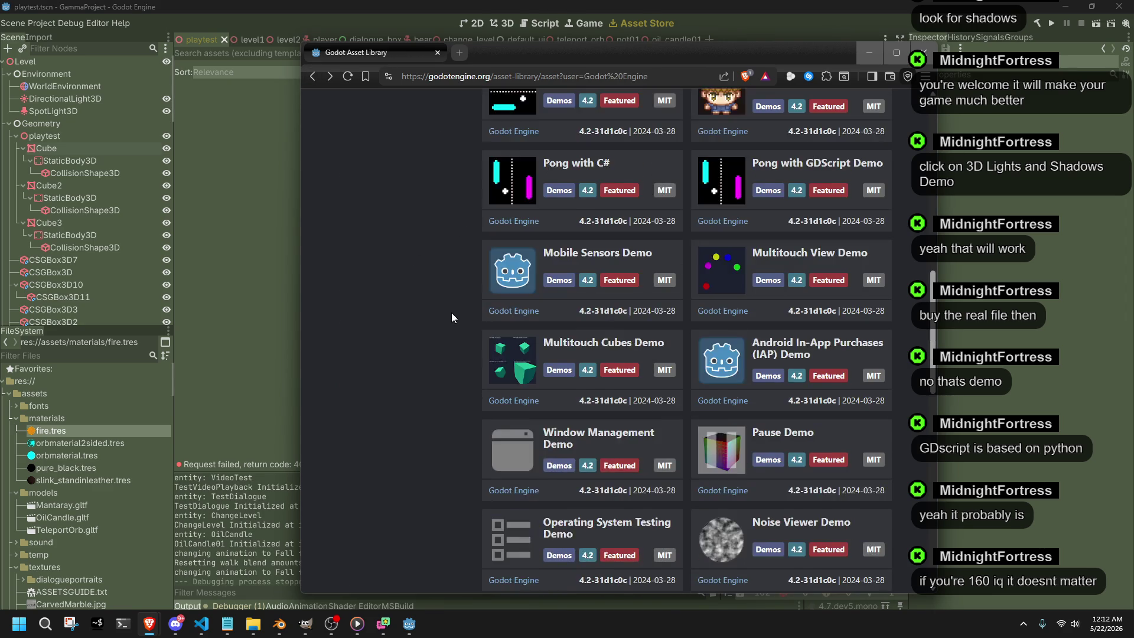
scroll(451, 313, up, 4)
scroll(450, 313, up, 4)
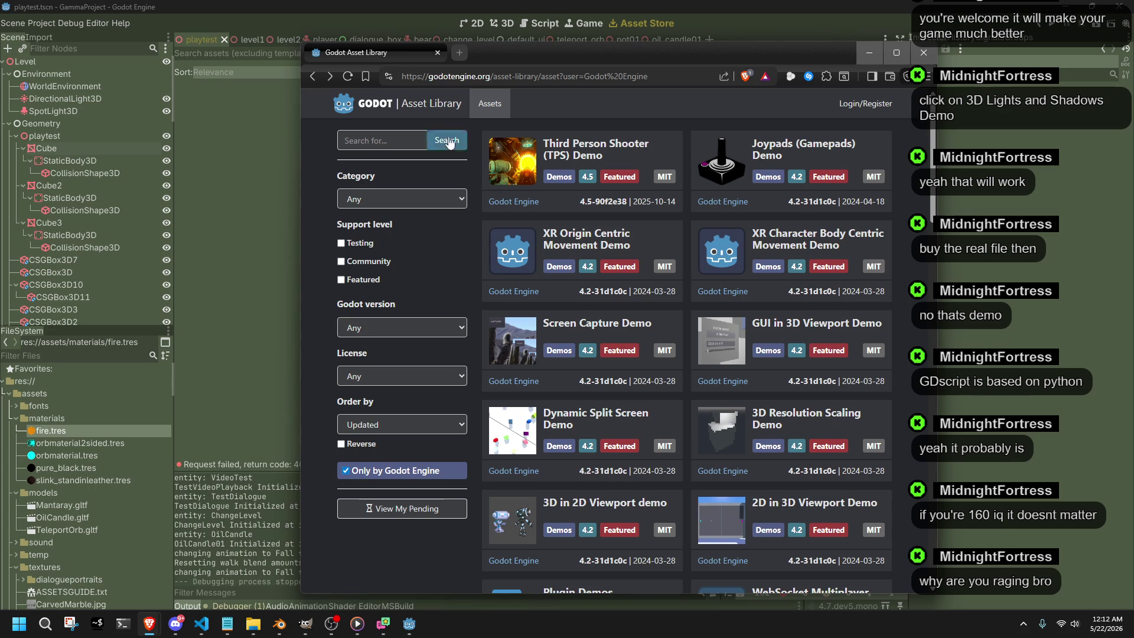
click(437, 53)
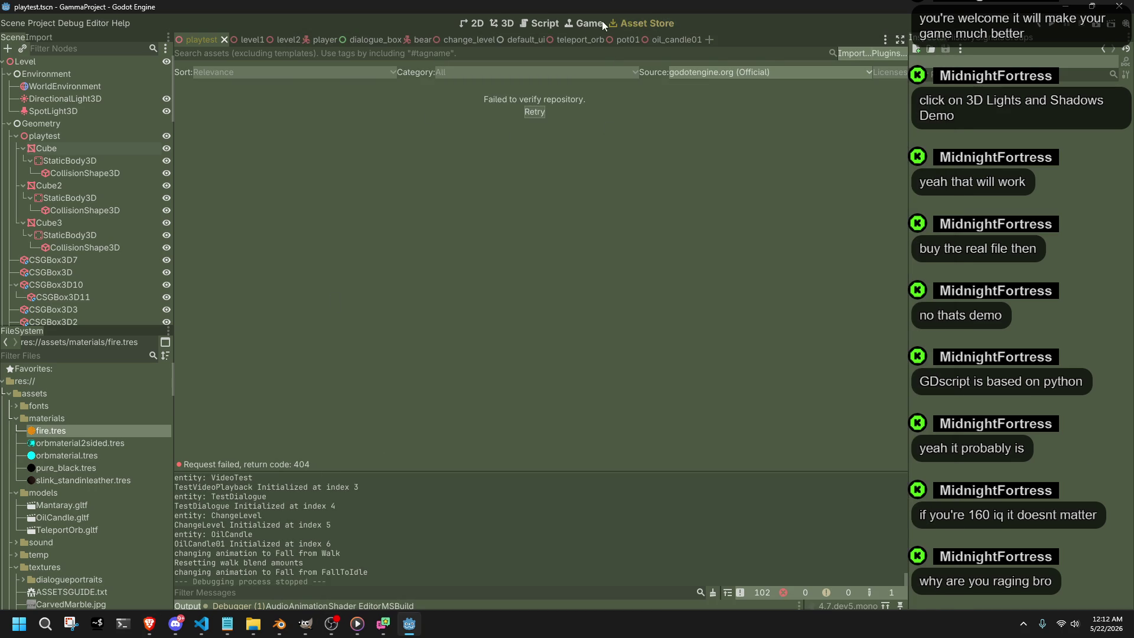
Change line 311 of Player.cs from Vector3.Up to Vector3.Down, save, and return to Blender.
click(501, 22)
mouse_move(202, 624)
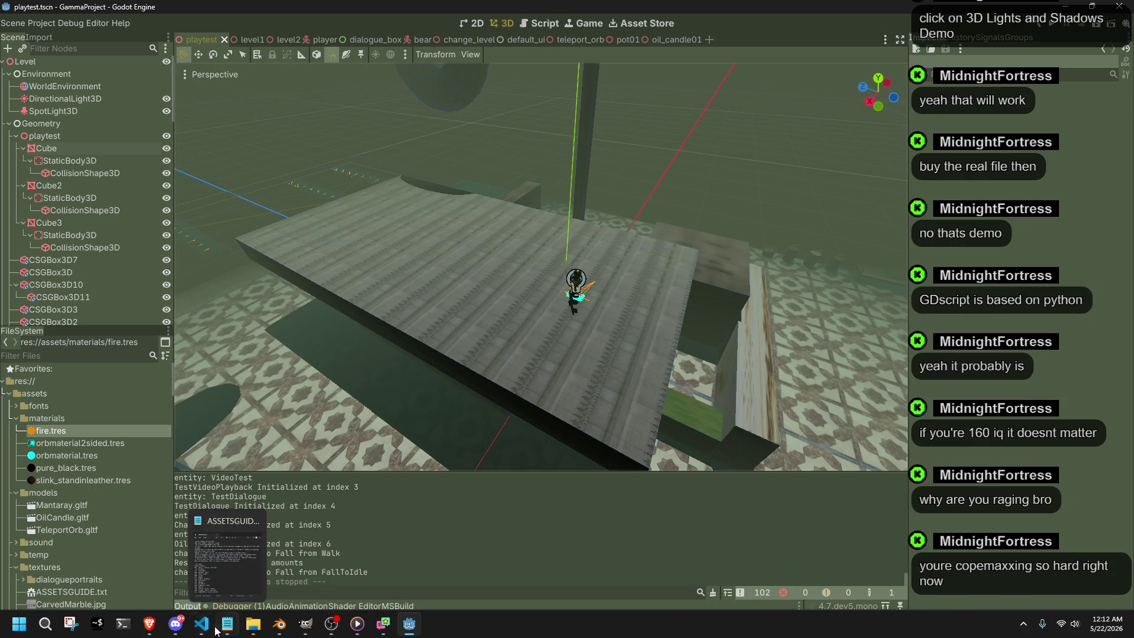
click(213, 627)
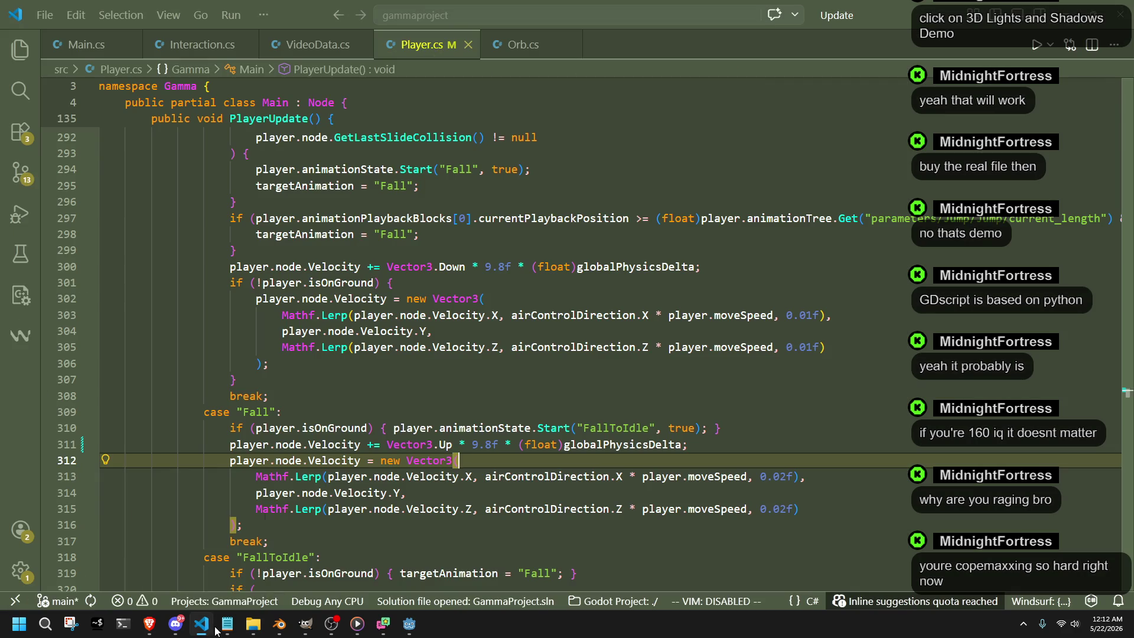
click(452, 445)
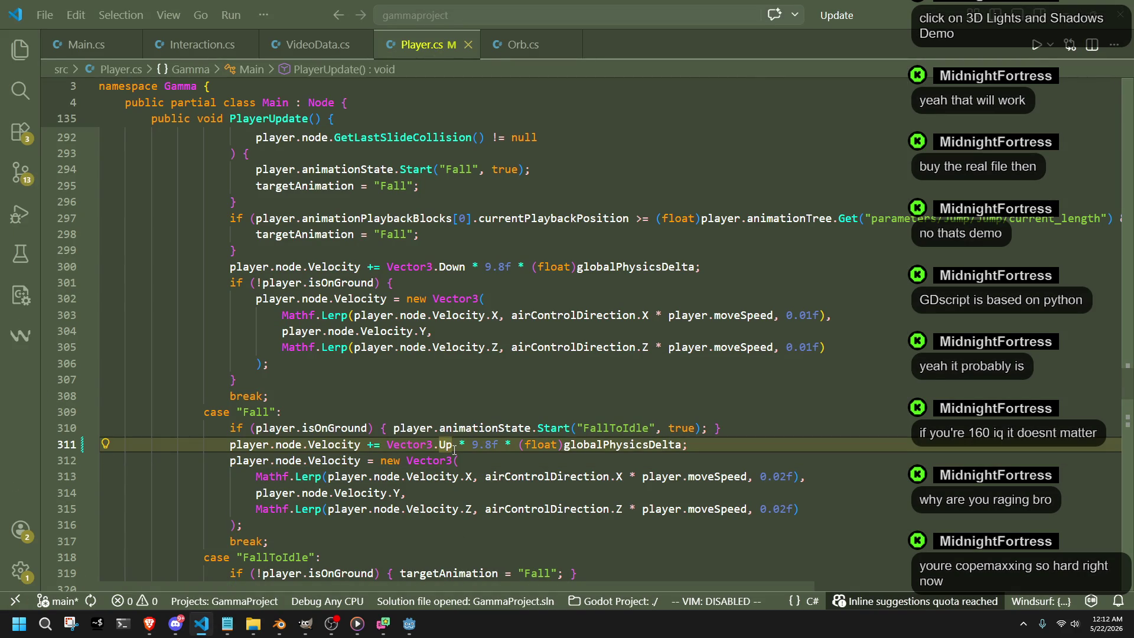
key(BackSpace)
key(BackSpace)
text(Down)
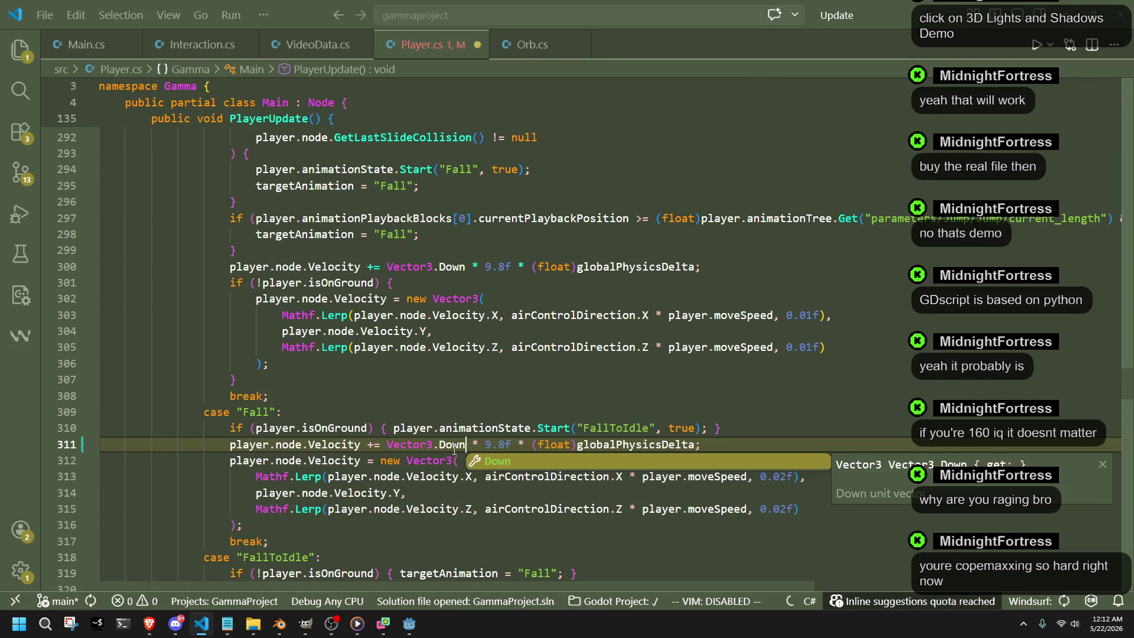
key(Escape)
key(Down)
key(Down)
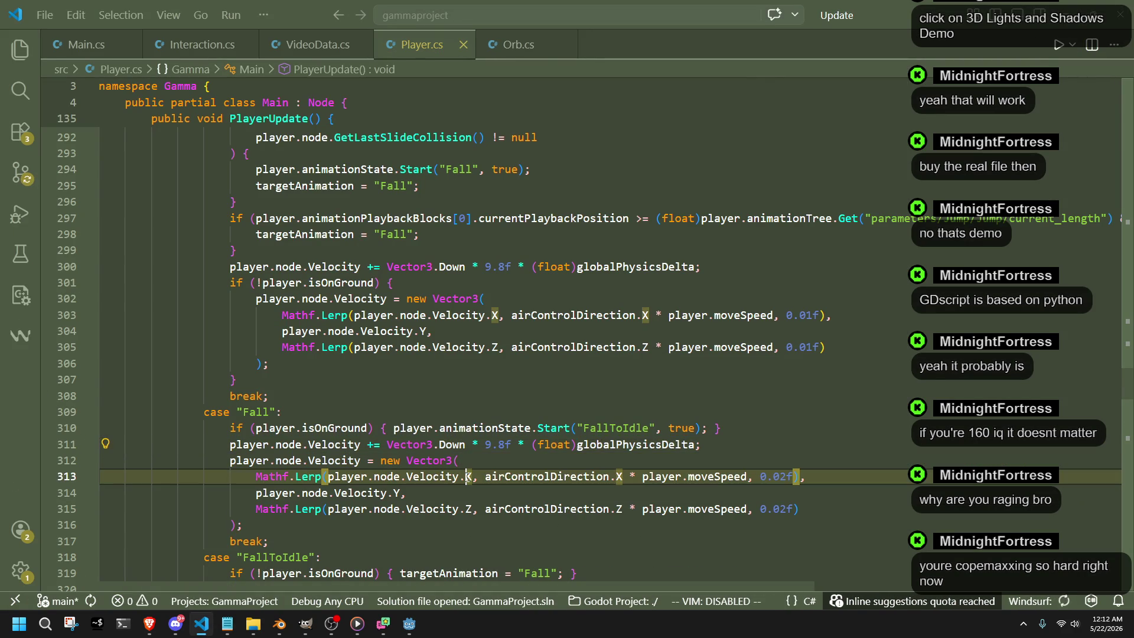
click(304, 623)
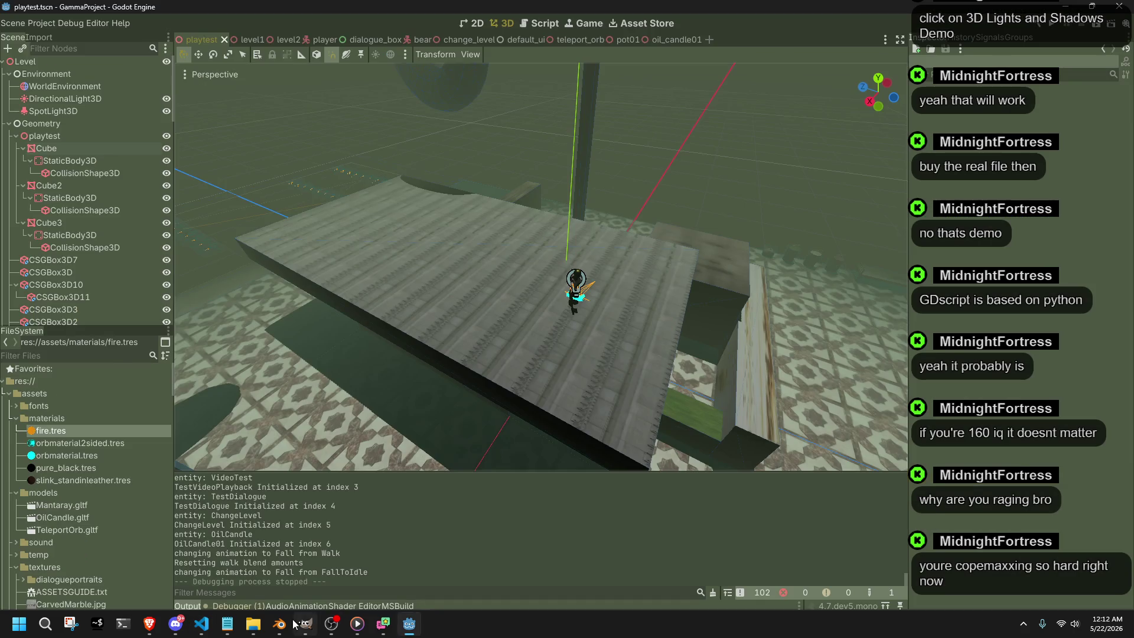
middle_drag(585, 178, 877, 222)
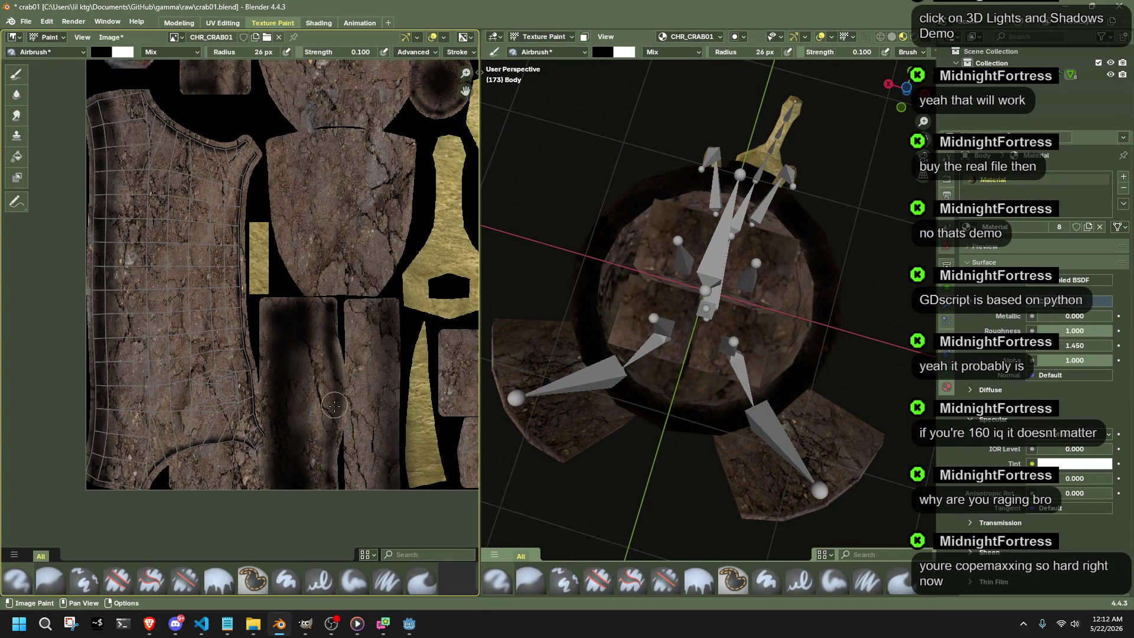
middle_drag(719, 390, 700, 371)
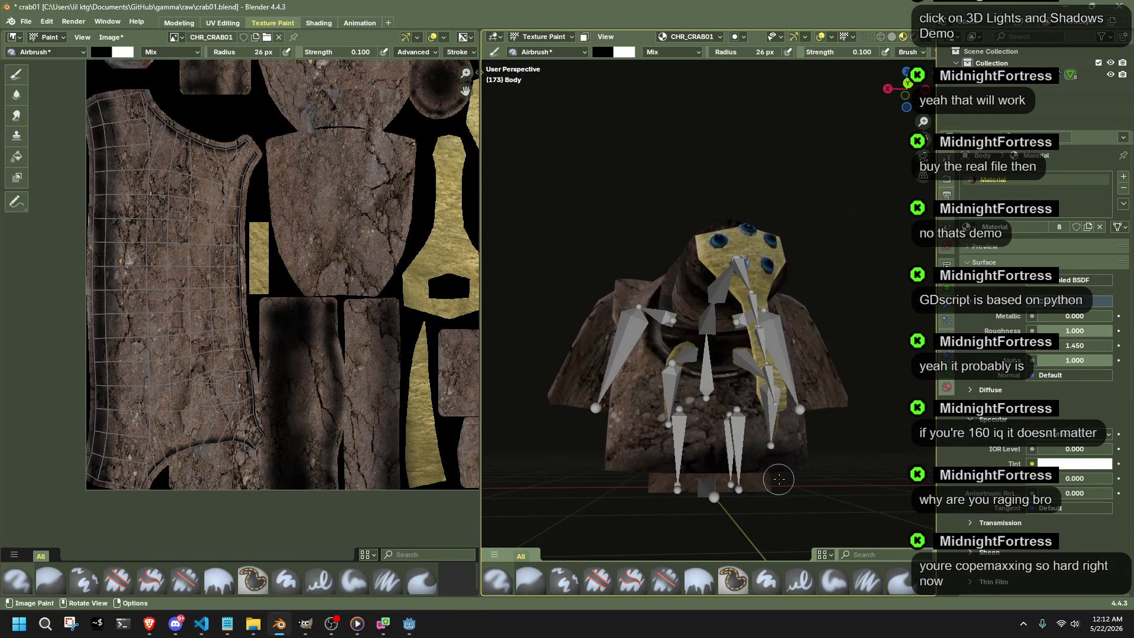
scroll(705, 372, up, 2)
scroll(709, 376, up, 3)
mouse_move(709, 377)
middle_down()
mouse_move(746, 395)
mouse_move(711, 316)
middle_up()
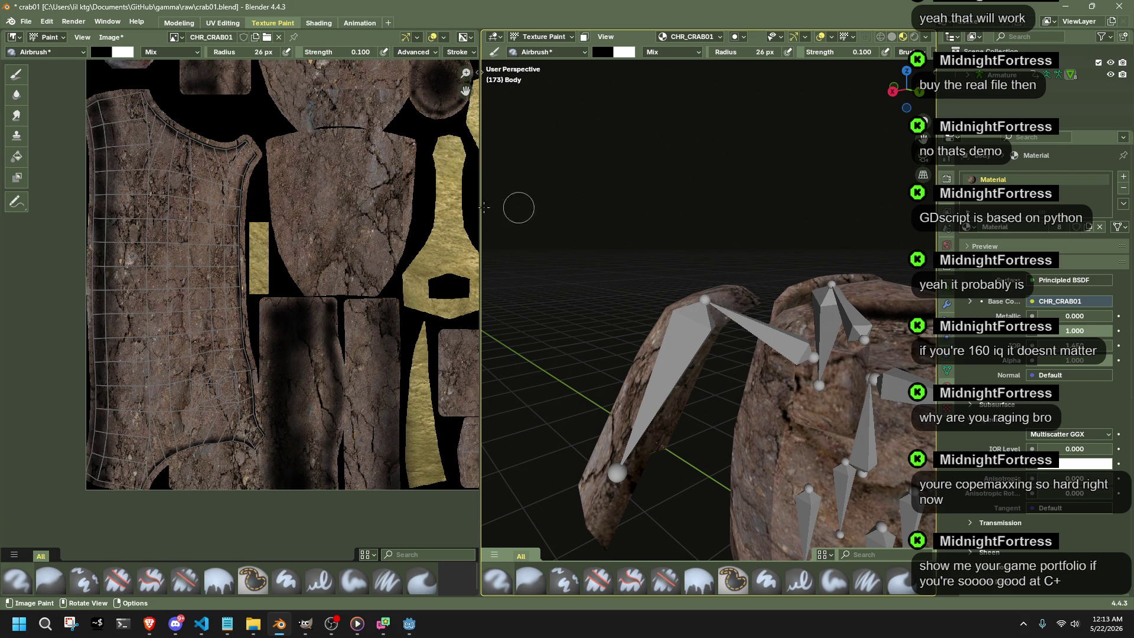
middle_drag(301, 178, 286, 240)
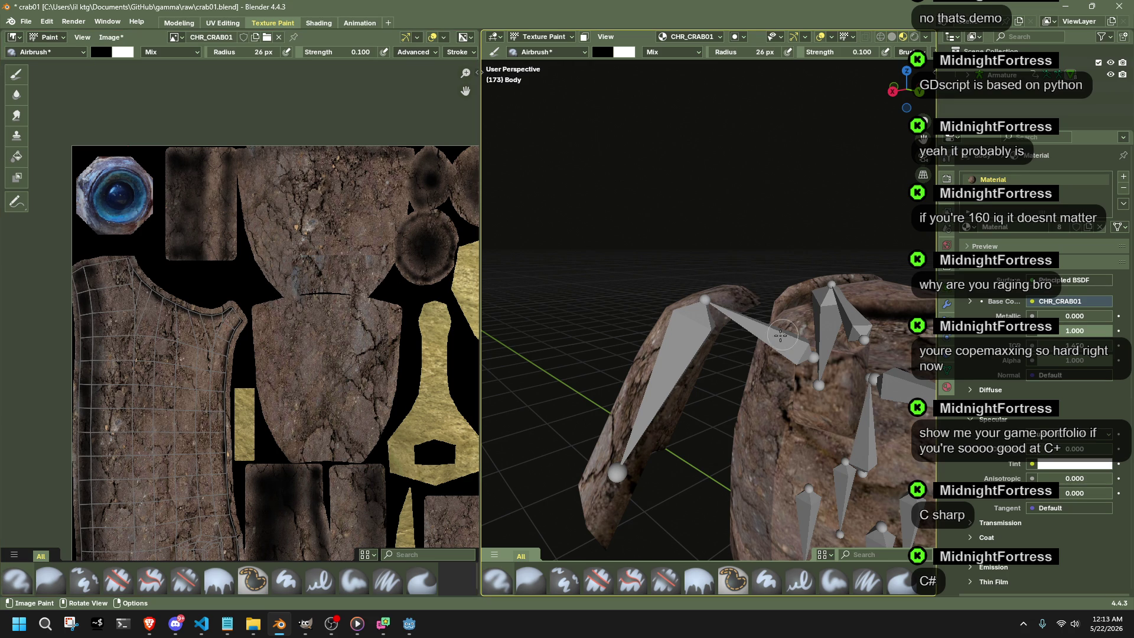
middle_drag(779, 334, 754, 273)
mouse_move(664, 308)
middle_down()
mouse_move(806, 330)
mouse_move(718, 419)
middle_up()
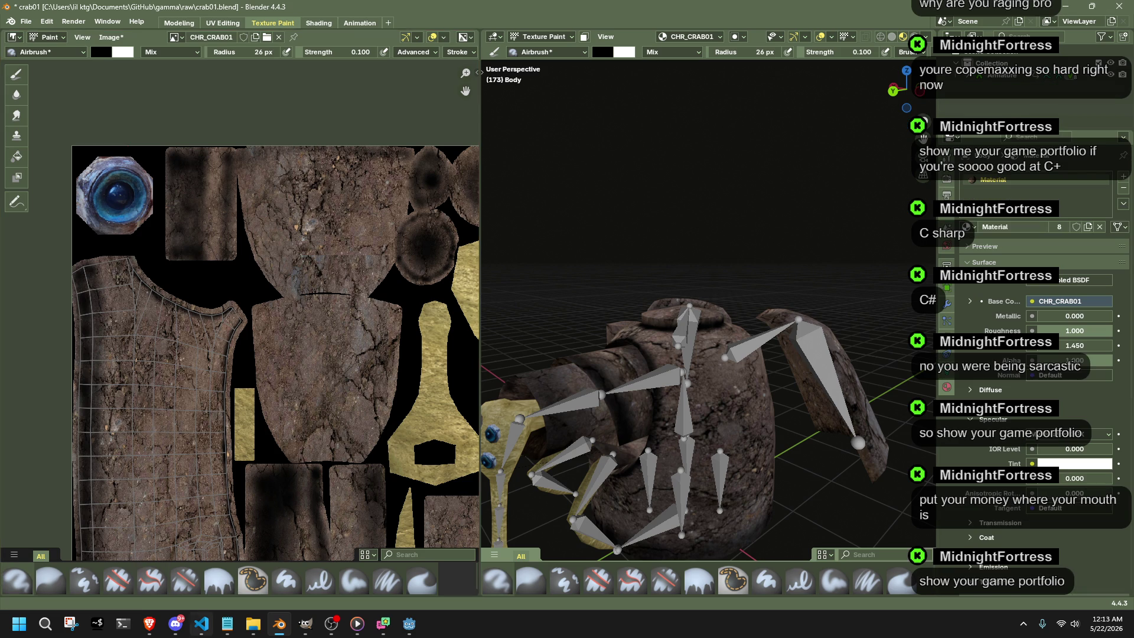
click(408, 625)
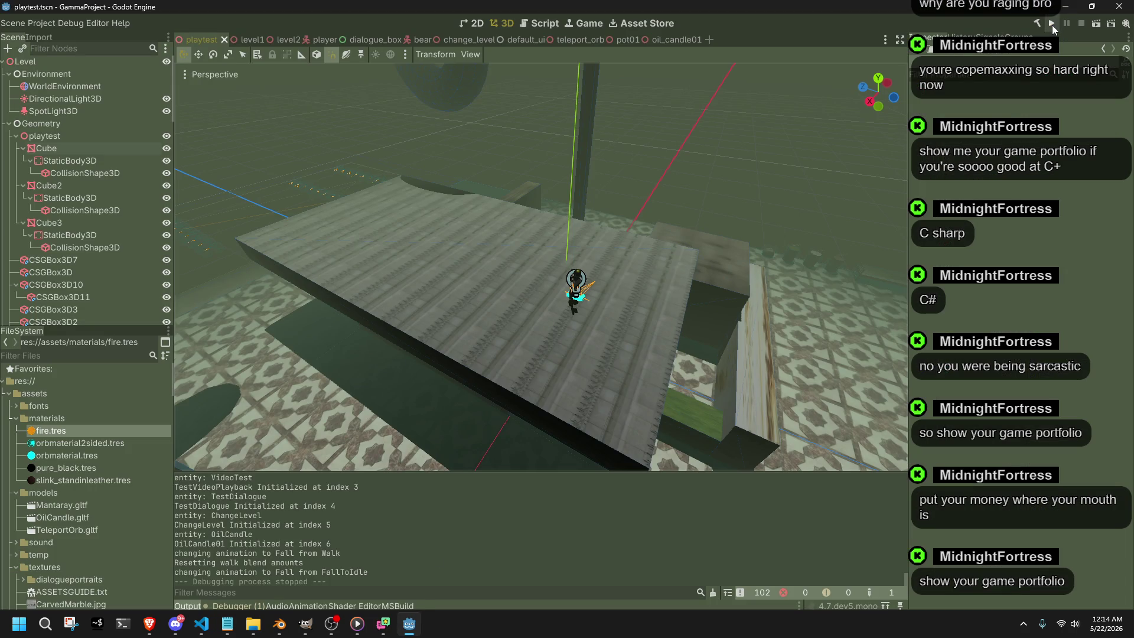
Run the Godot project, walk the character with W, stop the game and switch back to Blender.
click(1051, 25)
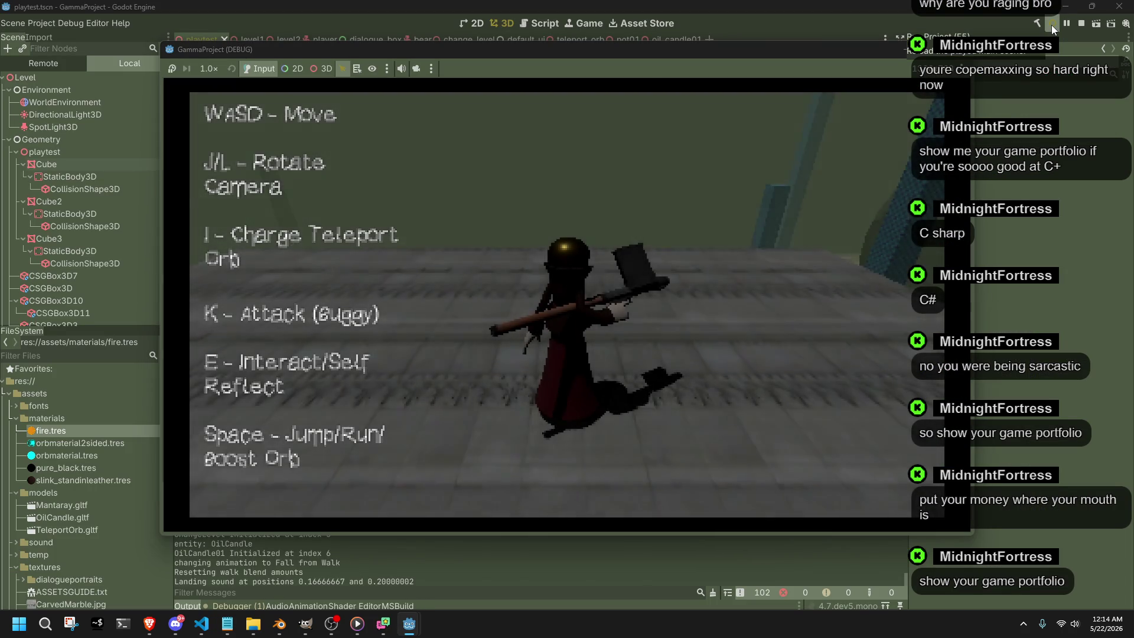
key(w)
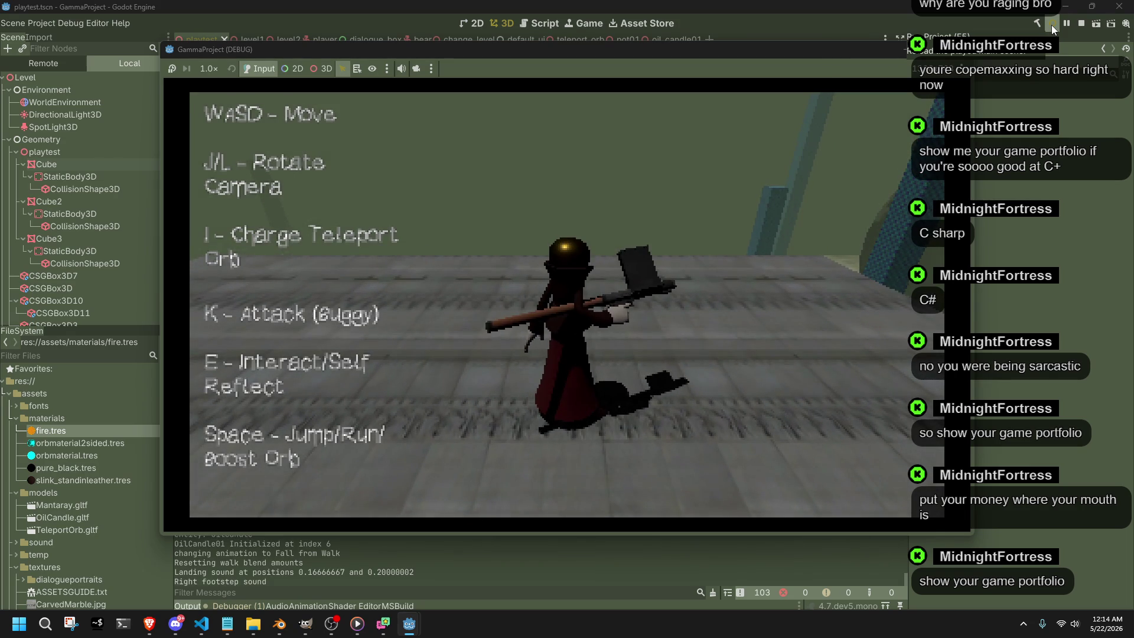
click(960, 54)
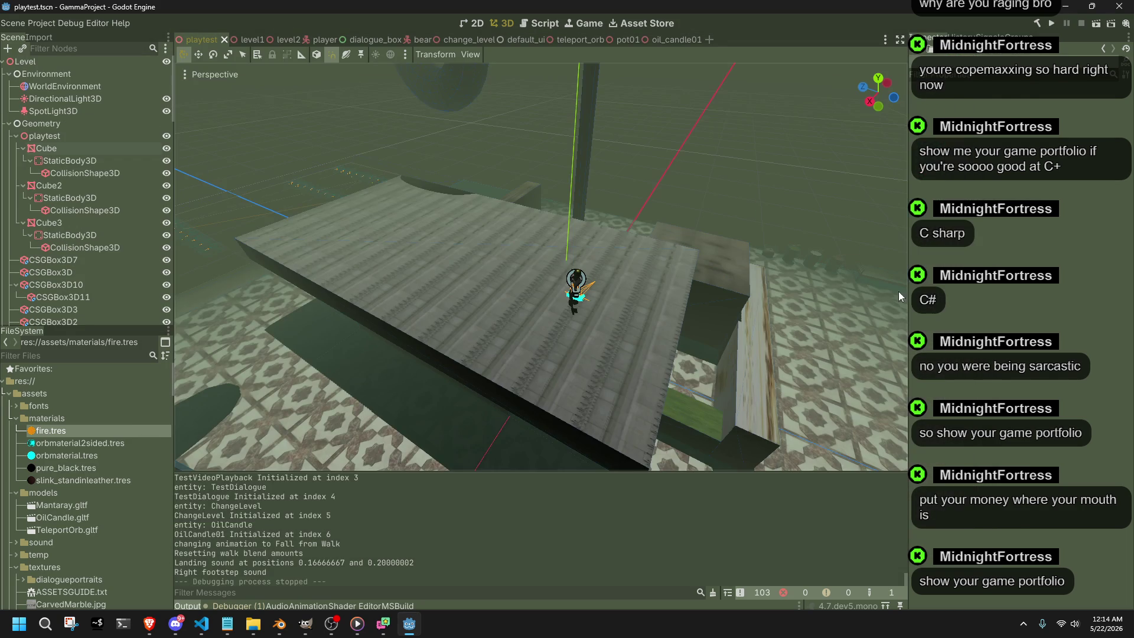
click(289, 625)
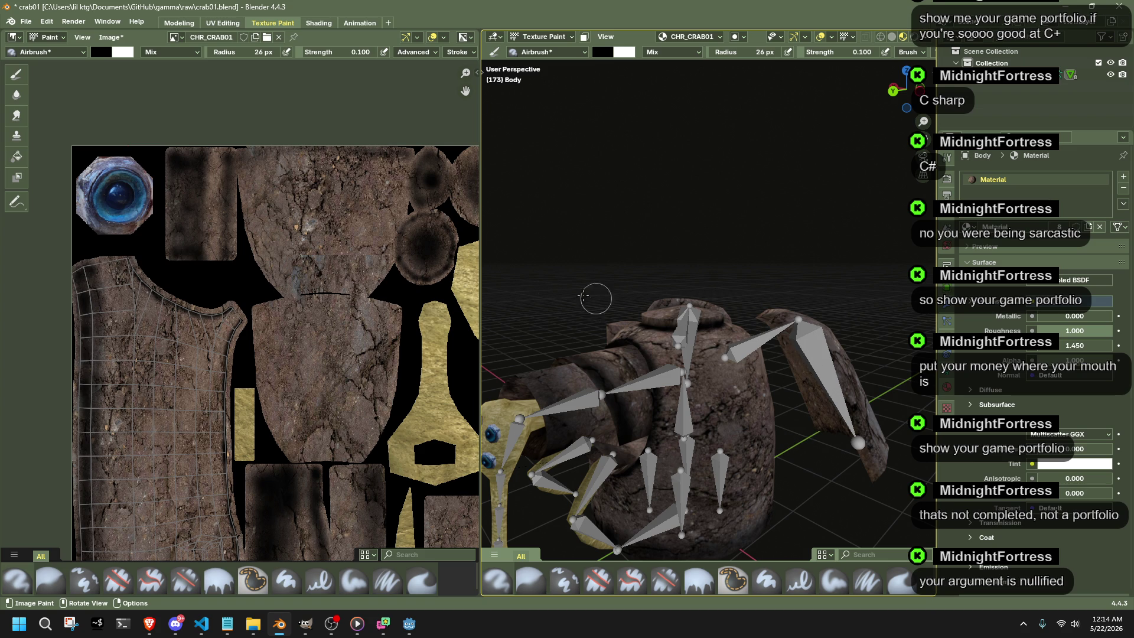
scroll(373, 376, down, 1)
scroll(373, 377, down, 1)
scroll(448, 357, down, 1)
Hide the armature, select the wings object and start texture painting on it.
mouse_move(532, 363)
middle_down()
mouse_move(864, 375)
mouse_move(835, 327)
middle_up()
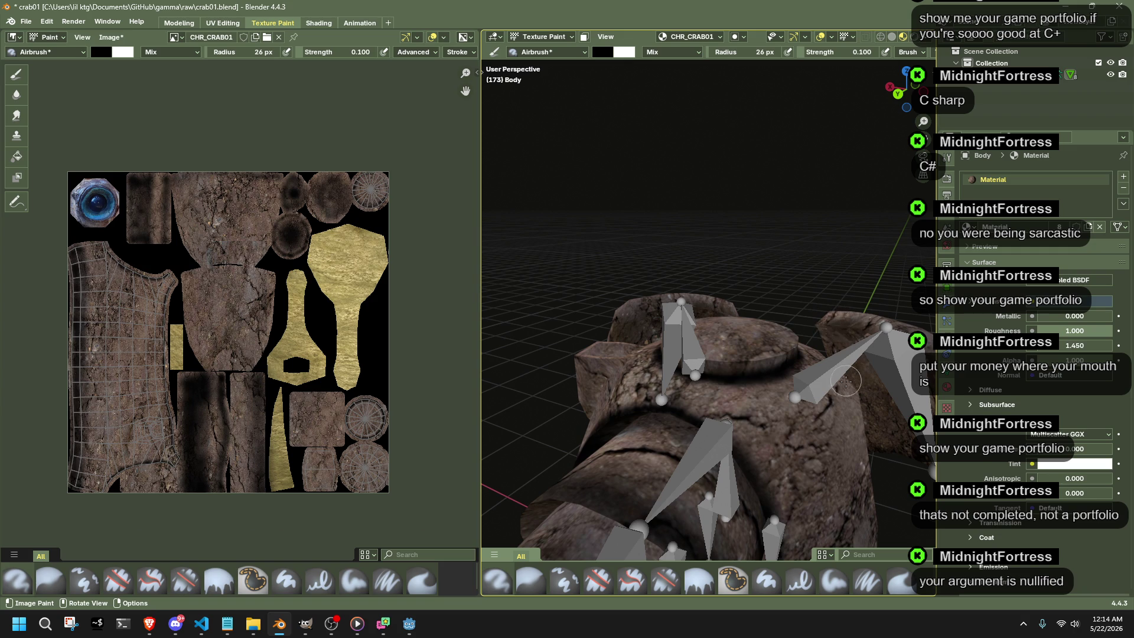
middle_drag(844, 381, 858, 396)
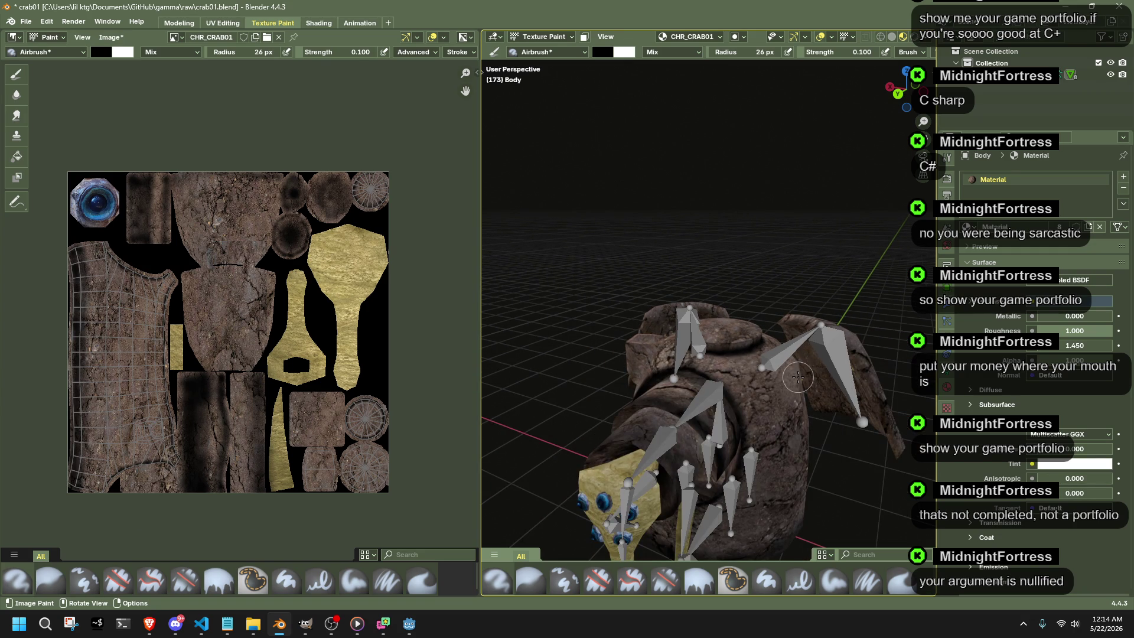
click(540, 37)
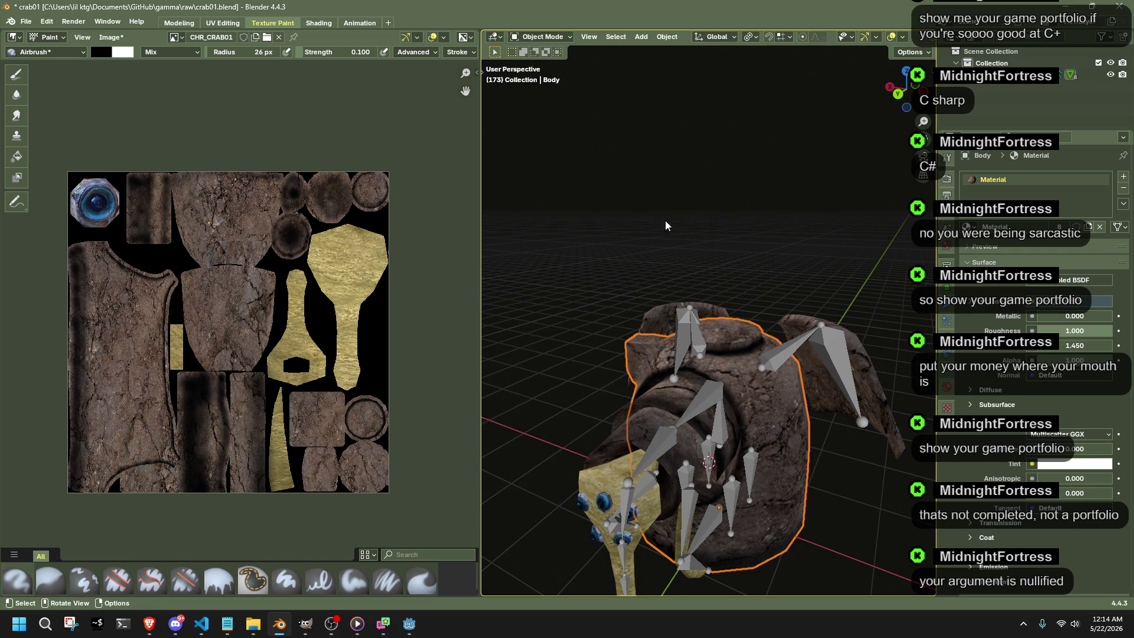
click(683, 315)
key(h)
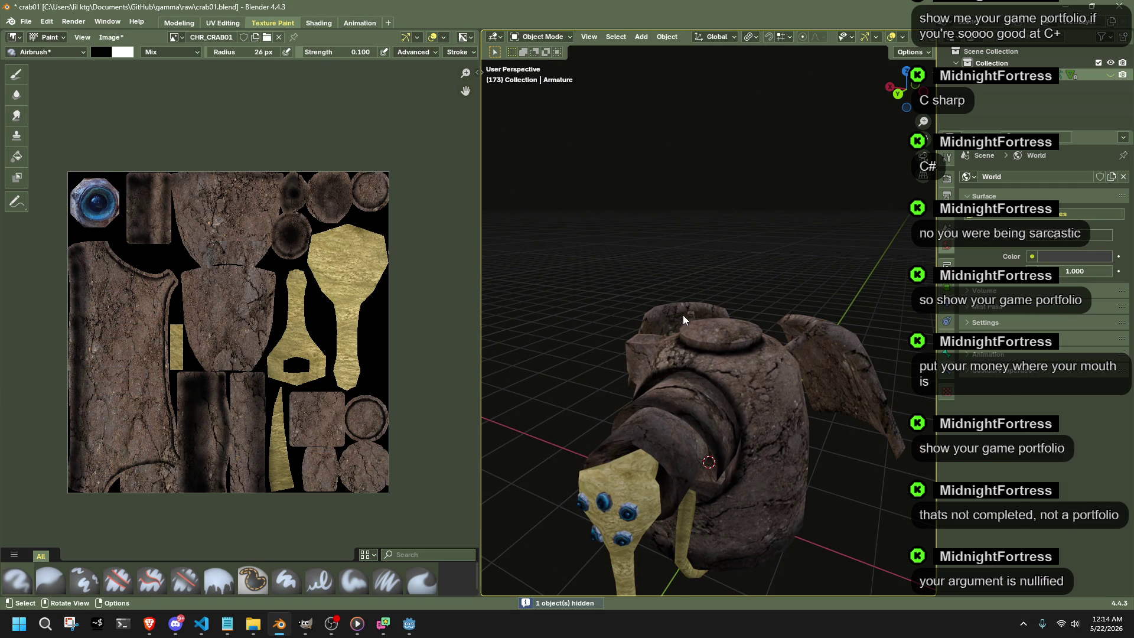
click(684, 314)
click(541, 37)
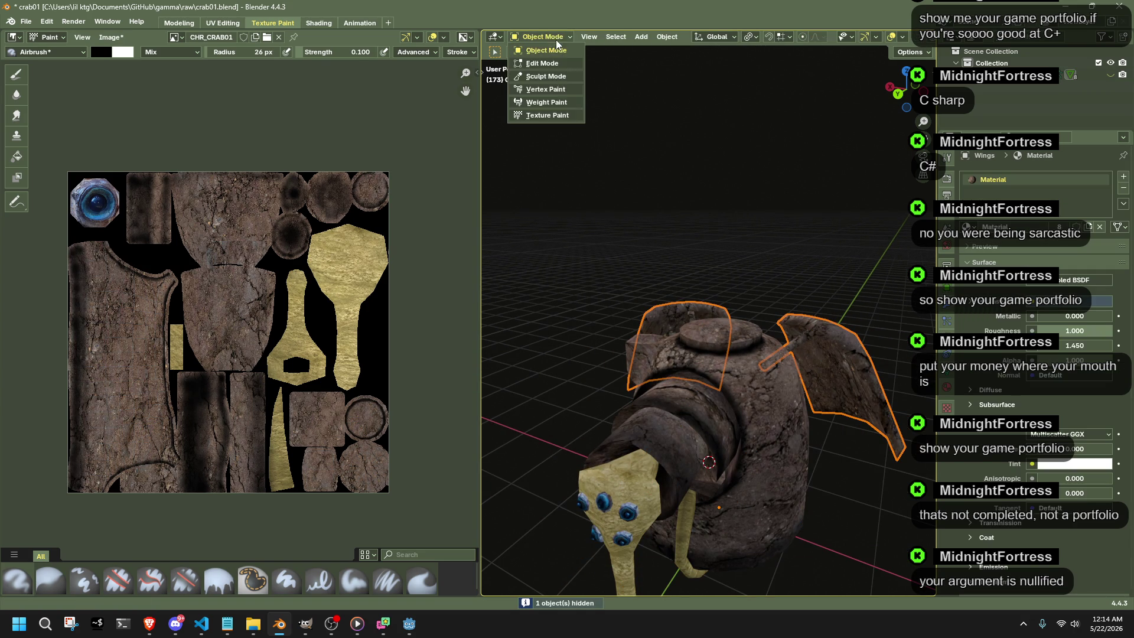
click(548, 113)
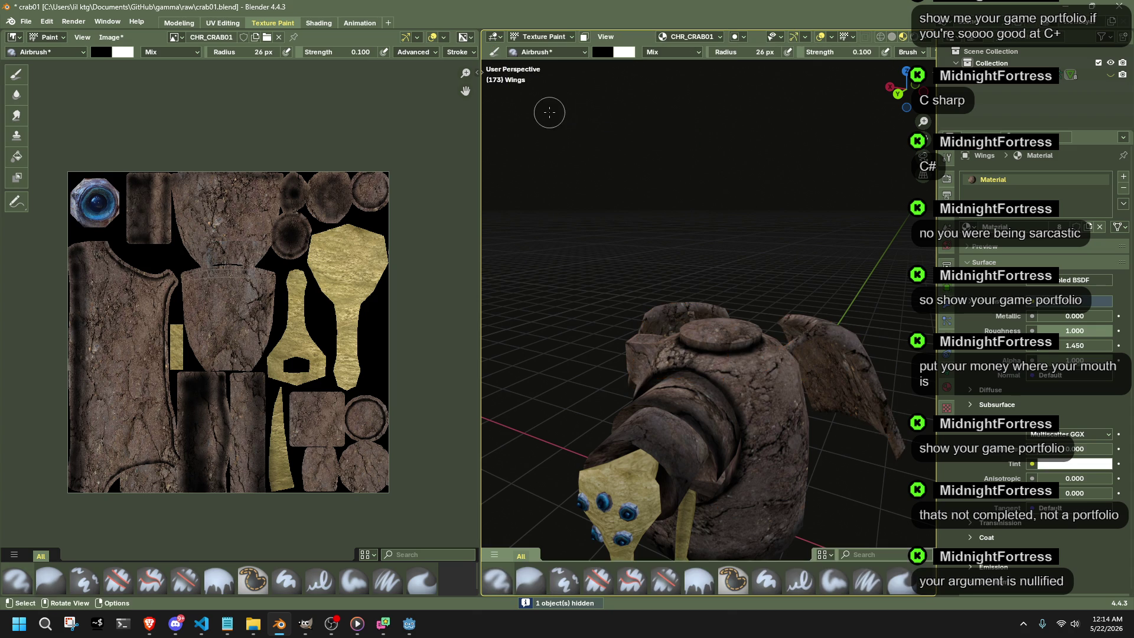
scroll(710, 355, up, 5)
Airbrush a dark patch on the wing and darken its tip, then switch the wings to Edit Mode.
mouse_move(709, 355)
middle_down()
mouse_move(729, 312)
mouse_move(661, 312)
middle_up()
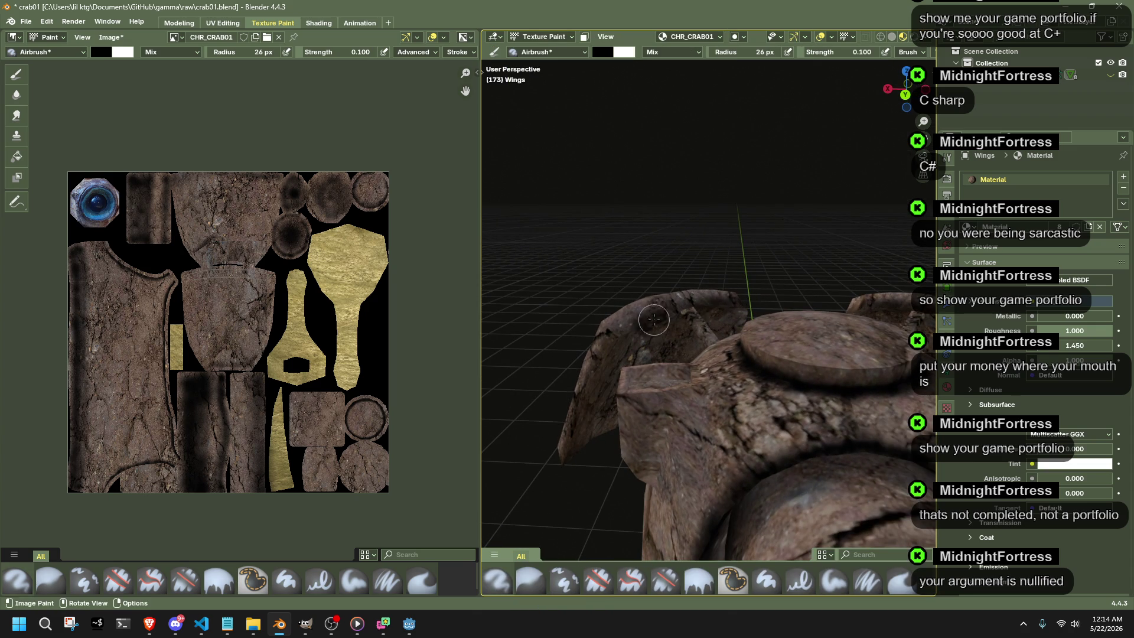
middle_drag(668, 308, 675, 296)
drag(643, 318, 605, 371)
drag(566, 470, 561, 496)
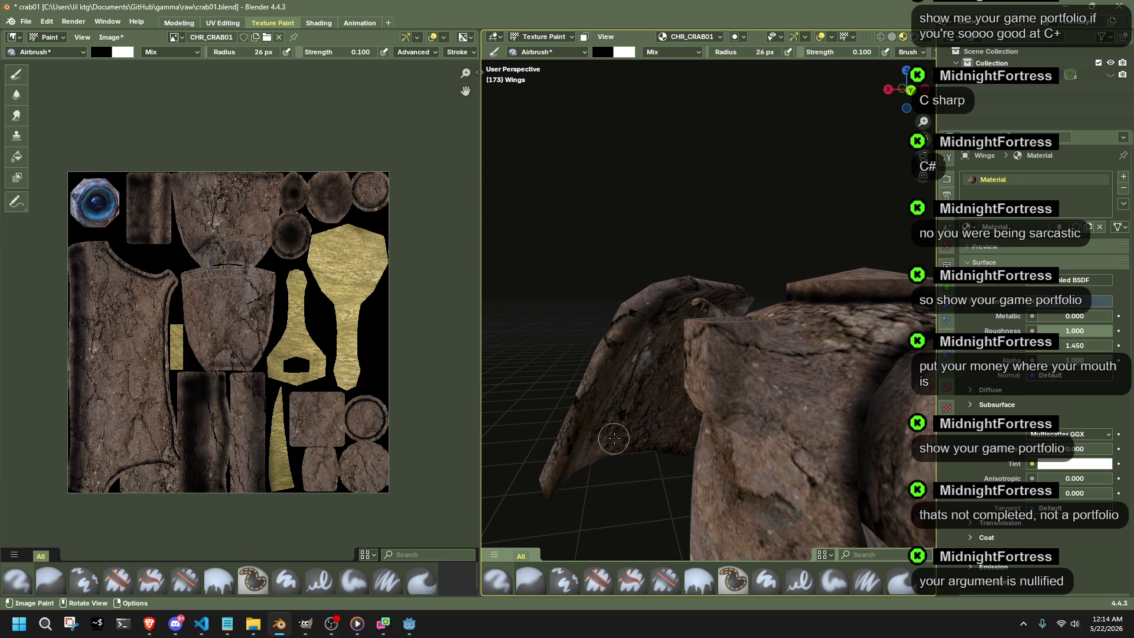
middle_drag(614, 437, 589, 453)
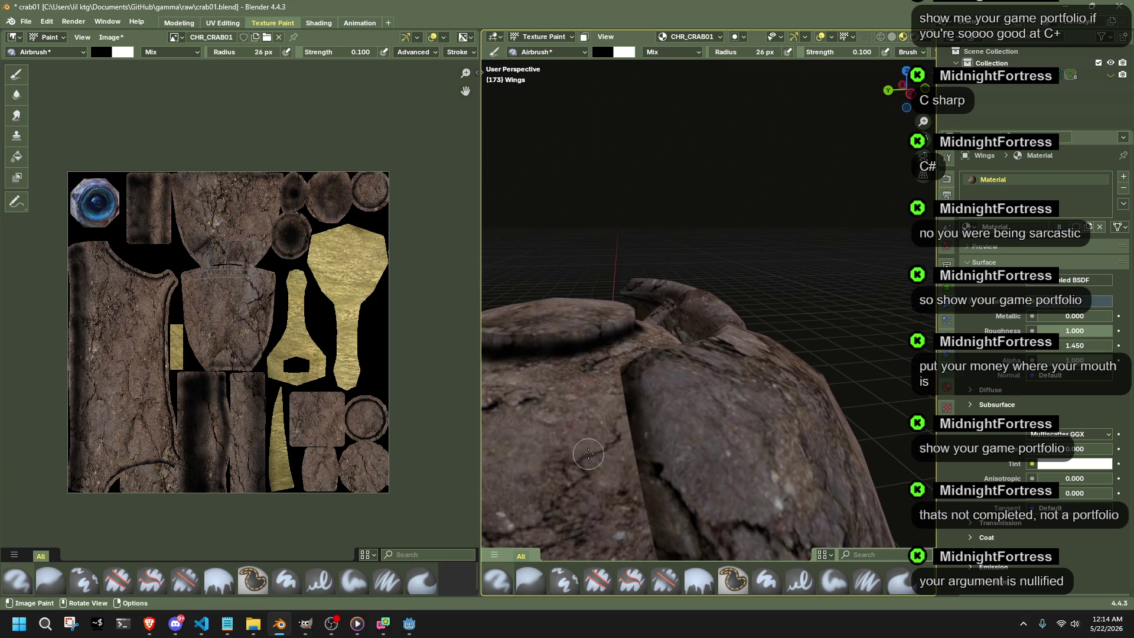
mouse_move(625, 290)
middle_down()
mouse_move(614, 293)
mouse_move(727, 256)
mouse_move(679, 305)
mouse_move(638, 319)
middle_up()
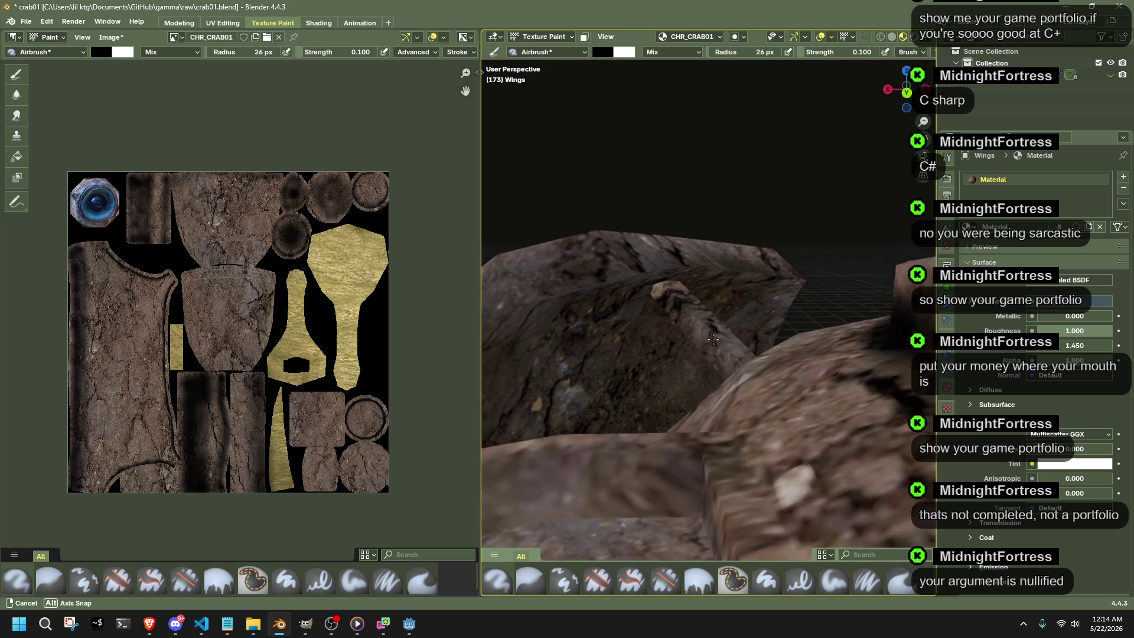
key(Tab)
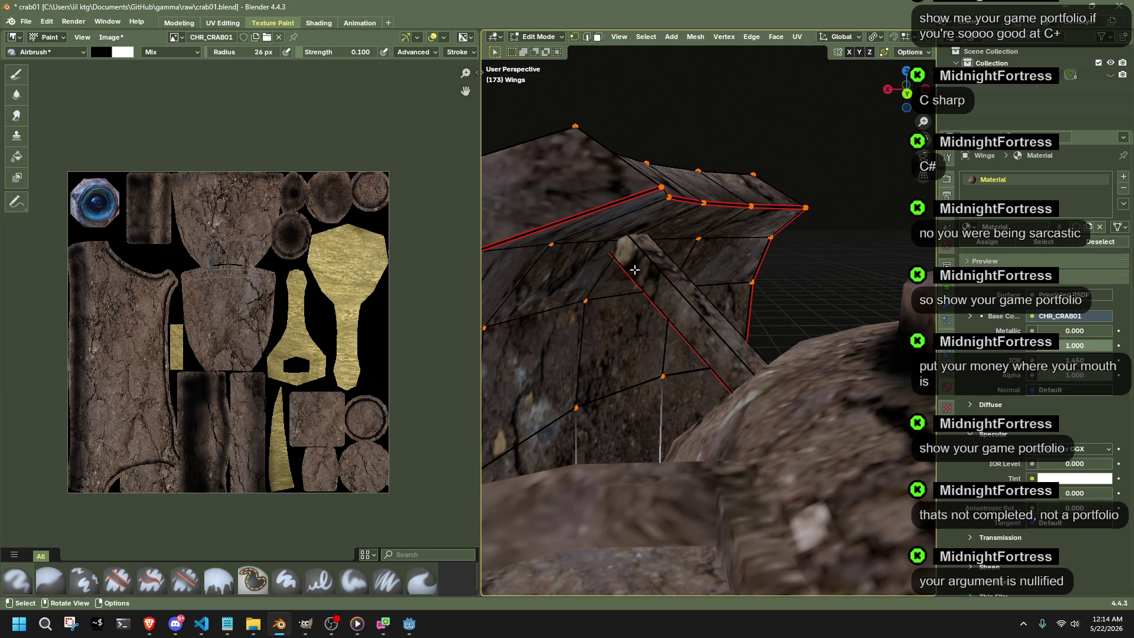
Select all wing faces to reveal their UVs, return to Texture Paint and airbrush dark strokes across the upper wing island, undoing one band.
middle_drag(635, 265, 660, 269)
key(a)
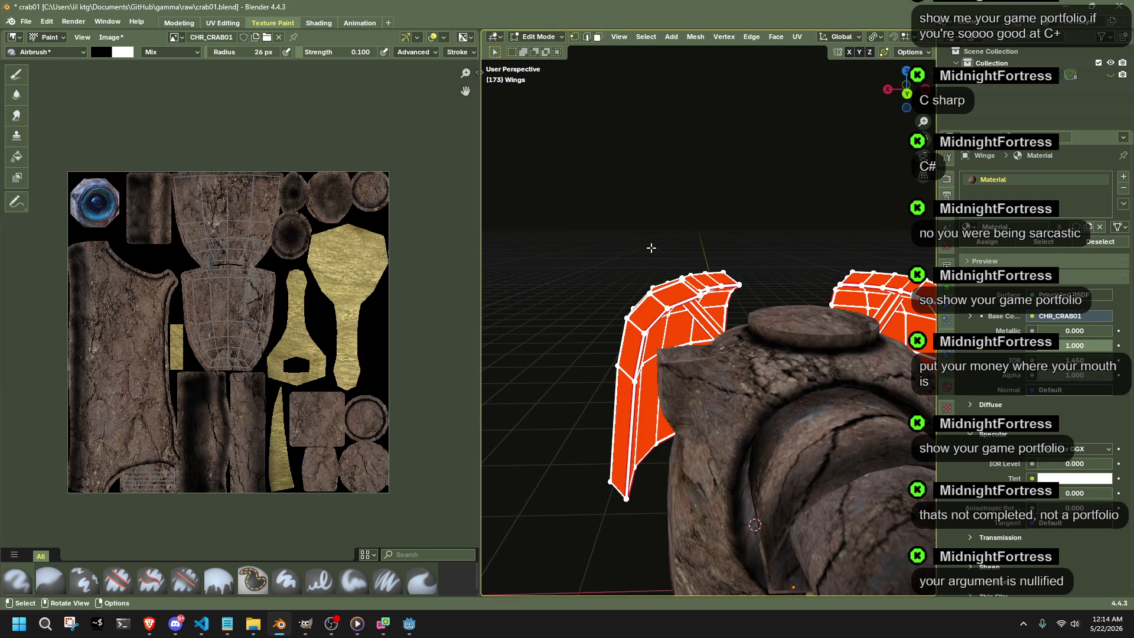
click(538, 37)
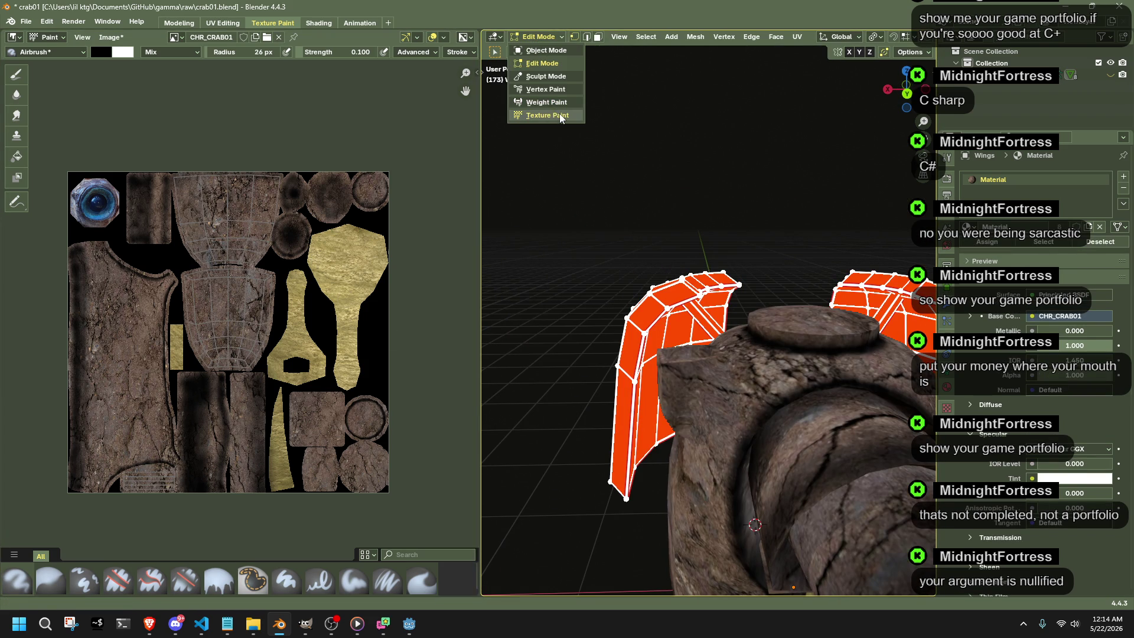
click(546, 115)
scroll(222, 287, up, 5)
mouse_move(75, 221)
mouse_down()
mouse_move(328, 206)
mouse_move(306, 211)
mouse_up()
drag(222, 204, 53, 240)
mouse_move(709, 372)
middle_down()
mouse_move(755, 359)
mouse_move(521, 252)
middle_up()
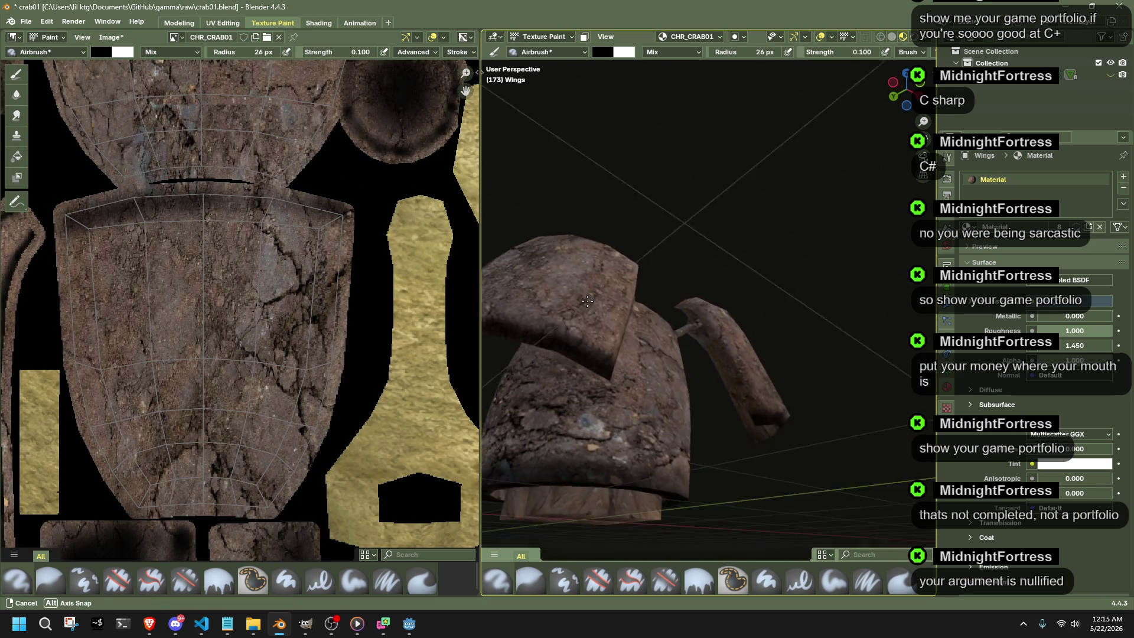
middle_drag(264, 240, 313, 333)
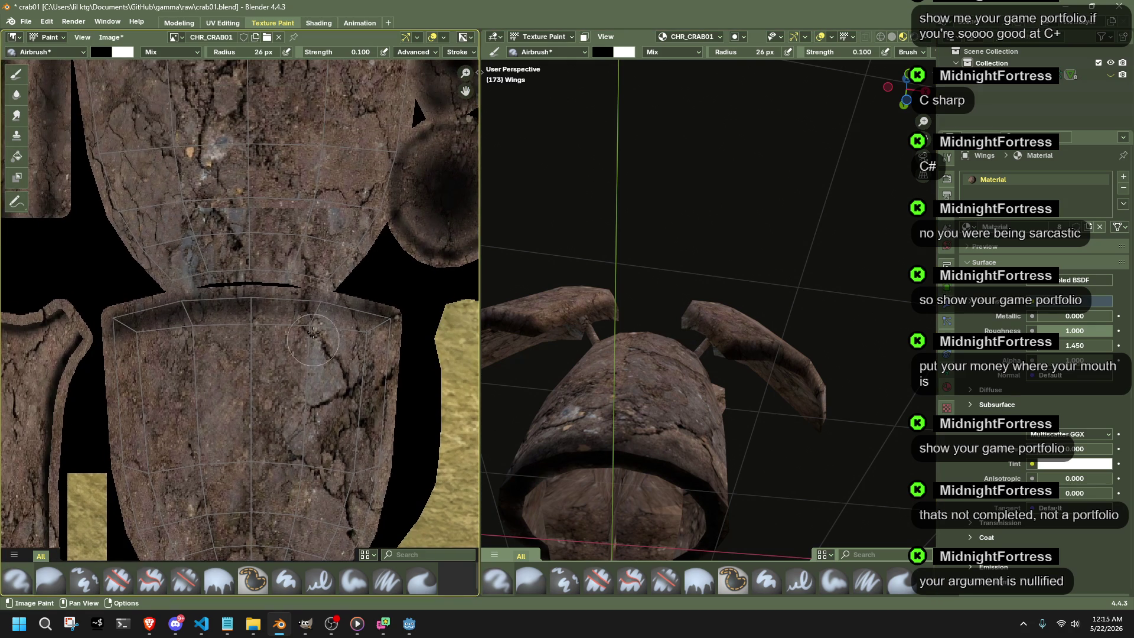
mouse_move(673, 354)
middle_down()
mouse_move(708, 351)
mouse_move(370, 345)
middle_up()
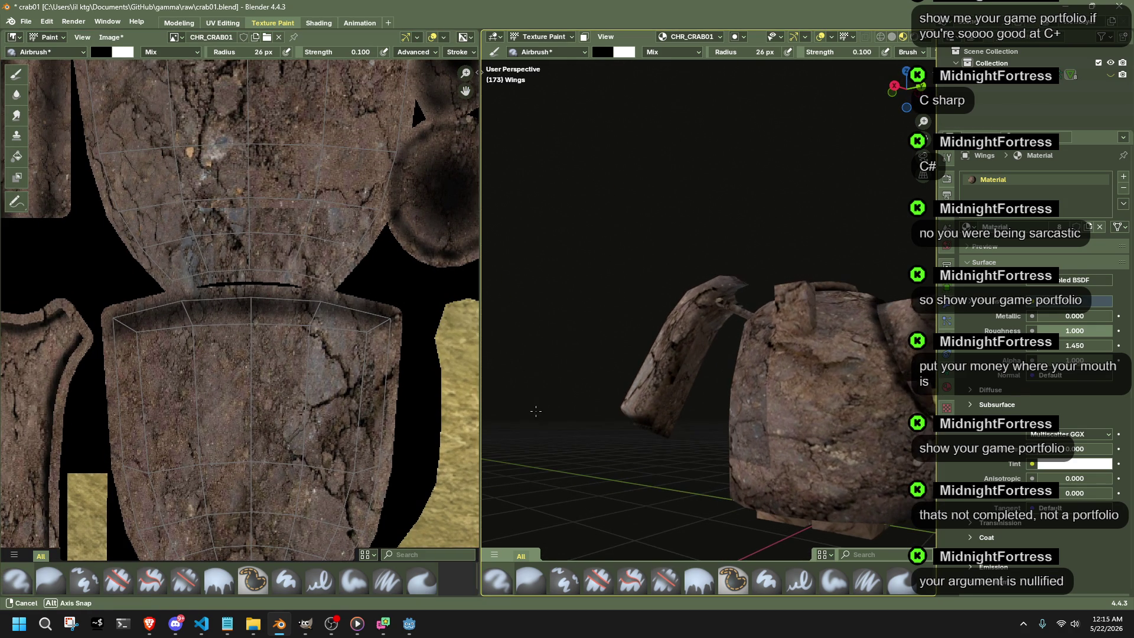
scroll(381, 331, down, 2)
scroll(319, 327, down, 1)
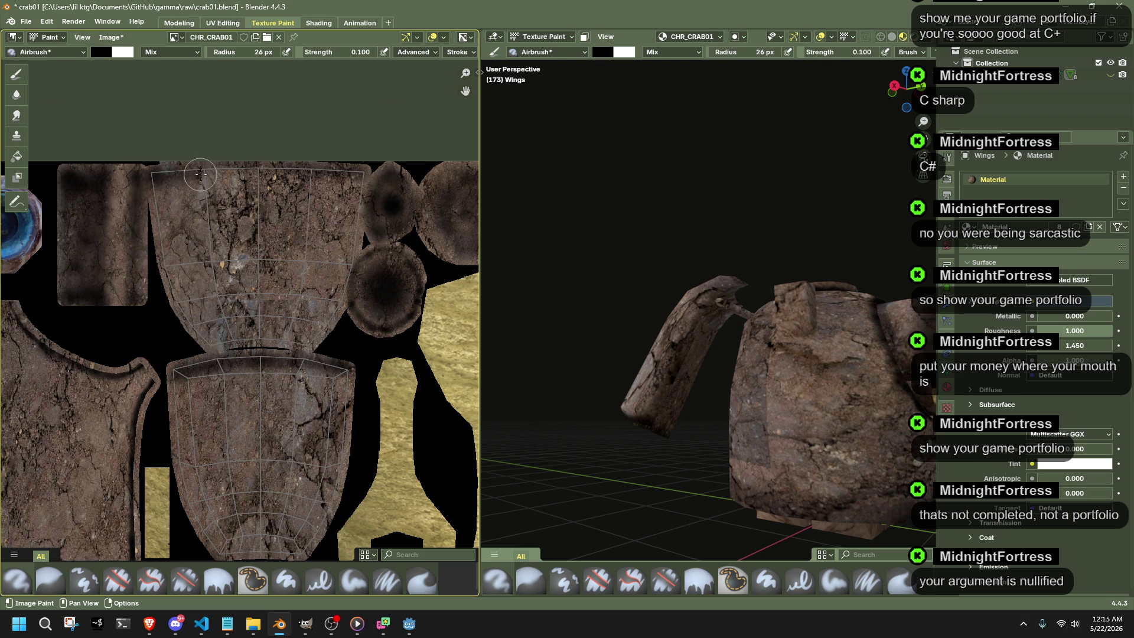
mouse_move(625, 271)
middle_down()
mouse_move(505, 330)
mouse_move(454, 314)
middle_up()
key(ctrl+z)
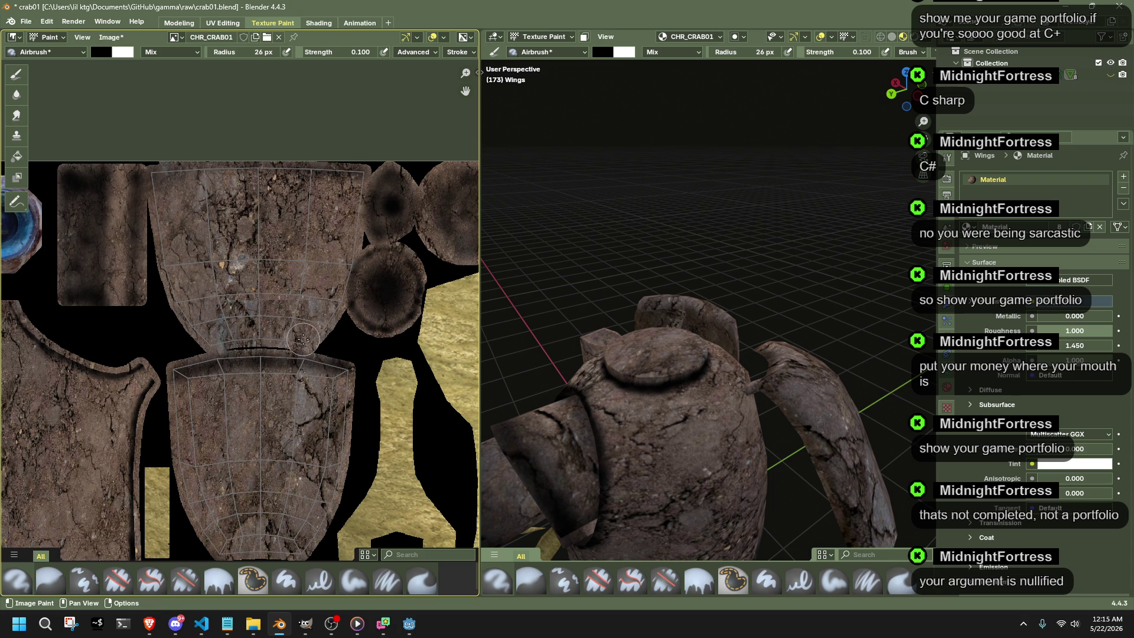
Airbrush dirt along the lower wing island and lighten a strip of the claw surface, inspecting from several angles.
drag(222, 339, 267, 339)
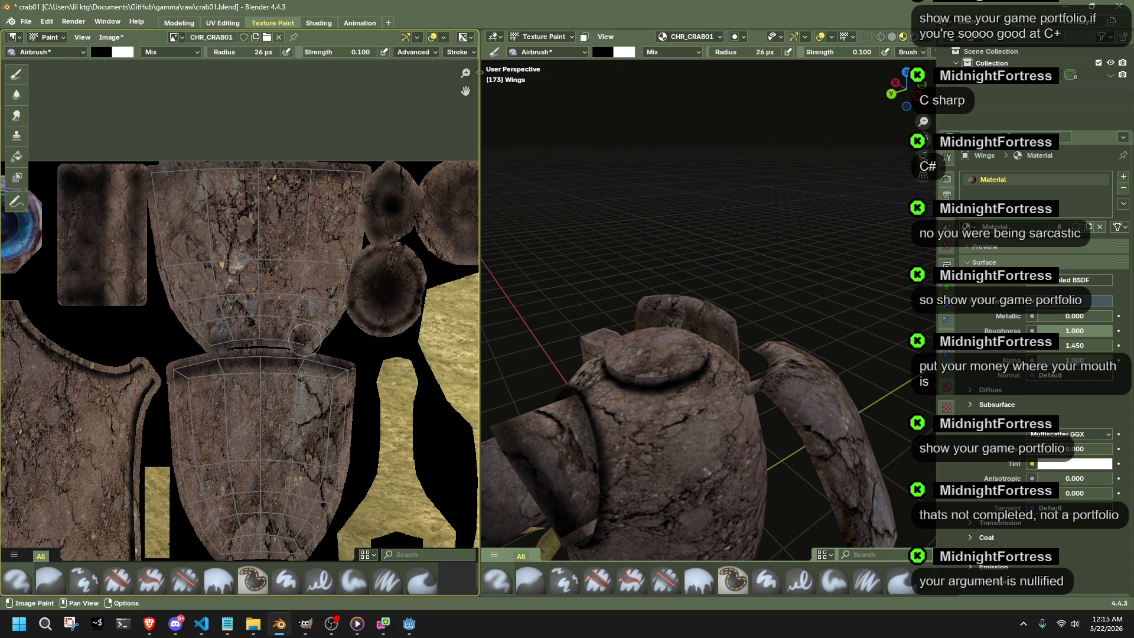
mouse_move(500, 347)
middle_down()
mouse_move(586, 336)
mouse_move(481, 203)
mouse_move(695, 197)
middle_up()
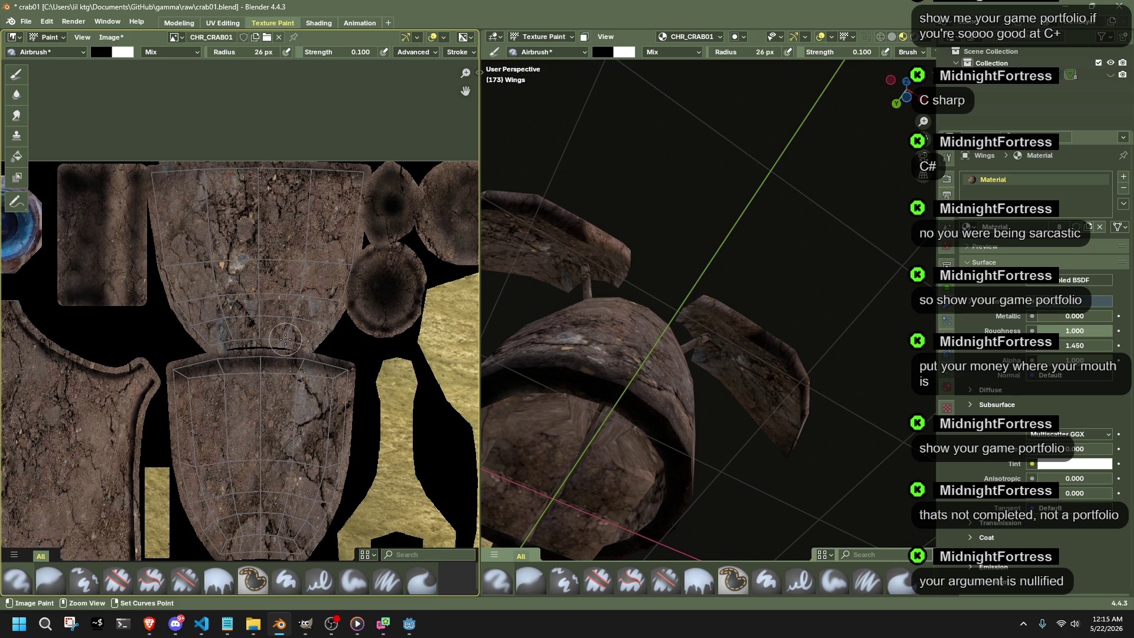
middle_drag(498, 406, 681, 407)
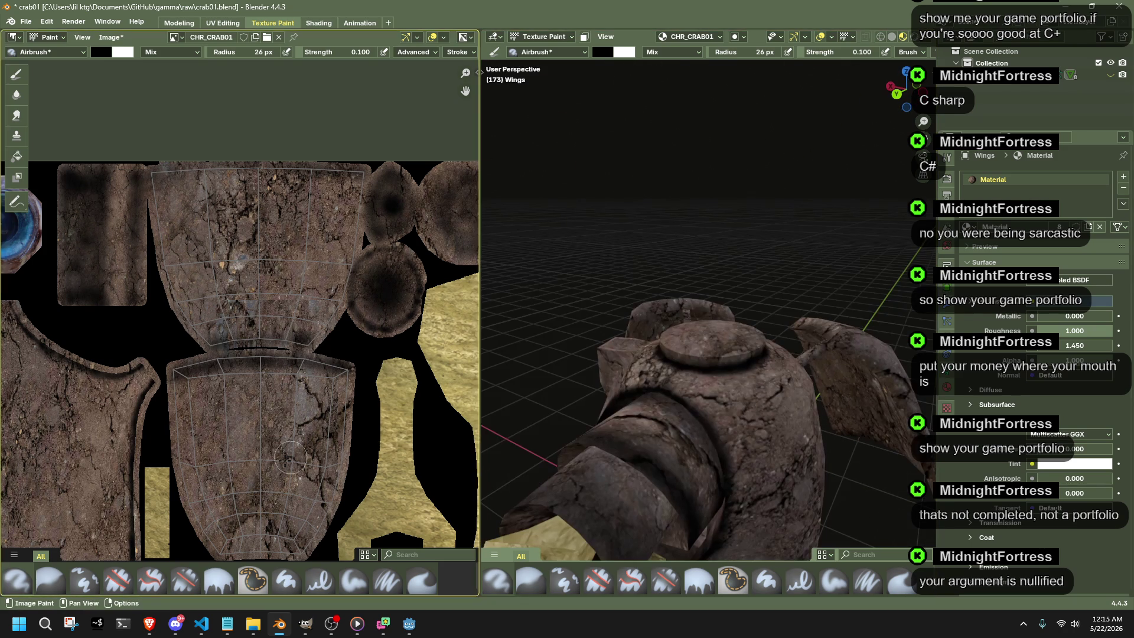
mouse_move(812, 333)
middle_down()
mouse_move(819, 387)
mouse_move(665, 368)
mouse_move(865, 411)
middle_up()
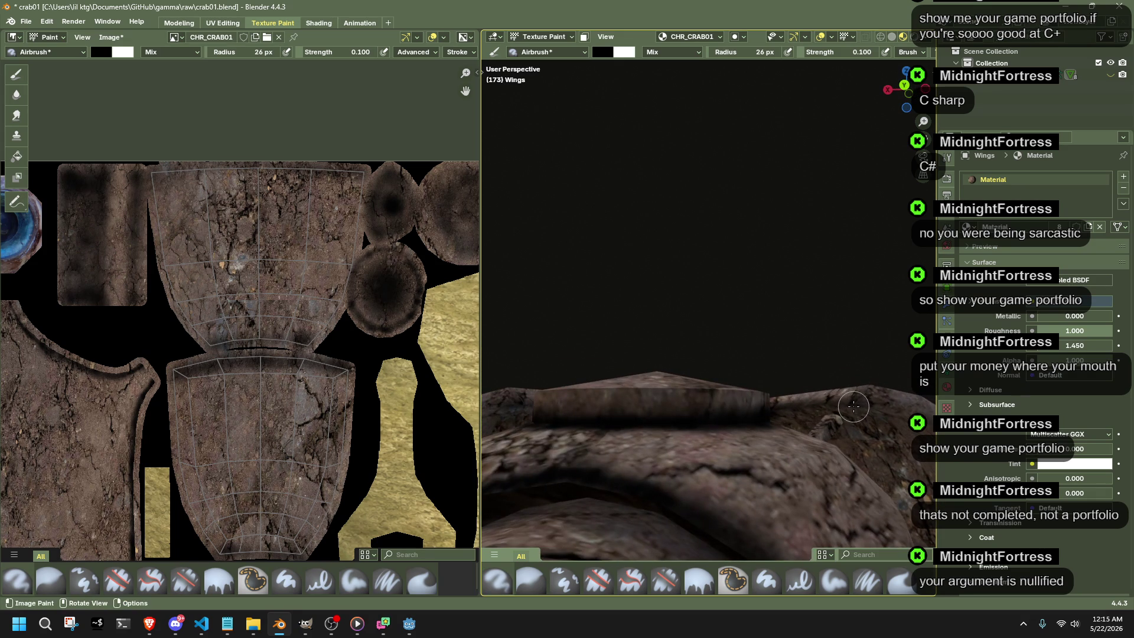
mouse_move(796, 407)
middle_down()
mouse_move(773, 415)
mouse_move(863, 404)
mouse_move(815, 454)
mouse_move(904, 504)
mouse_move(493, 417)
mouse_move(848, 342)
mouse_move(805, 284)
mouse_move(785, 315)
mouse_move(757, 340)
mouse_move(734, 337)
mouse_move(690, 390)
mouse_move(705, 388)
middle_up()
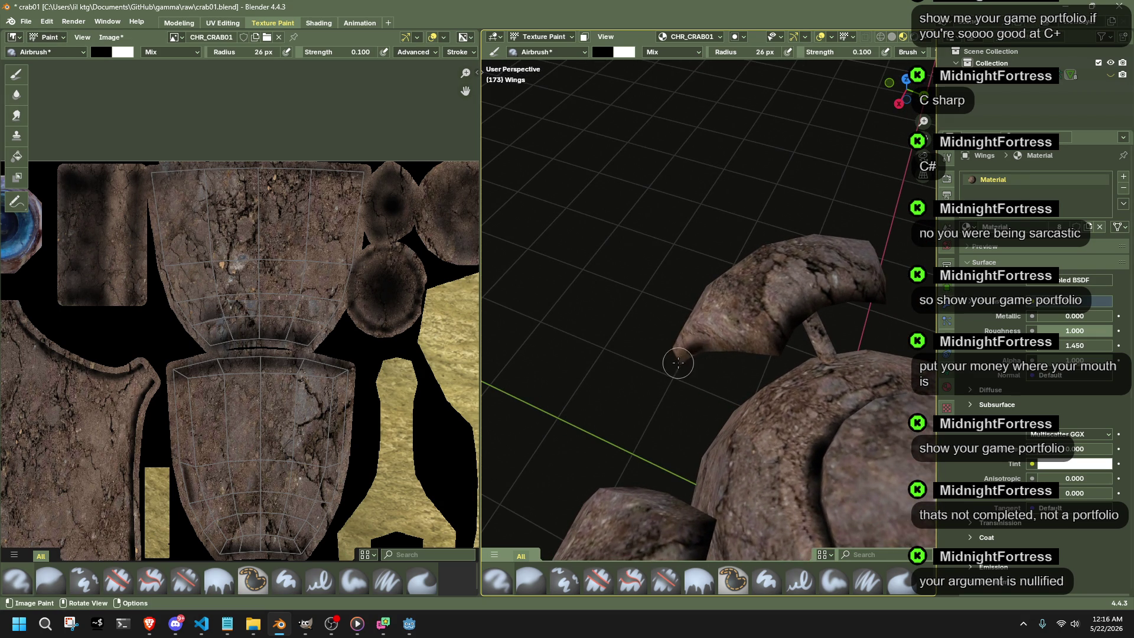
mouse_move(689, 361)
middle_down()
mouse_move(729, 360)
mouse_move(706, 392)
middle_up()
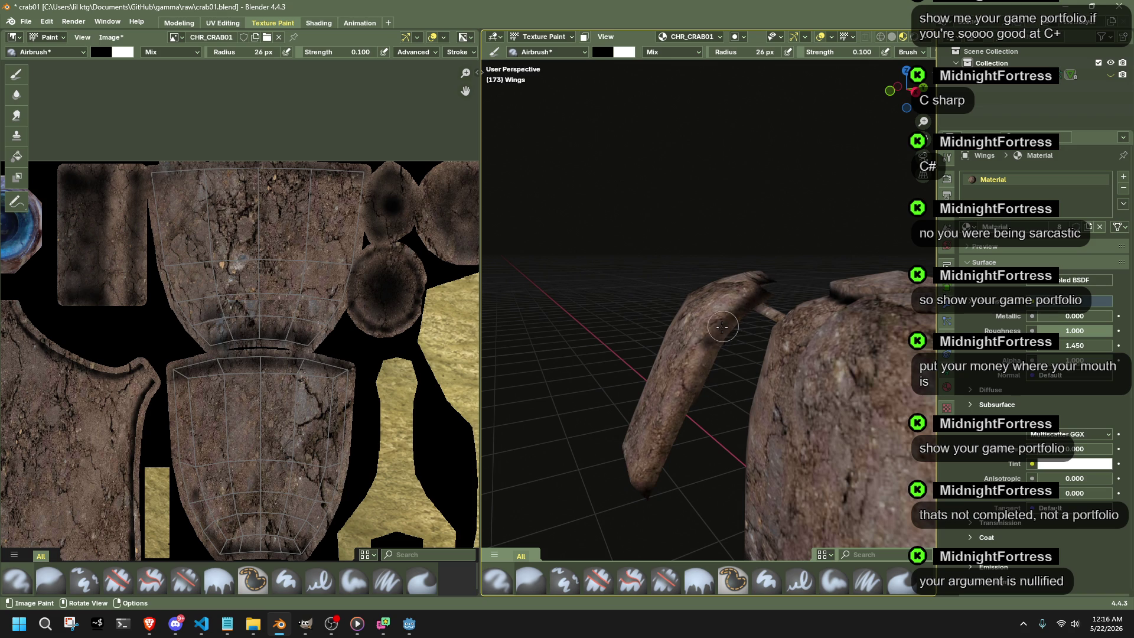
middle_drag(678, 423, 780, 312)
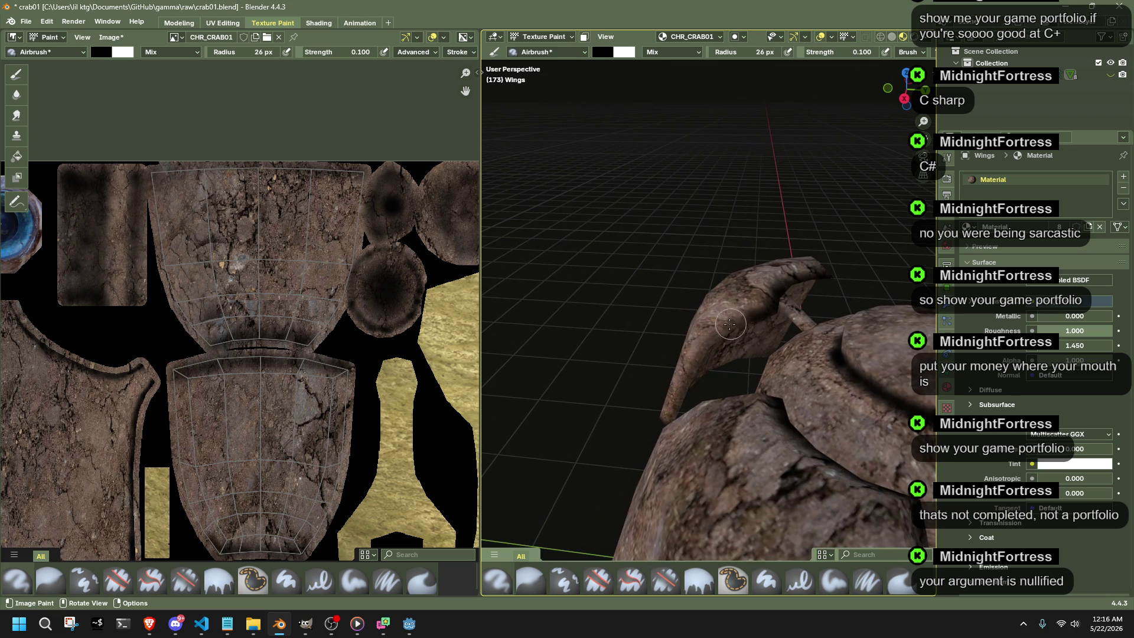
drag(750, 327, 740, 323)
middle_drag(698, 369, 682, 390)
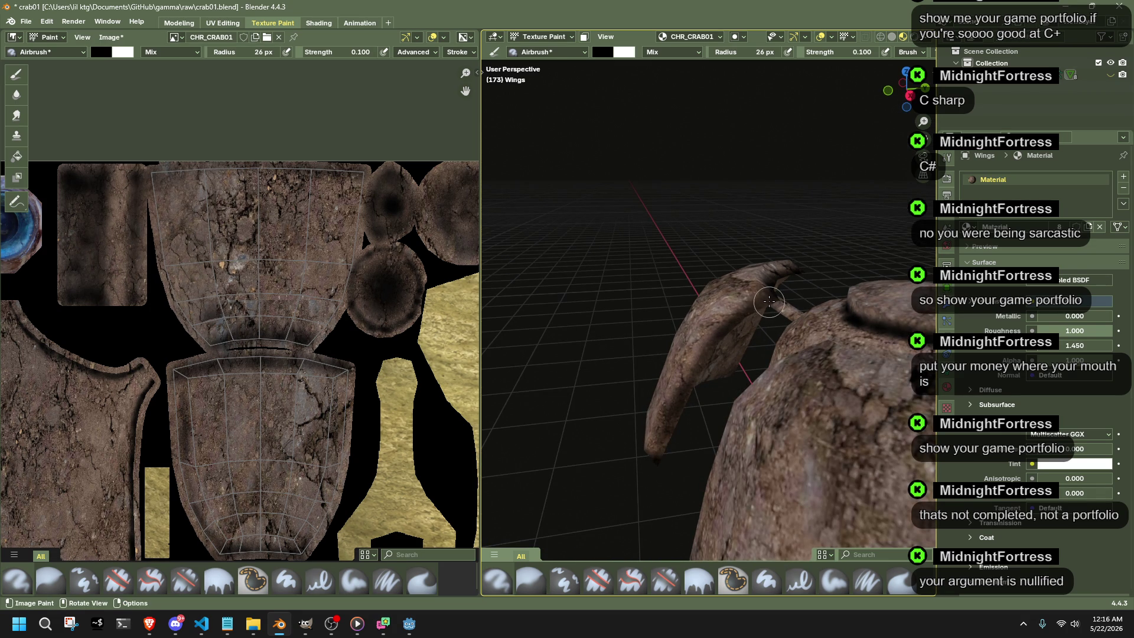
middle_drag(761, 395, 582, 372)
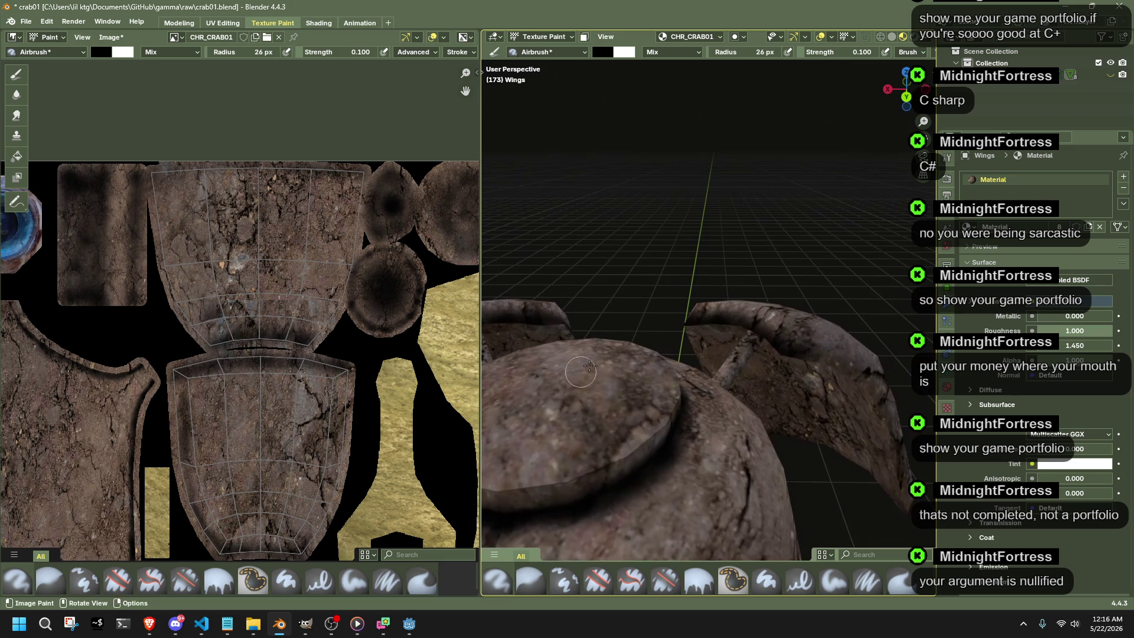
mouse_move(846, 392)
middle_down()
mouse_move(778, 394)
mouse_move(735, 283)
mouse_move(678, 342)
mouse_move(632, 311)
middle_up()
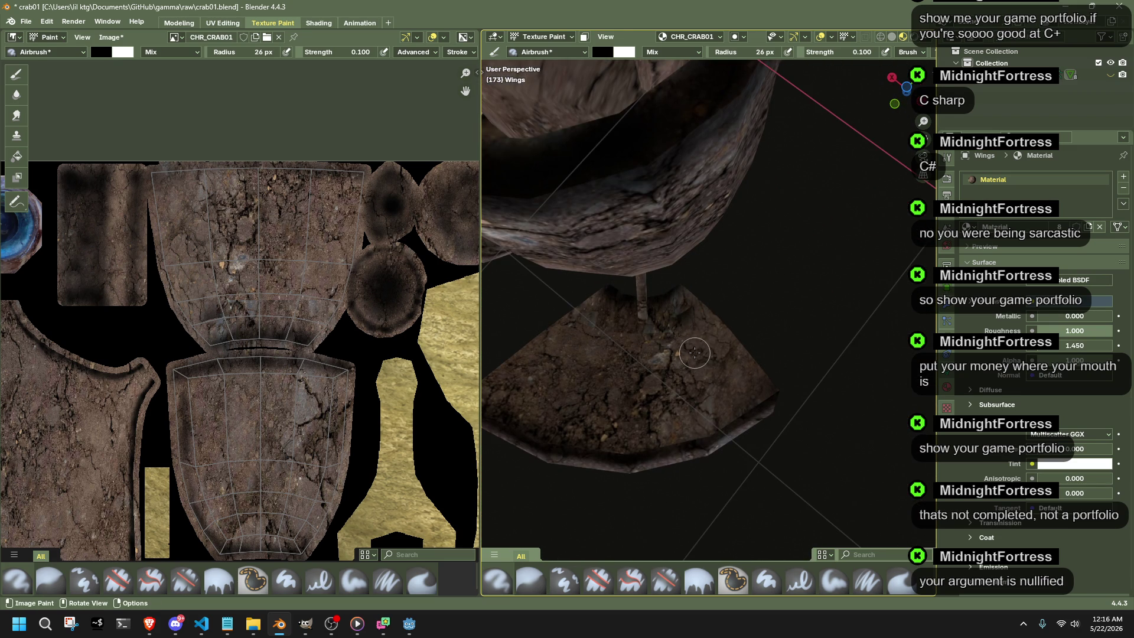
Lay darker bands across the wing island, enlarging the brush radius to 49 px for a broad pass.
drag(185, 306, 339, 306)
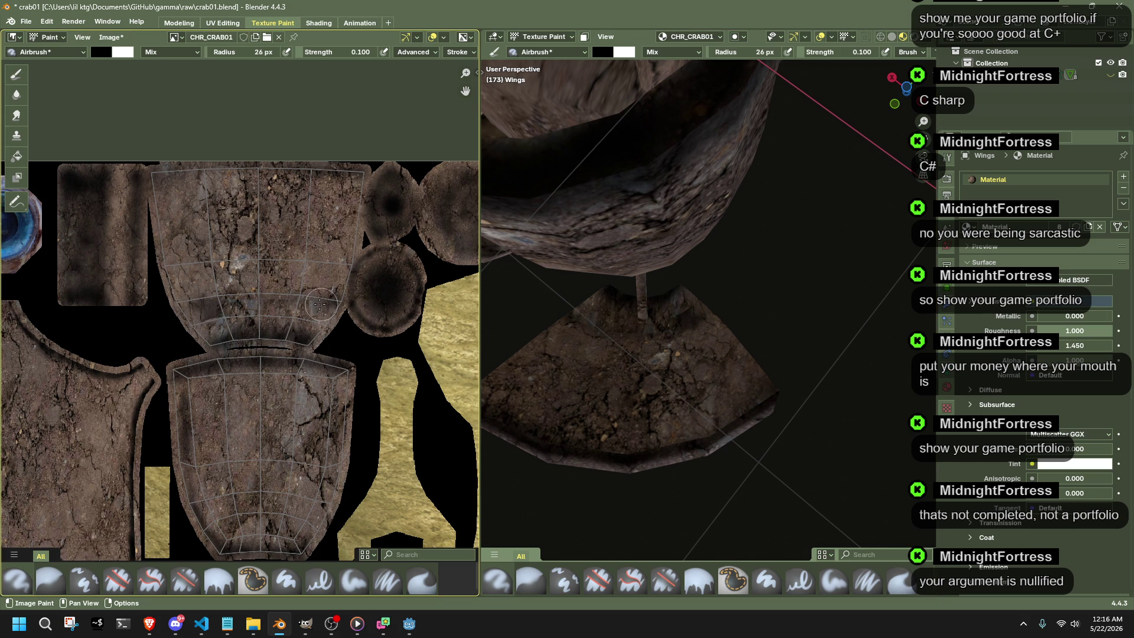
drag(206, 328, 313, 317)
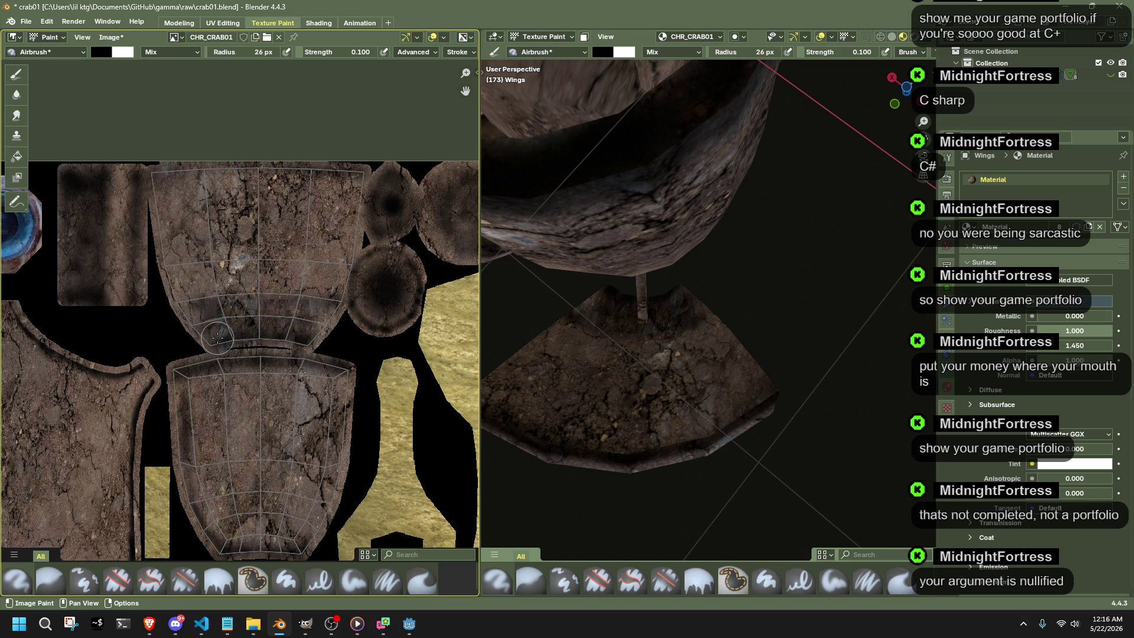
drag(218, 337, 310, 319)
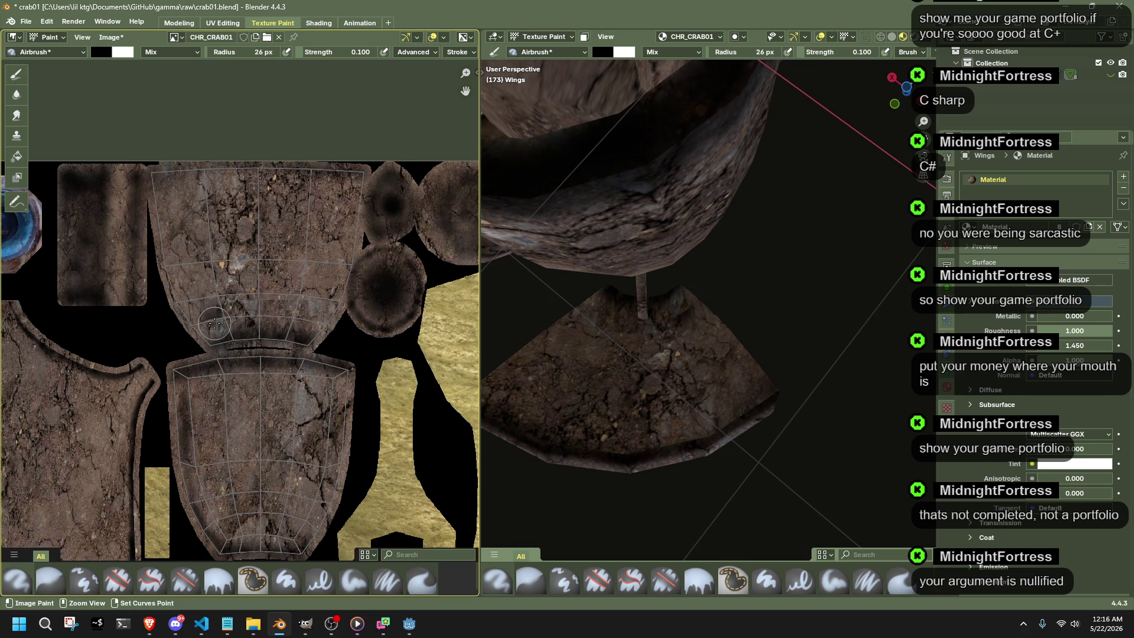
drag(231, 52, 266, 52)
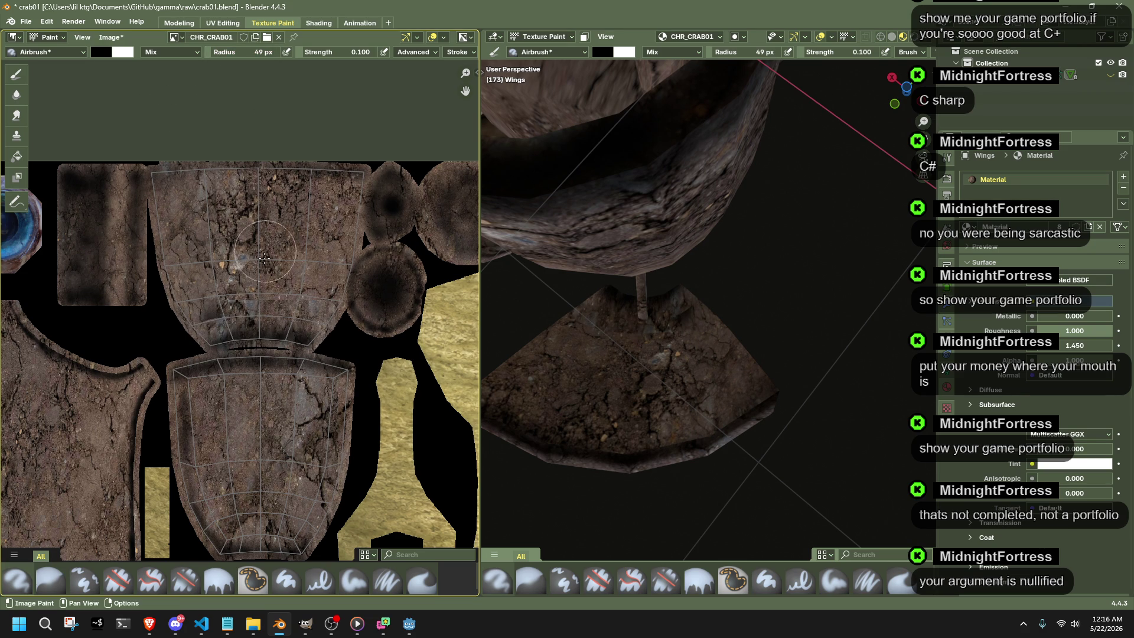
mouse_move(206, 316)
mouse_down()
mouse_move(240, 323)
mouse_move(205, 326)
mouse_up()
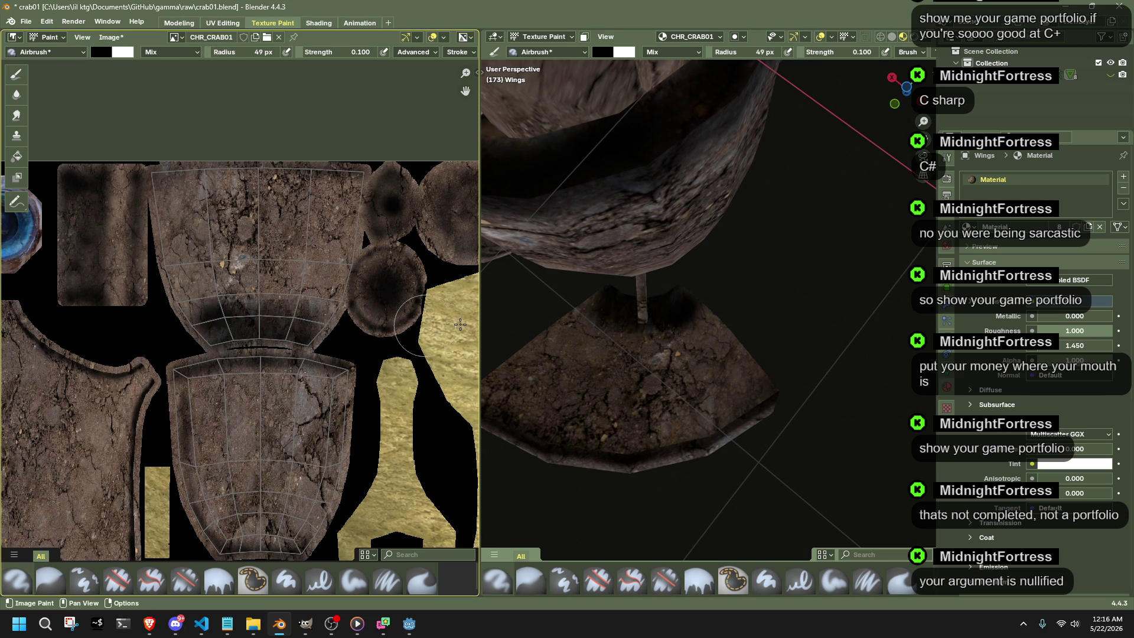
middle_drag(532, 337, 764, 415)
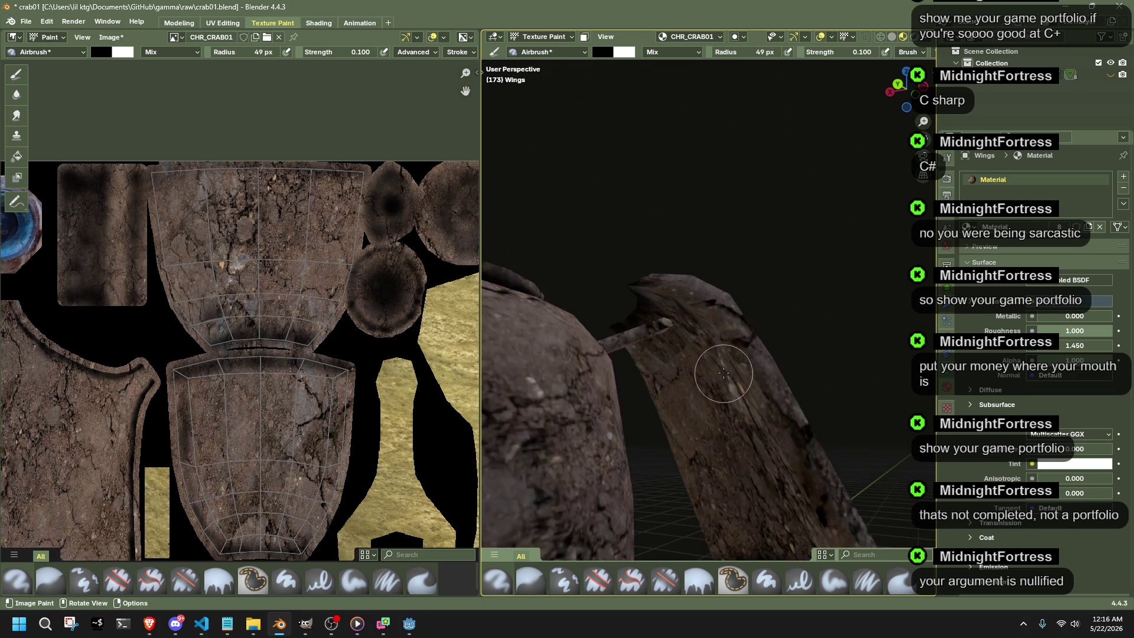
scroll(700, 389, up, 5)
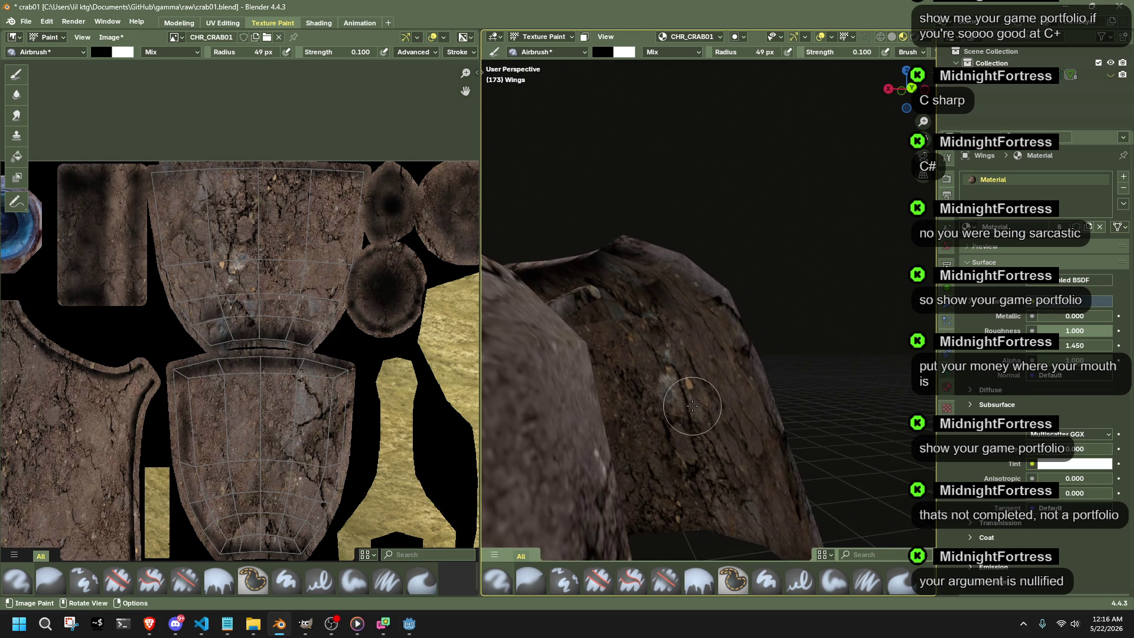
scroll(692, 406, down, 4)
scroll(701, 444, down, 3)
mouse_move(717, 484)
middle_down()
mouse_move(620, 479)
mouse_move(871, 412)
mouse_move(618, 373)
mouse_move(622, 383)
middle_up()
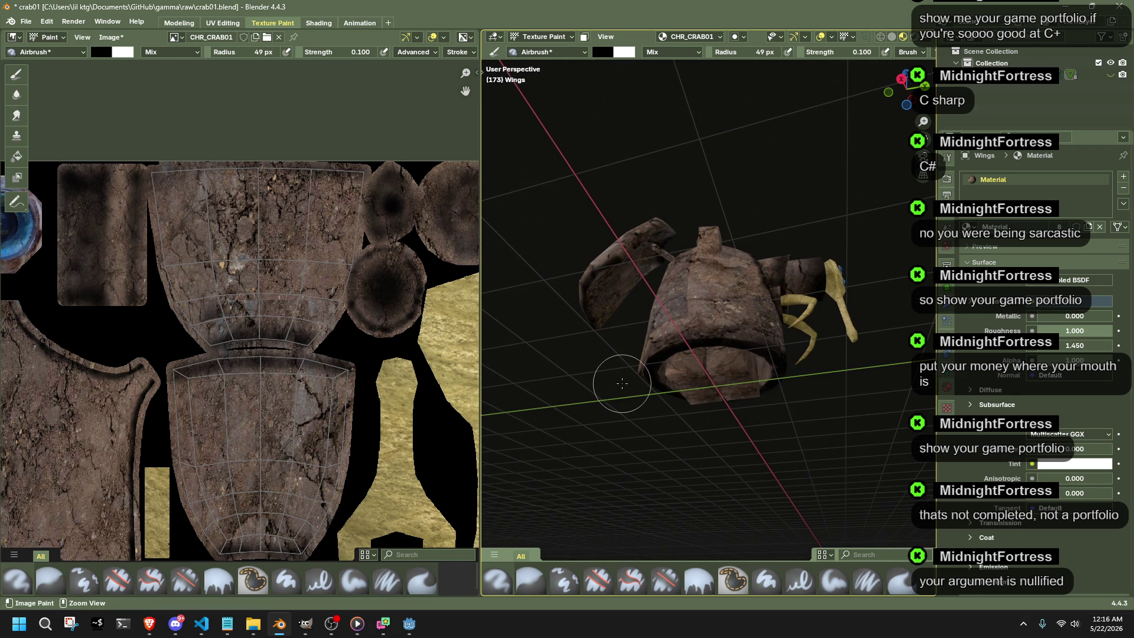
key(Tab)
key(Tab)
scroll(283, 485, down, 1)
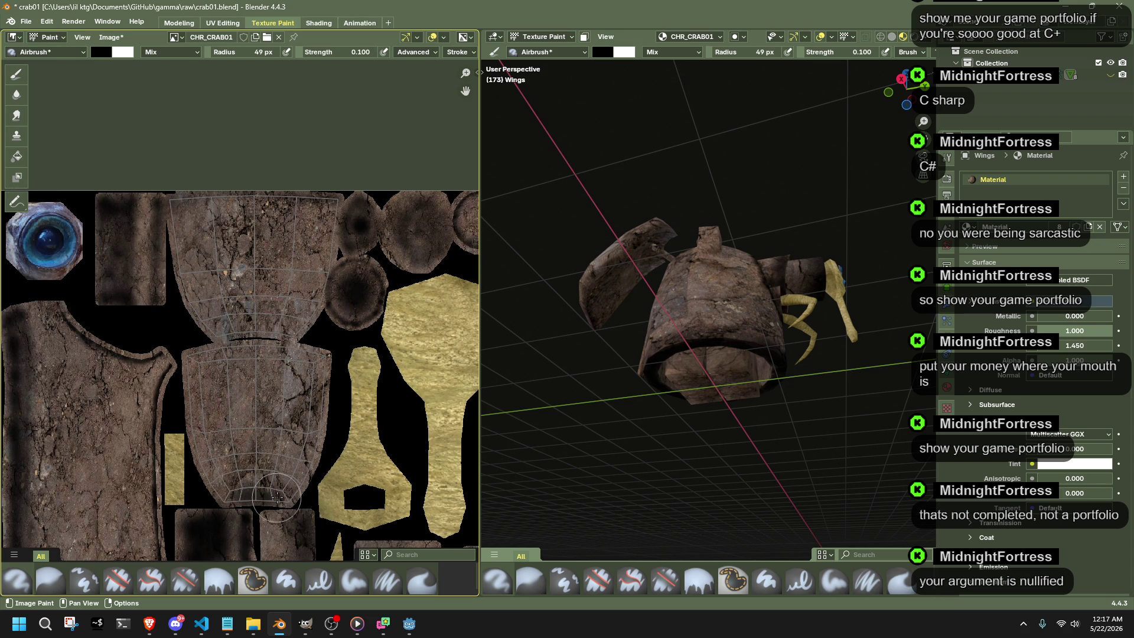
Undo a test stroke on the wing texture and enlarge the airbrush radius to 84 px.
drag(904, 91, 905, 89)
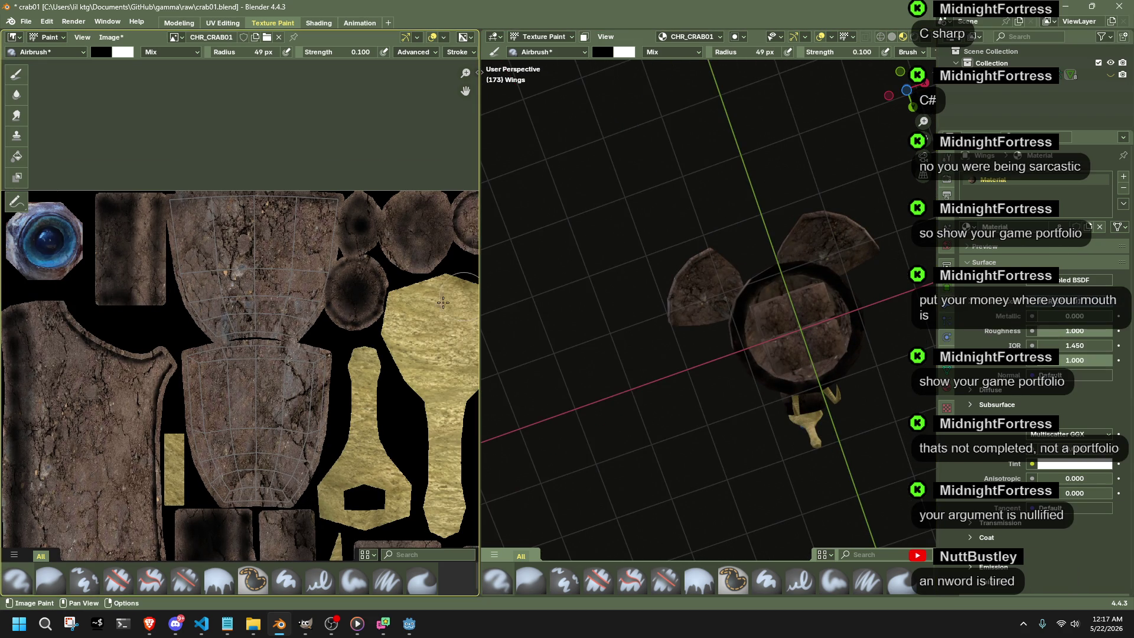
drag(240, 261, 254, 265)
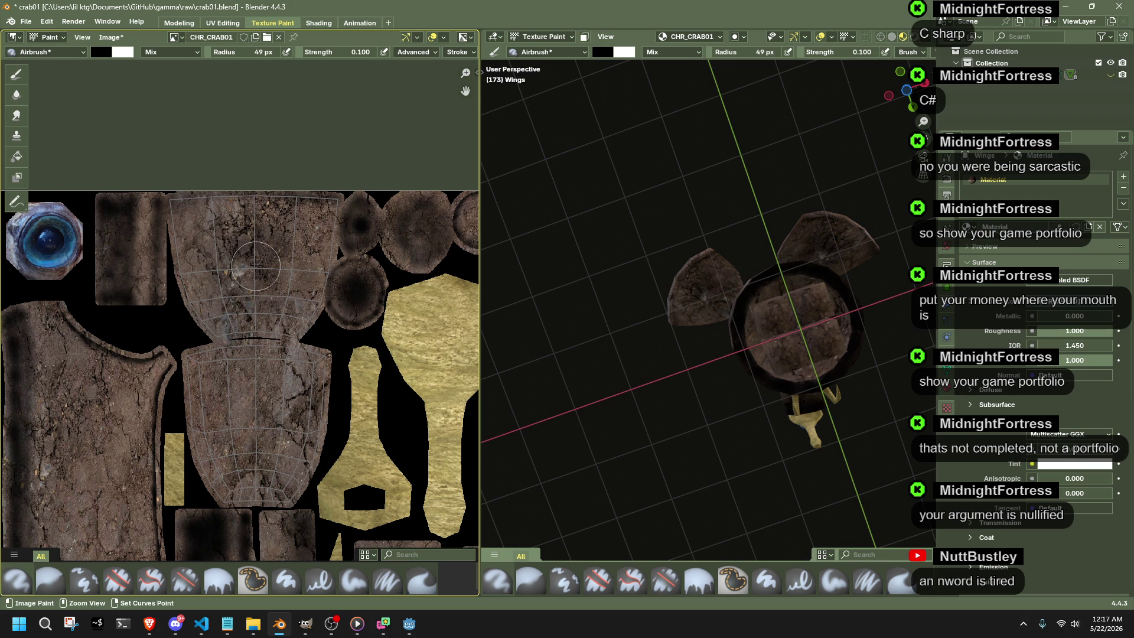
key(ctrl+z)
drag(221, 52, 215, 55)
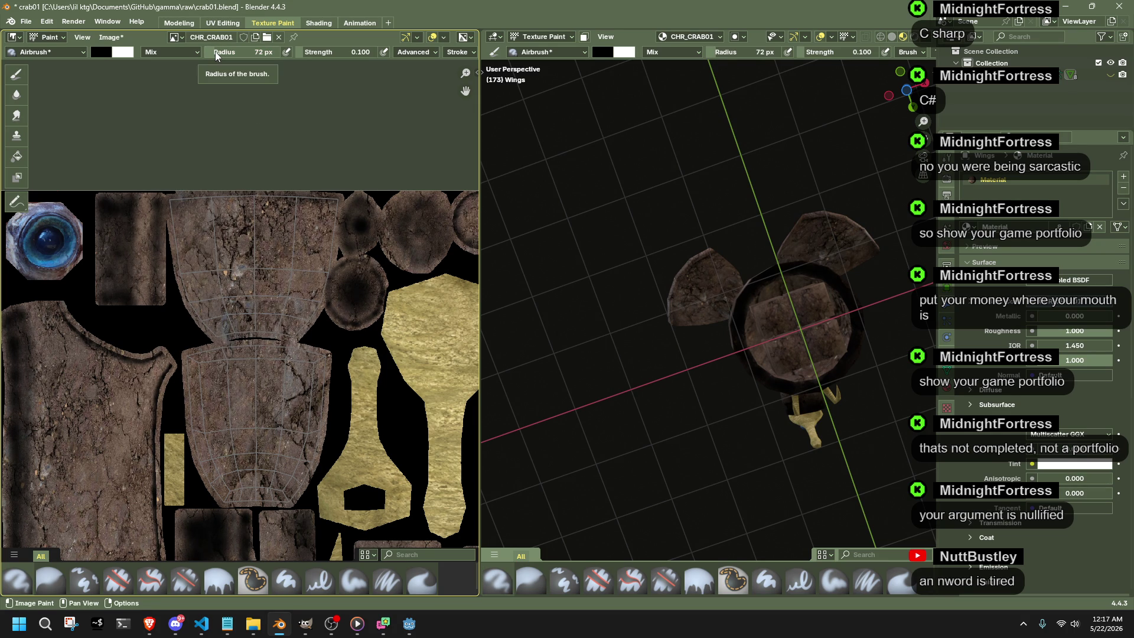
drag(225, 53, 226, 53)
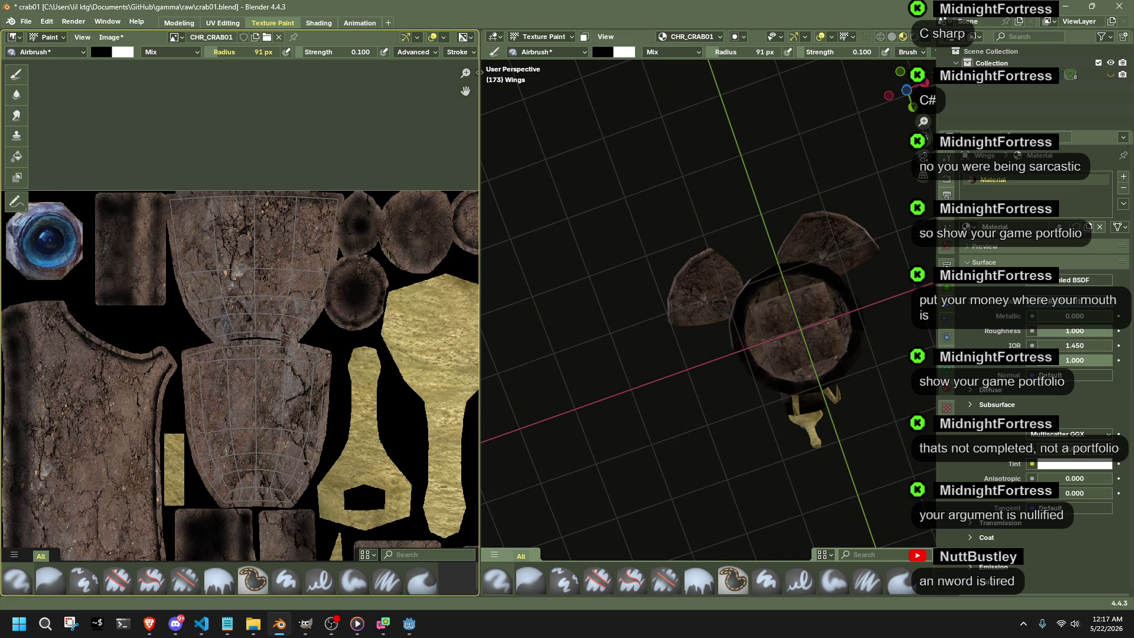
Shade darker grime across the upper wing island and the shield island toward its top right.
mouse_move(222, 178)
mouse_down()
mouse_move(274, 306)
mouse_move(258, 293)
mouse_move(260, 225)
mouse_up()
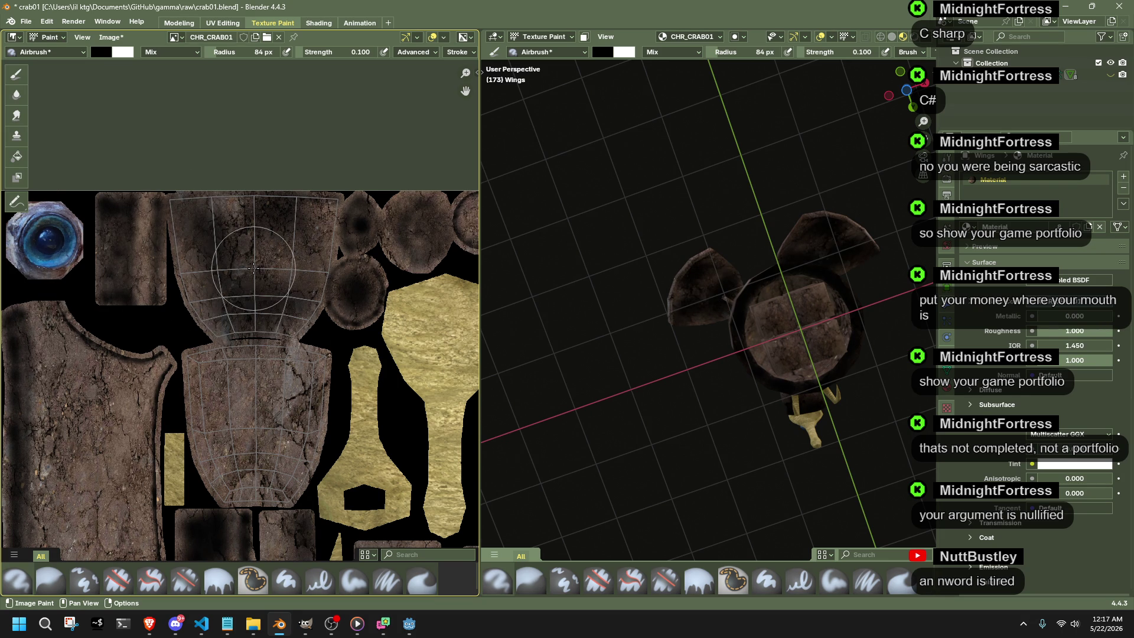
middle_drag(740, 300, 620, 337)
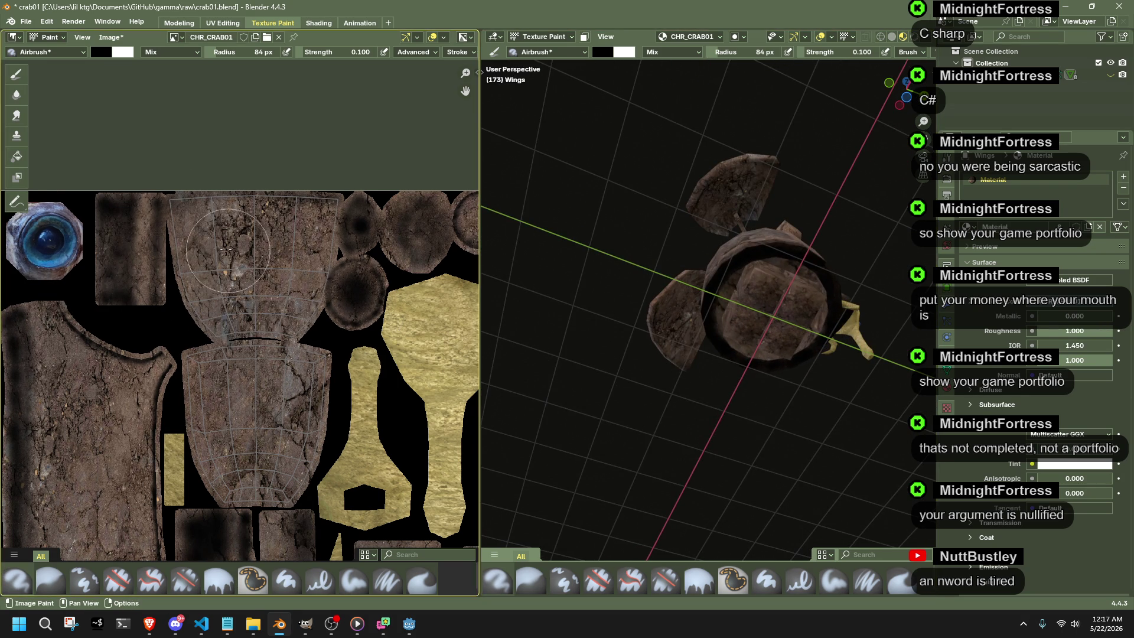
mouse_move(186, 219)
mouse_down()
mouse_move(229, 215)
mouse_move(244, 336)
mouse_move(253, 190)
mouse_move(275, 355)
mouse_move(314, 213)
mouse_move(302, 349)
mouse_up()
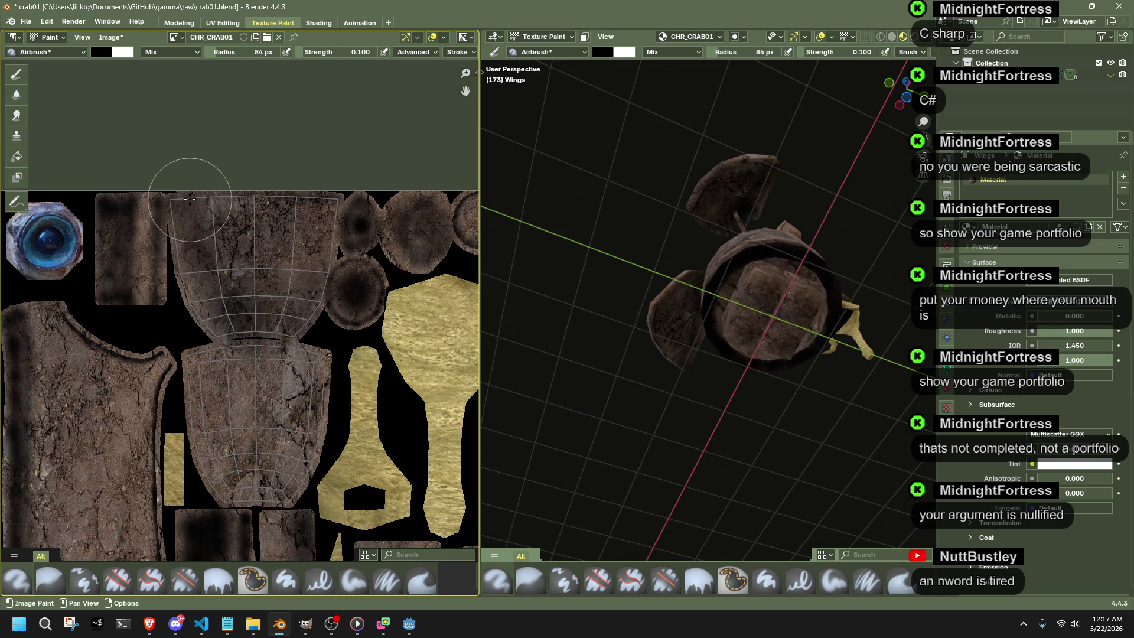
mouse_move(231, 259)
mouse_down()
mouse_move(315, 223)
mouse_move(297, 325)
mouse_up()
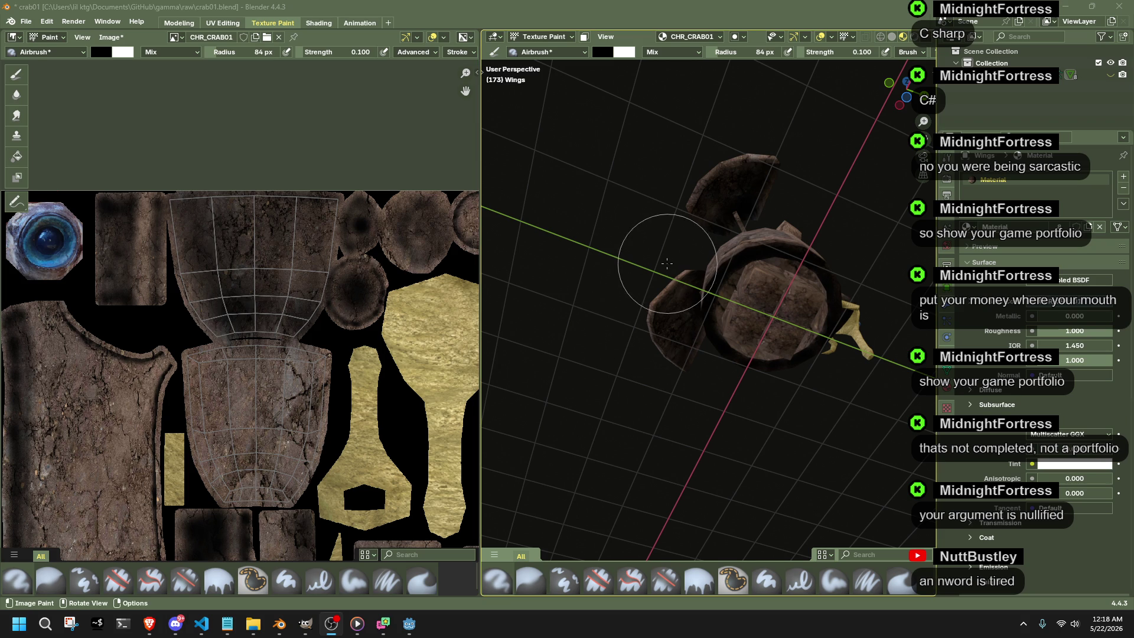
middle_drag(709, 354, 780, 292)
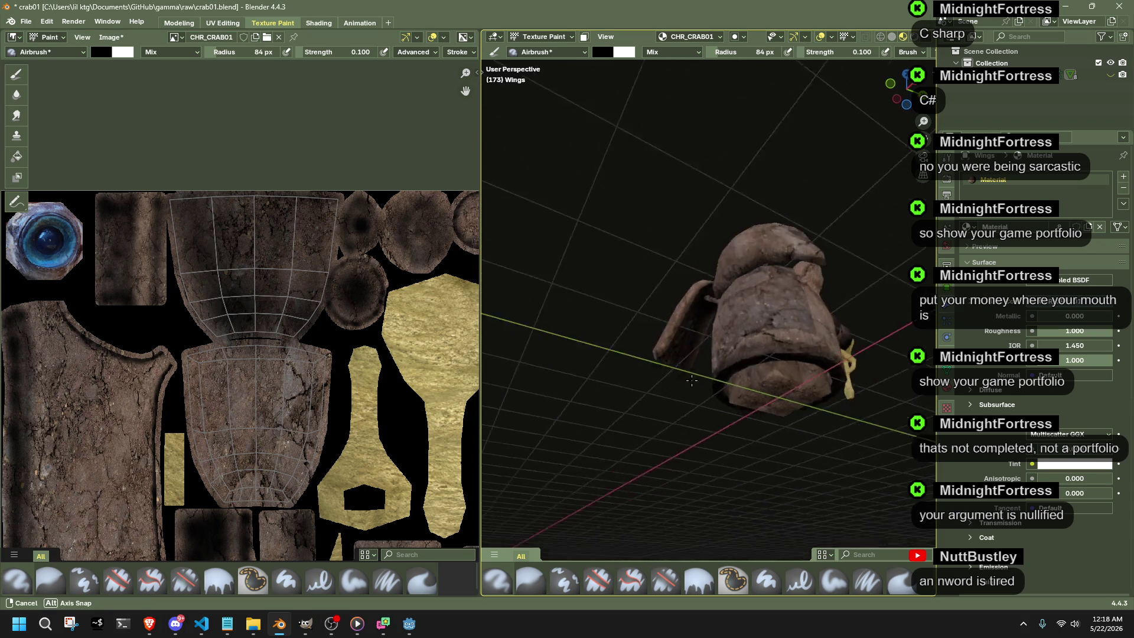
scroll(314, 365, up, 3)
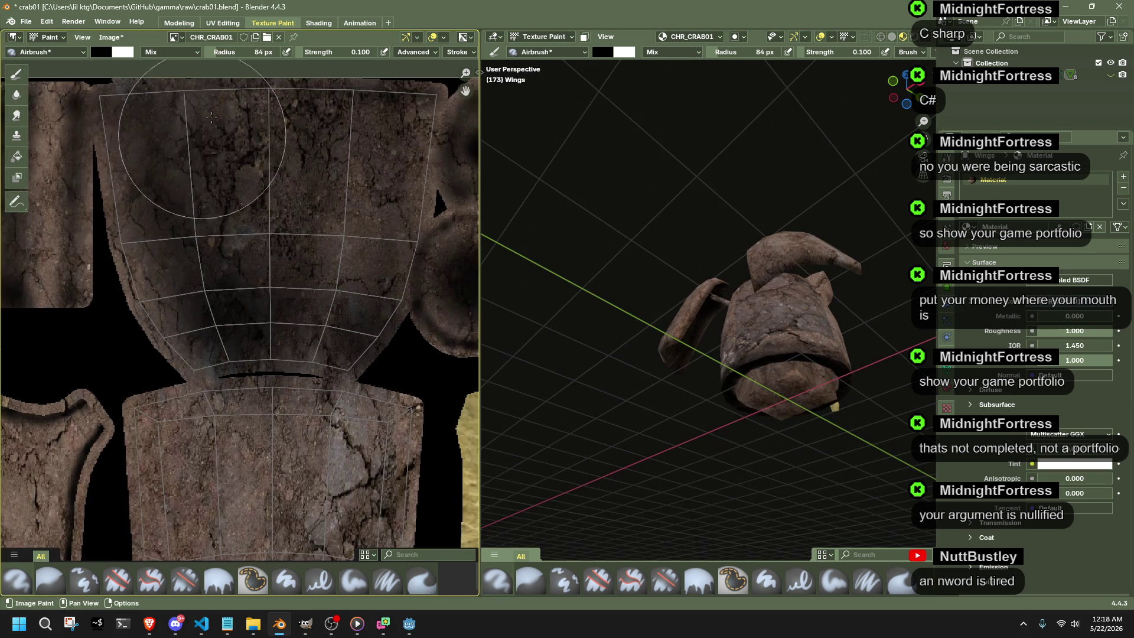
Shrink the airbrush to 22 px and softly darken the lower wing island's top edge, redoing the stroke once.
drag(257, 51, 239, 51)
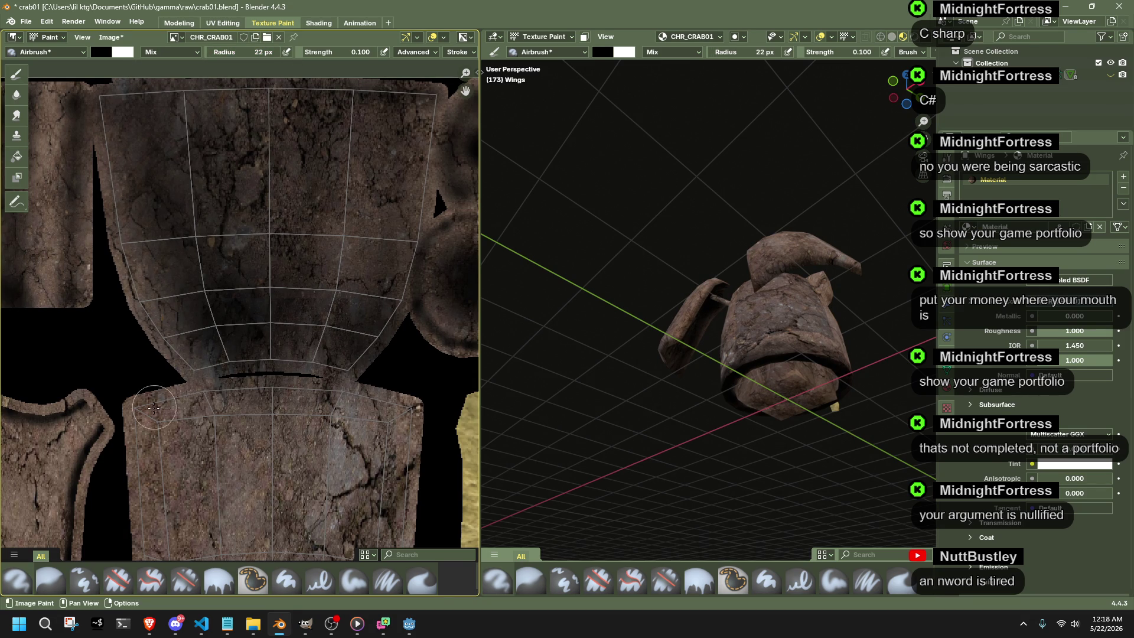
drag(145, 415, 404, 406)
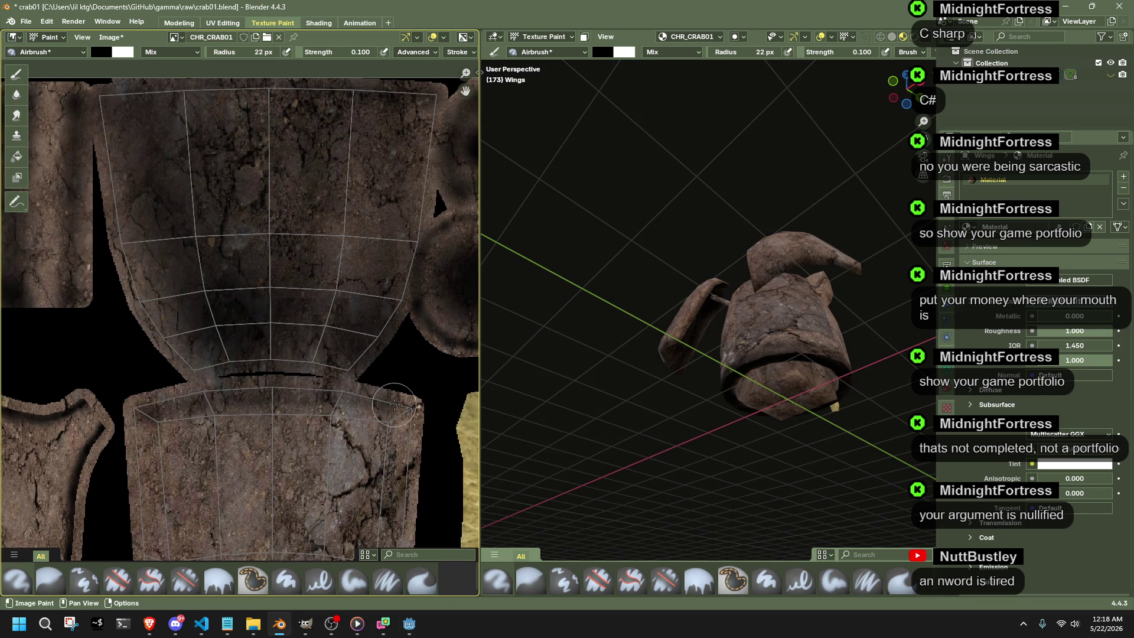
mouse_move(634, 460)
middle_down()
mouse_move(639, 345)
mouse_move(576, 355)
middle_up()
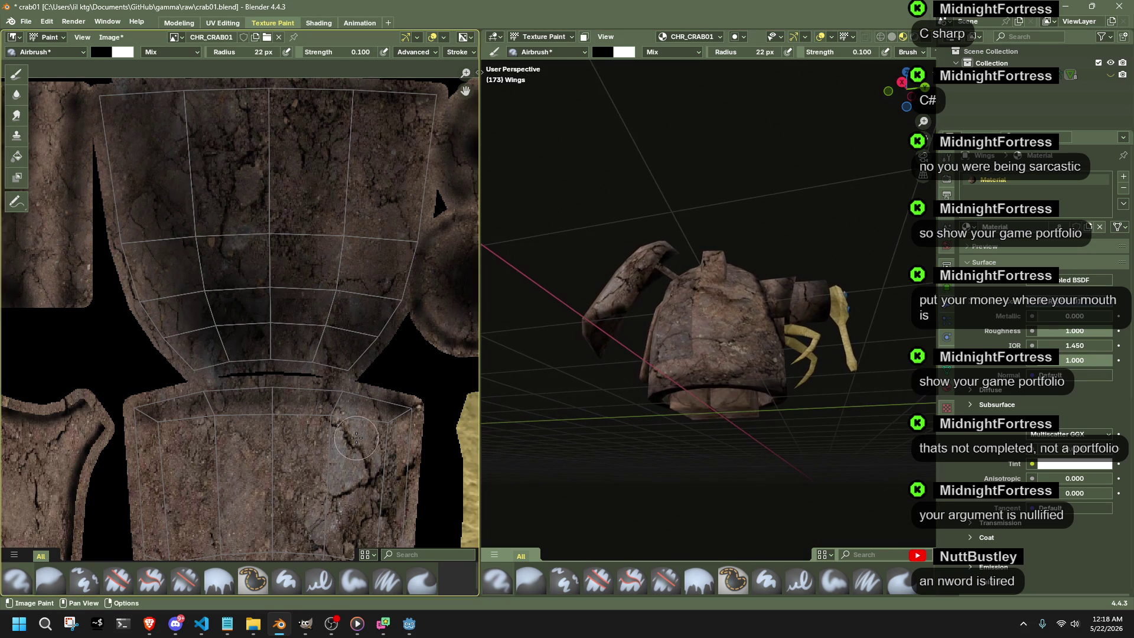
key(ctrl+z)
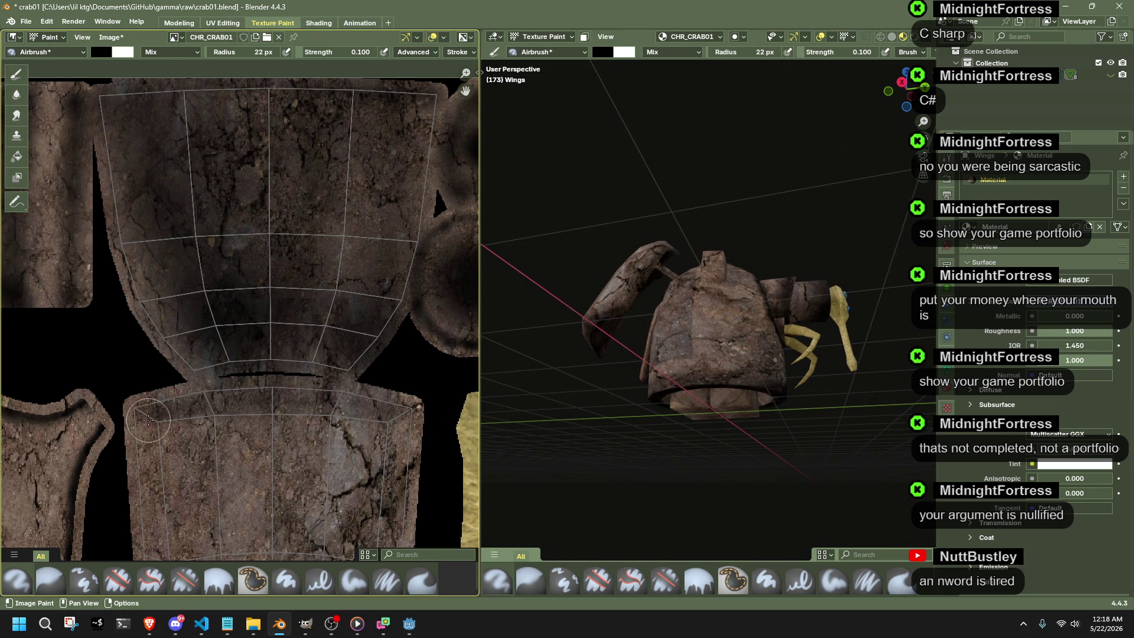
drag(142, 413, 417, 405)
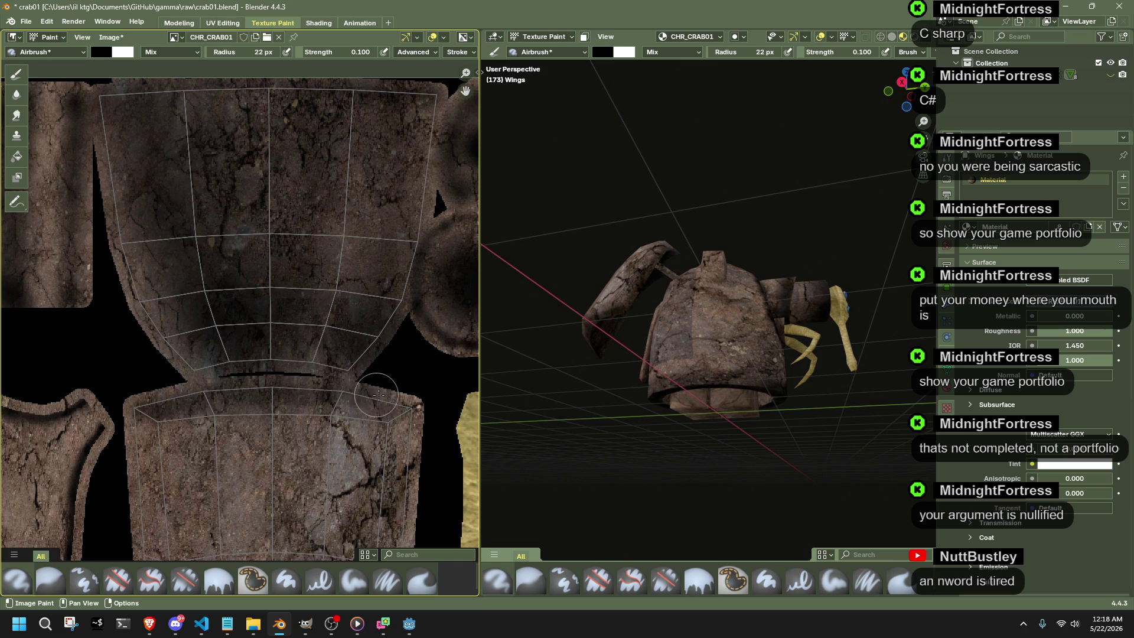
middle_drag(674, 372, 835, 307)
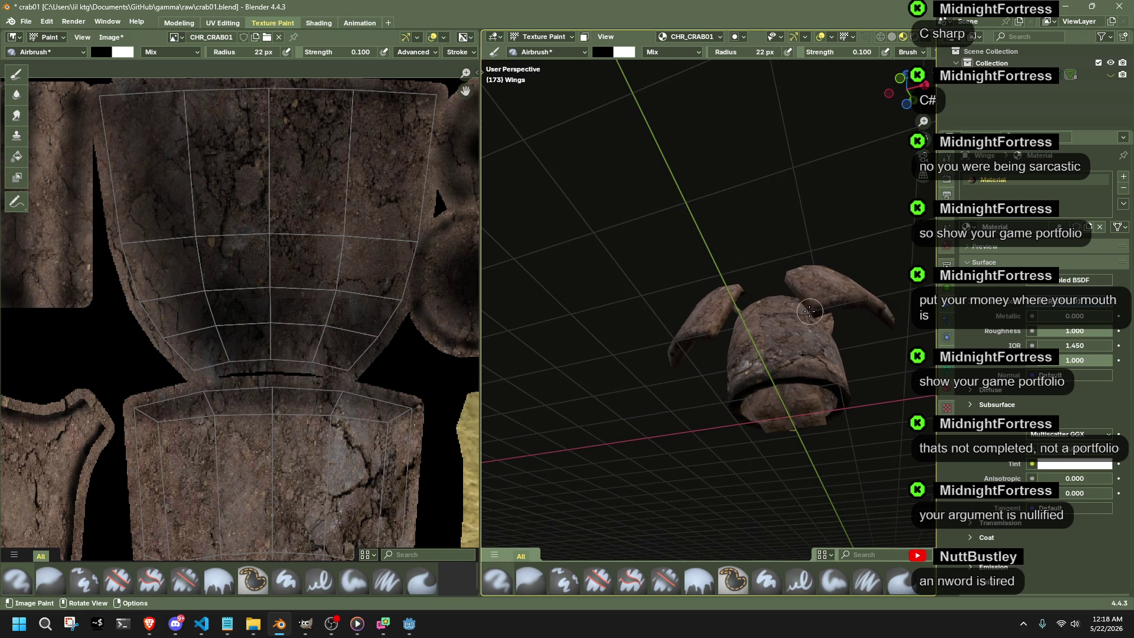
scroll(315, 389, down, 5)
mouse_move(621, 399)
middle_down()
mouse_move(645, 434)
mouse_move(645, 422)
middle_up()
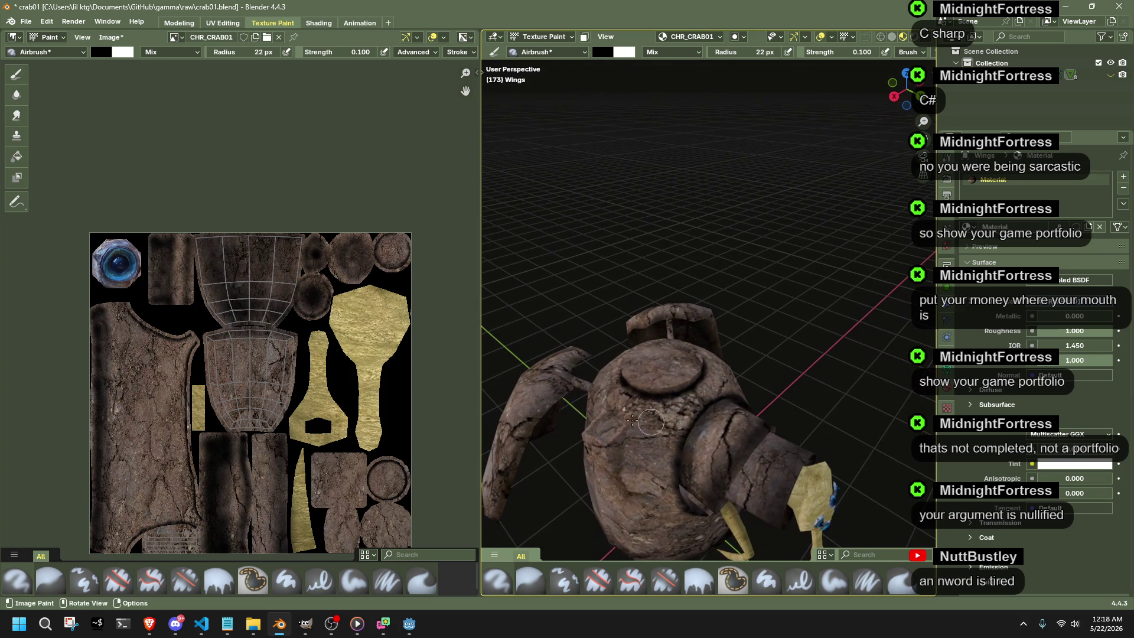
scroll(261, 472, up, 1)
scroll(261, 473, up, 1)
scroll(261, 473, up, 1)
scroll(261, 472, up, 1)
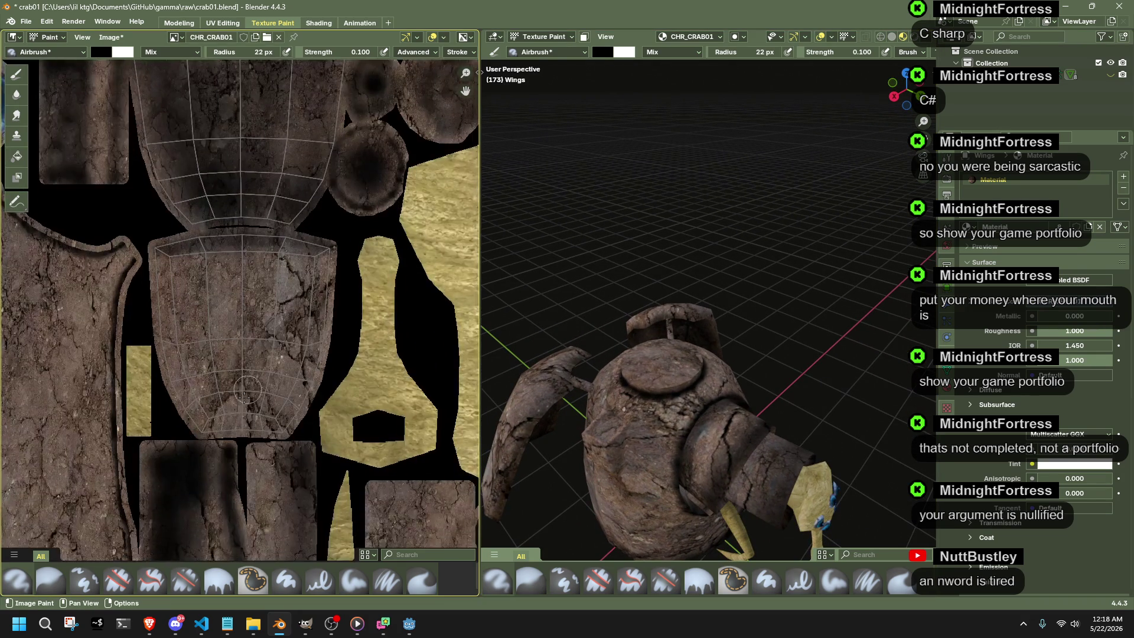
scroll(203, 461, up, 1)
Darken the lower wing island's bottom, right, upper-left and left edges with airbrush strokes.
drag(192, 463, 226, 463)
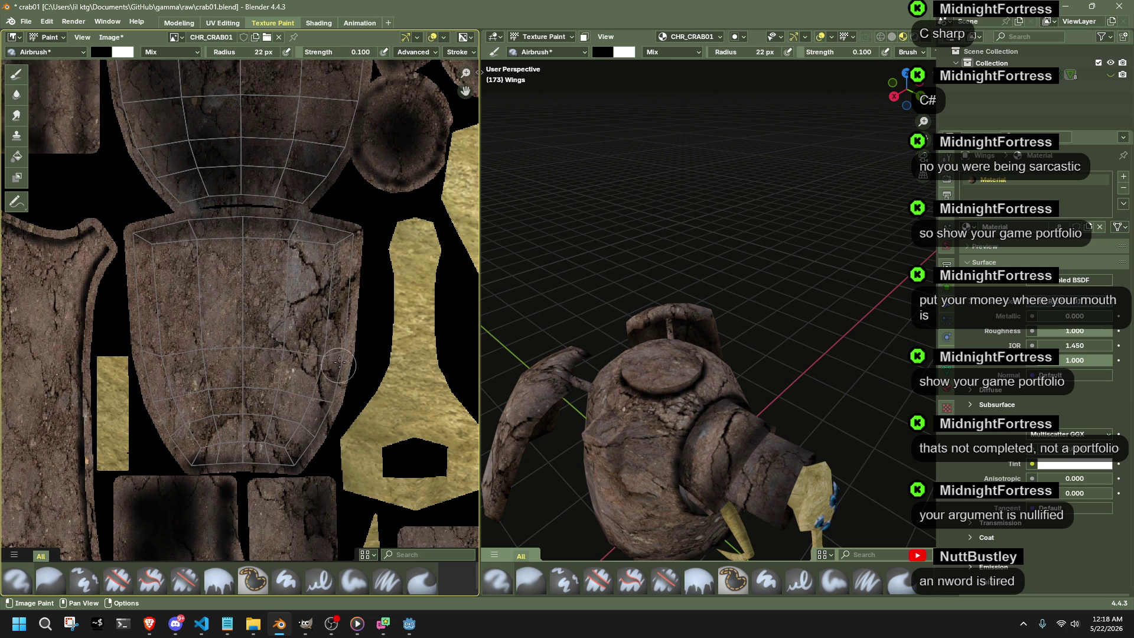
mouse_move(549, 417)
middle_down()
mouse_move(614, 338)
mouse_move(567, 337)
middle_up()
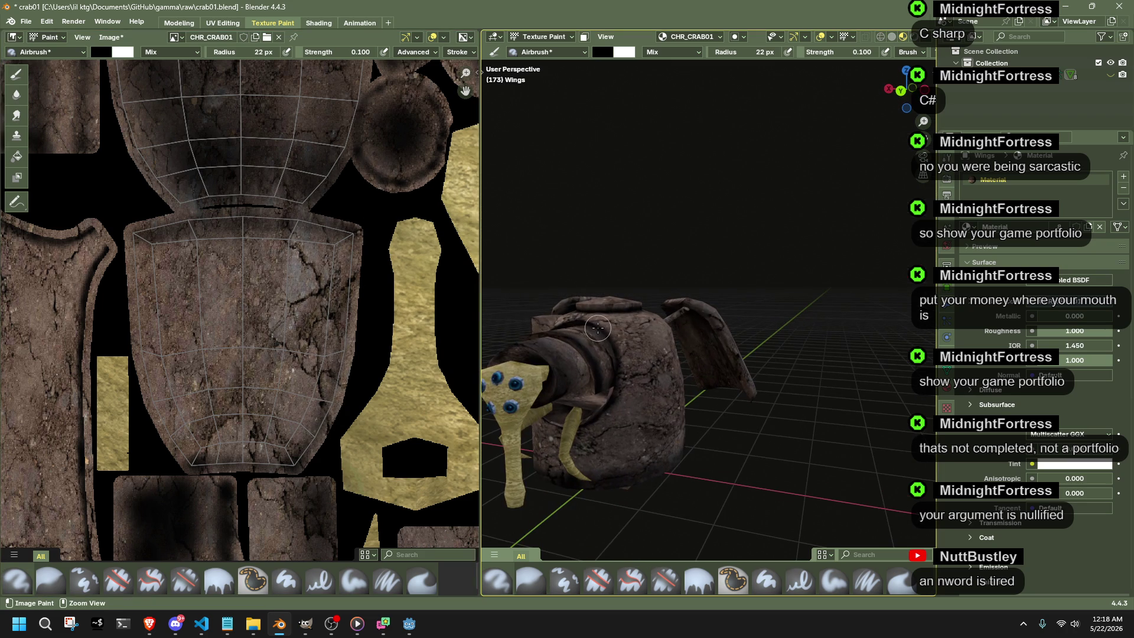
mouse_move(351, 231)
mouse_down()
mouse_move(349, 338)
mouse_move(320, 430)
mouse_up()
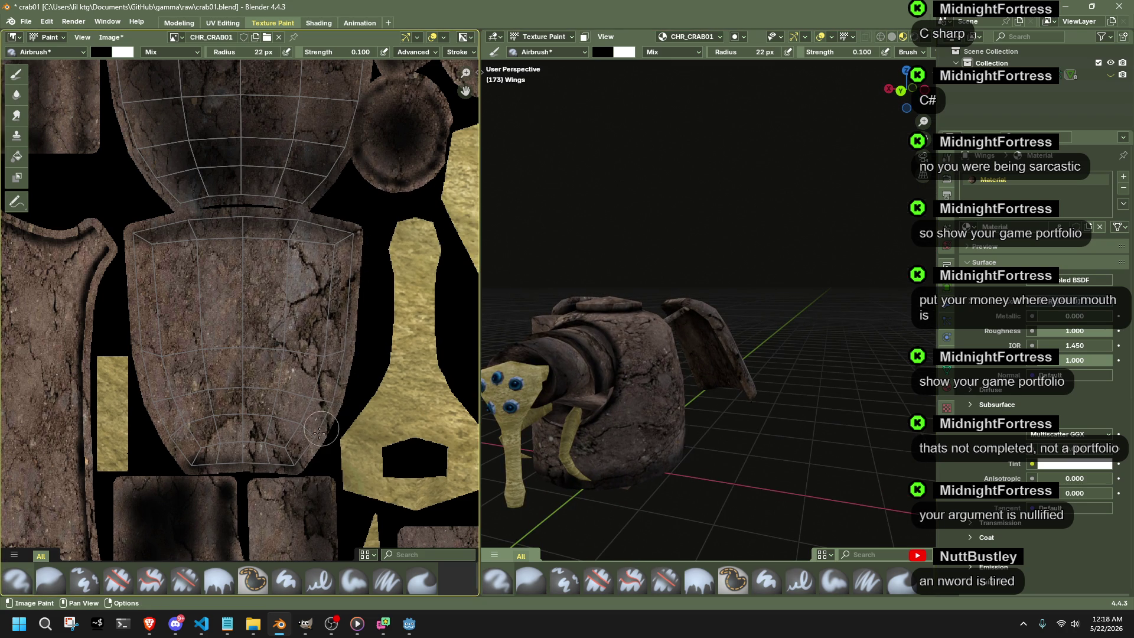
drag(351, 301, 302, 459)
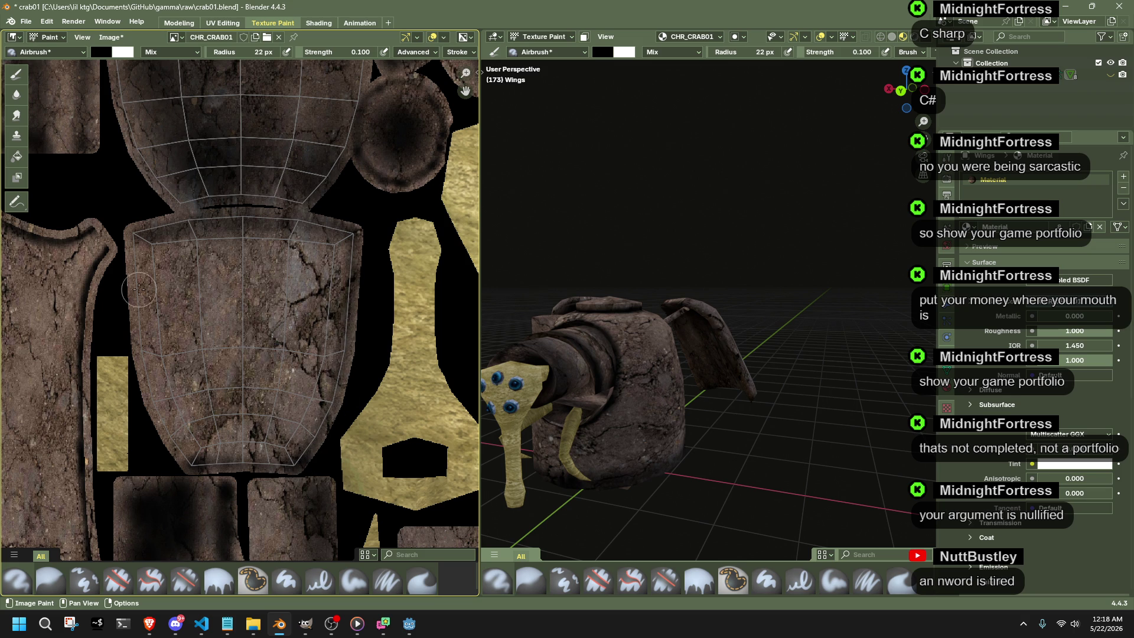
drag(131, 231, 131, 257)
drag(136, 300, 193, 467)
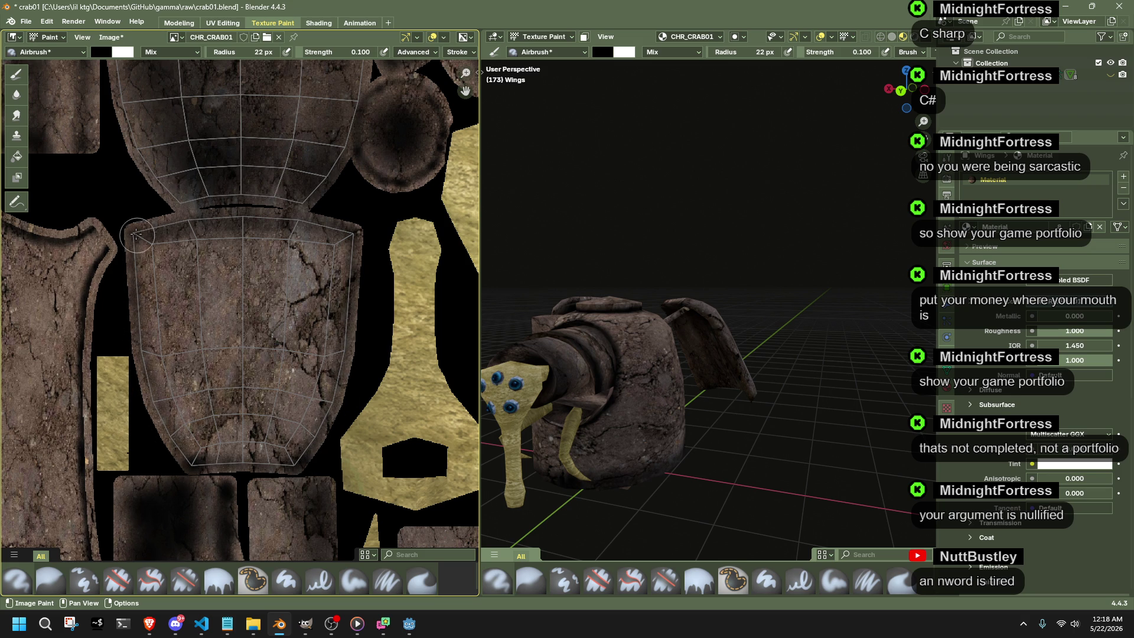
drag(146, 371, 179, 444)
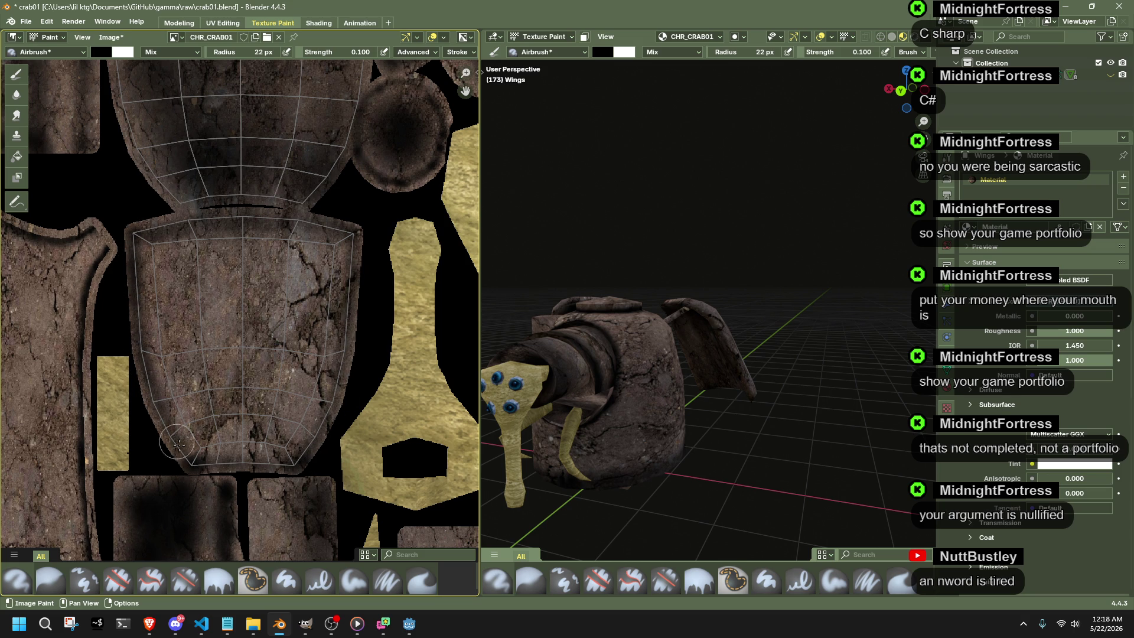
Orbit around the crab and bring the whole texture atlas into view to check the painted rim.
mouse_move(687, 374)
middle_down()
mouse_move(831, 379)
mouse_move(727, 268)
mouse_move(710, 395)
mouse_move(854, 307)
middle_up()
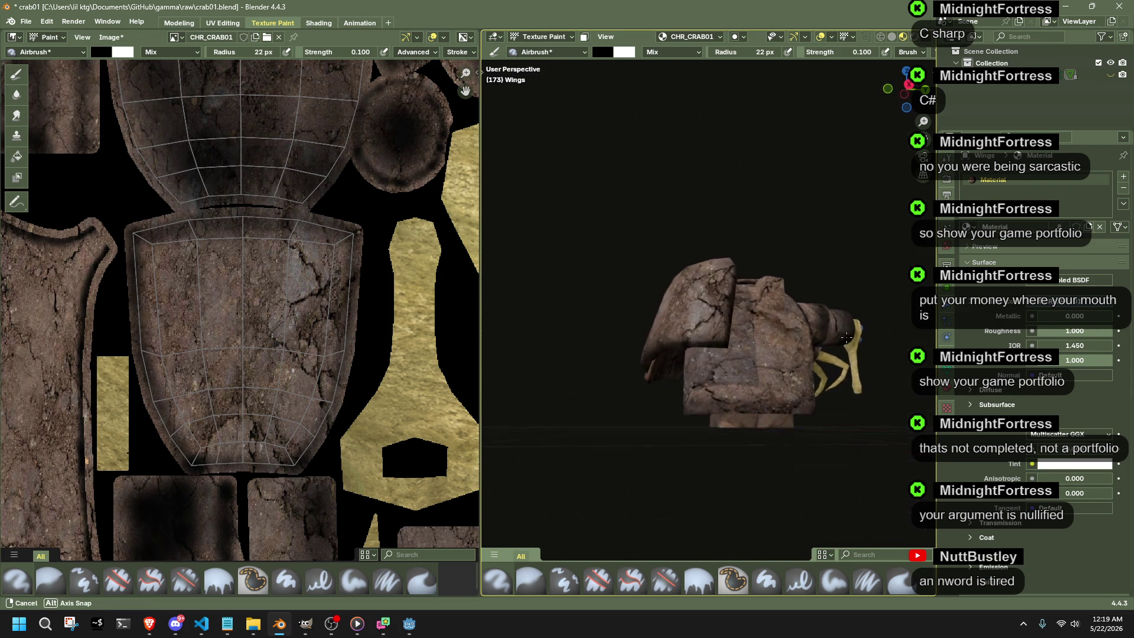
mouse_move(854, 307)
middle_down()
mouse_move(695, 337)
mouse_move(674, 319)
middle_up()
scroll(366, 402, down, 3)
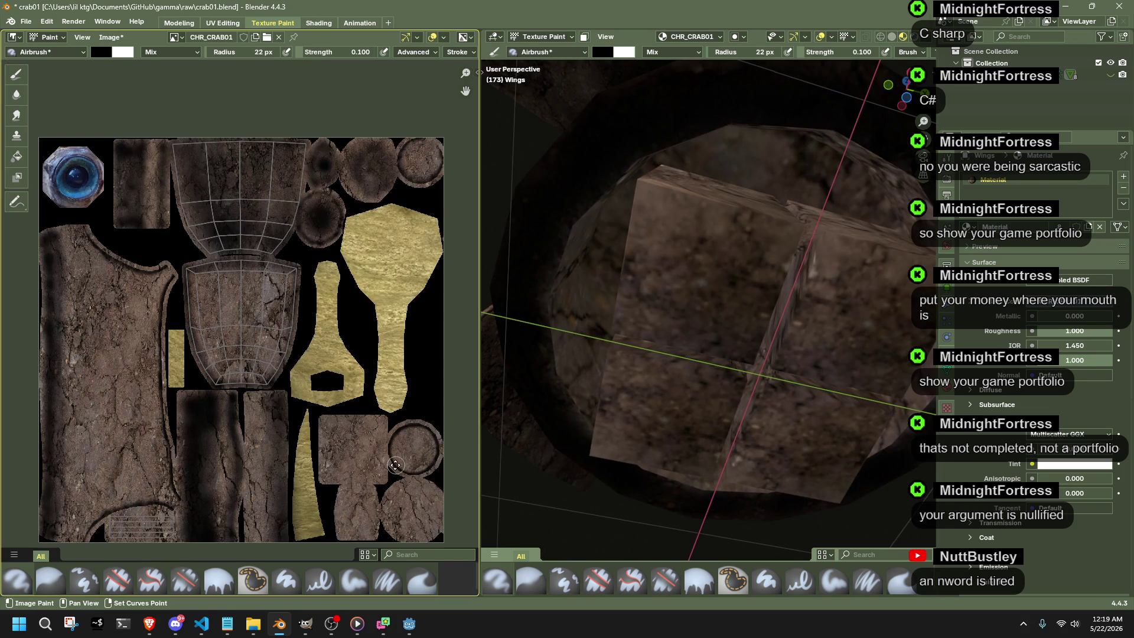
middle_drag(395, 465, 301, 336)
scroll(301, 337, down, 1)
mouse_move(491, 290)
middle_down()
mouse_move(576, 426)
mouse_move(836, 329)
middle_up()
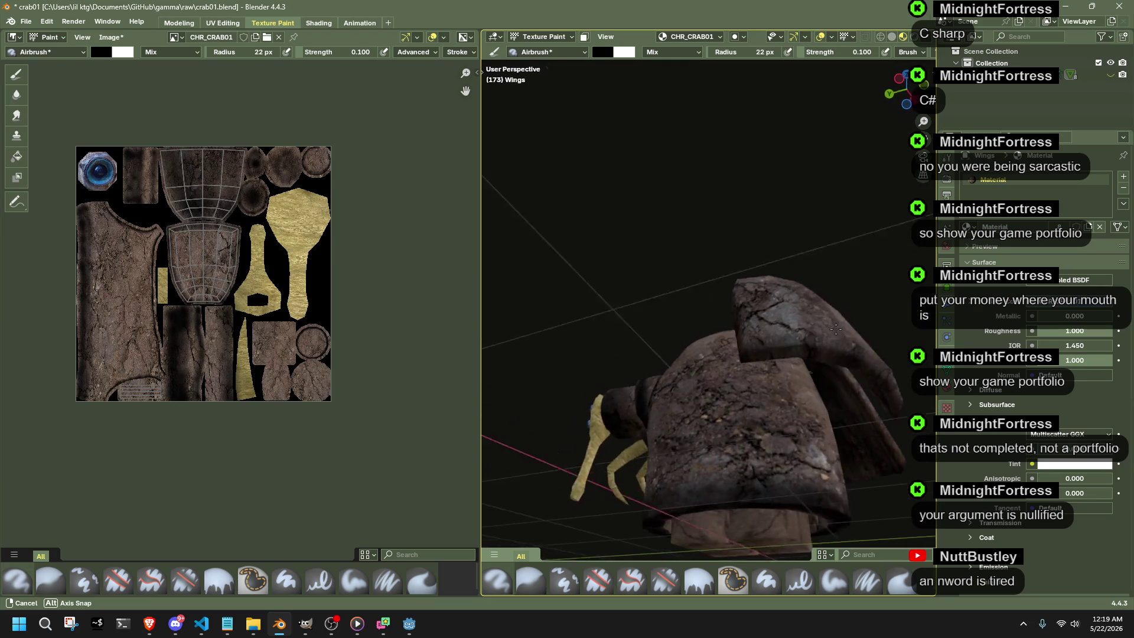
middle_drag(835, 329, 651, 195)
Switch texture painting to the Feet object and airbrush a dark patch into the centre of their square island.
click(544, 36)
middle_drag(772, 474, 799, 432)
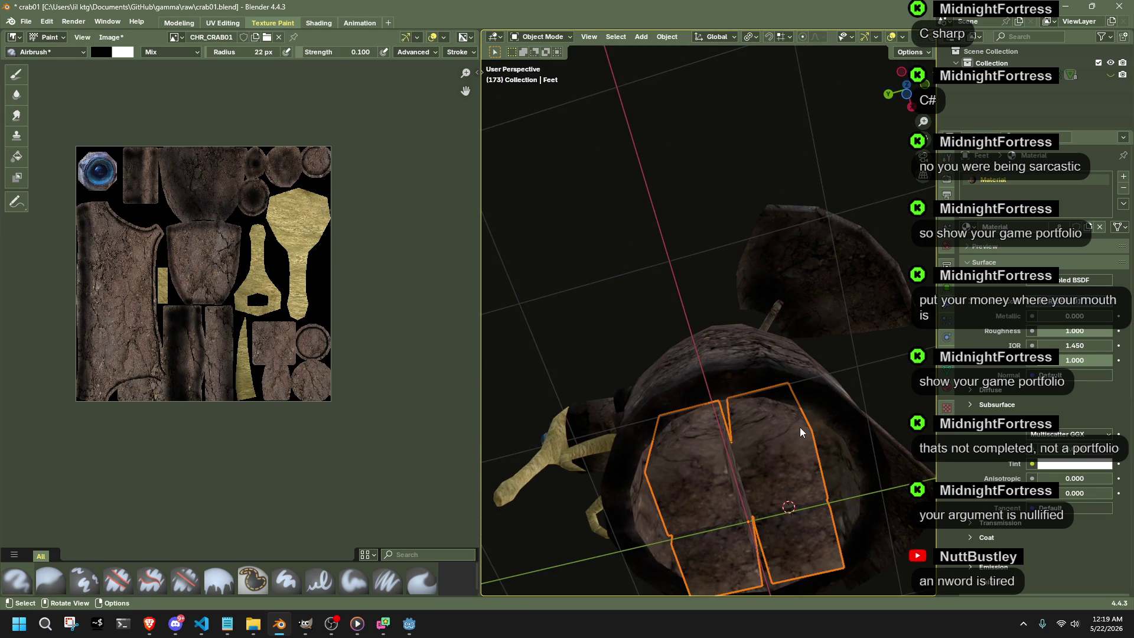
click(565, 39)
click(550, 115)
scroll(245, 365, up, 1)
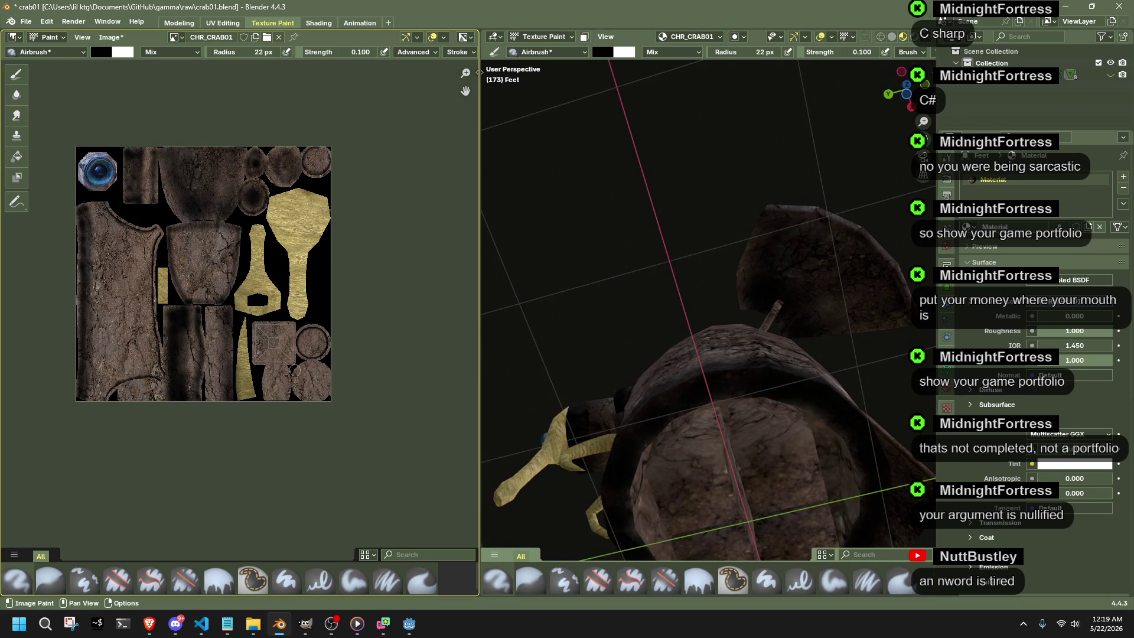
scroll(246, 365, up, 2)
scroll(245, 365, up, 2)
scroll(245, 365, up, 2)
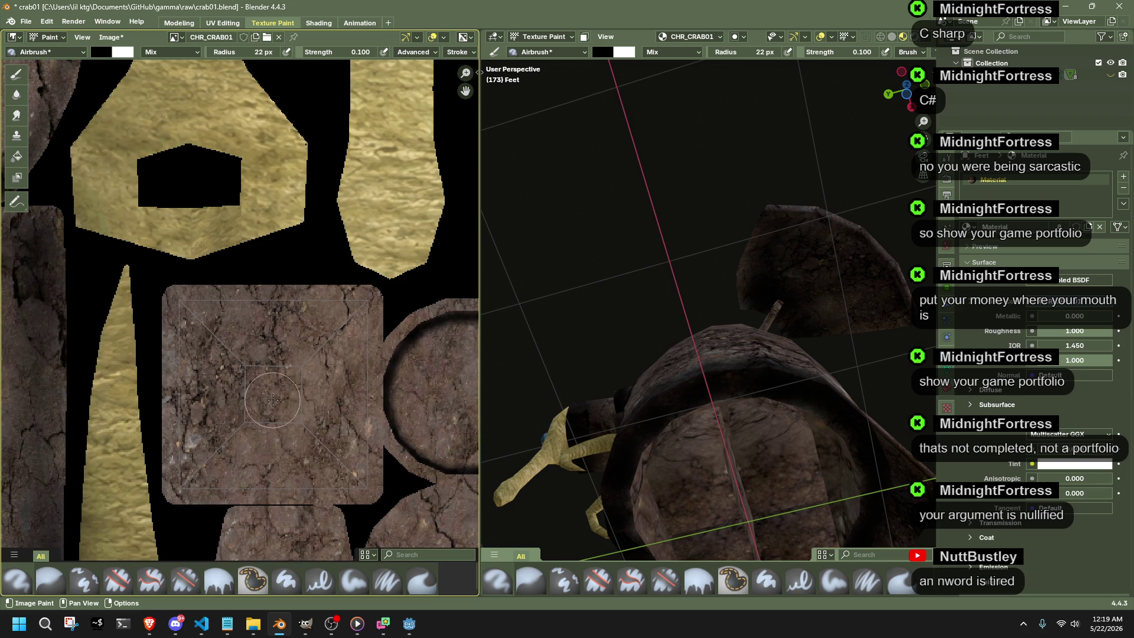
drag(262, 413, 256, 411)
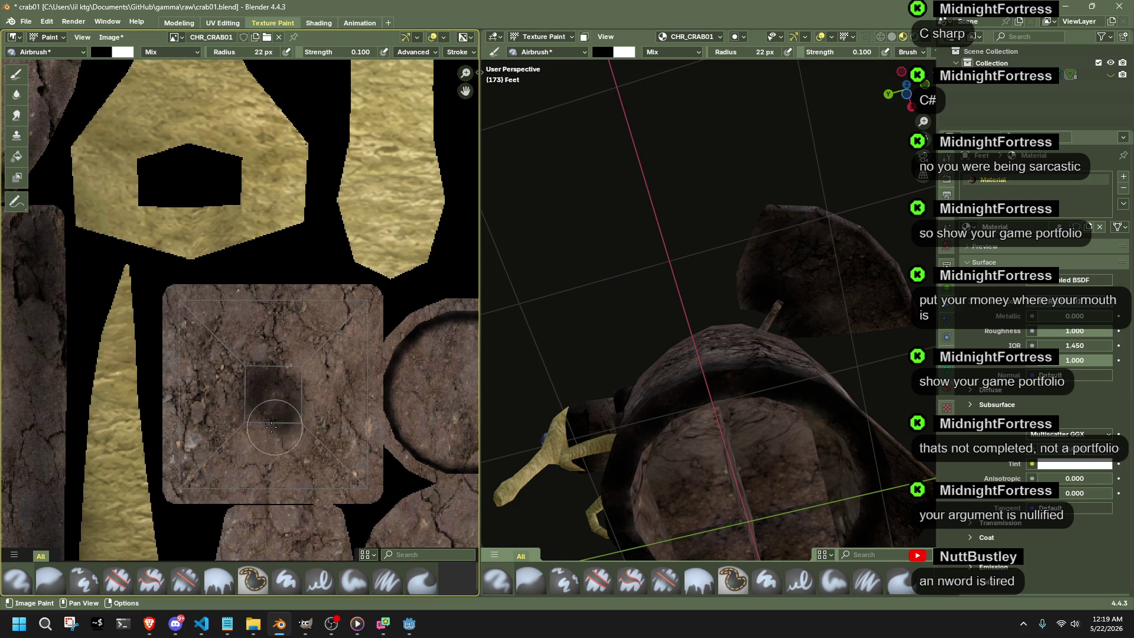
drag(255, 411, 312, 408)
mouse_move(762, 399)
middle_down()
mouse_move(873, 436)
mouse_move(497, 399)
middle_up()
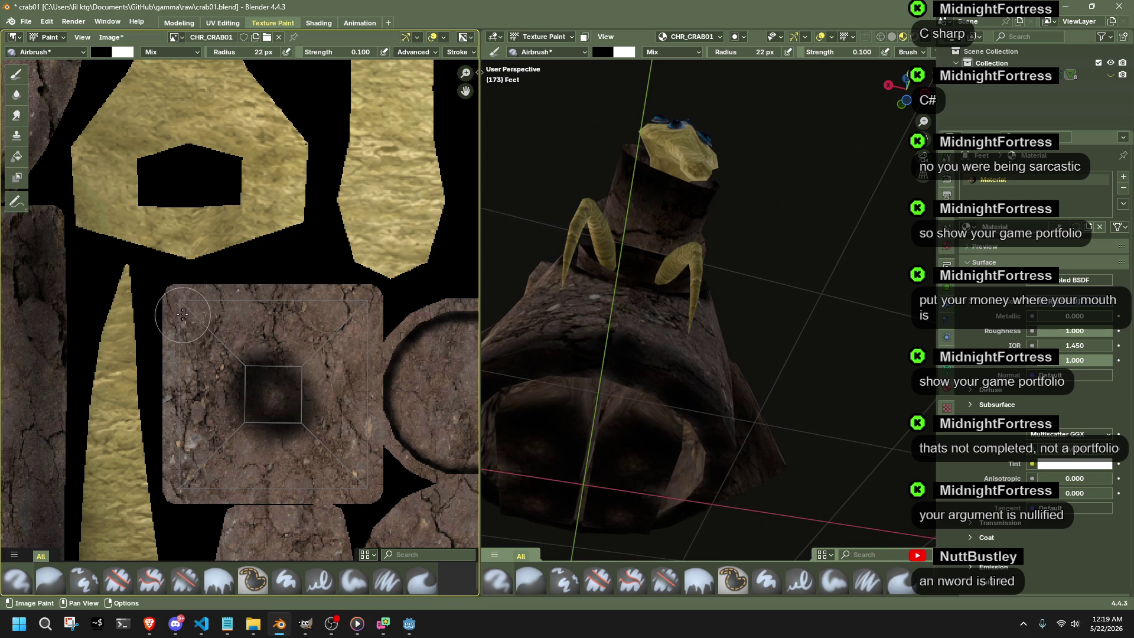